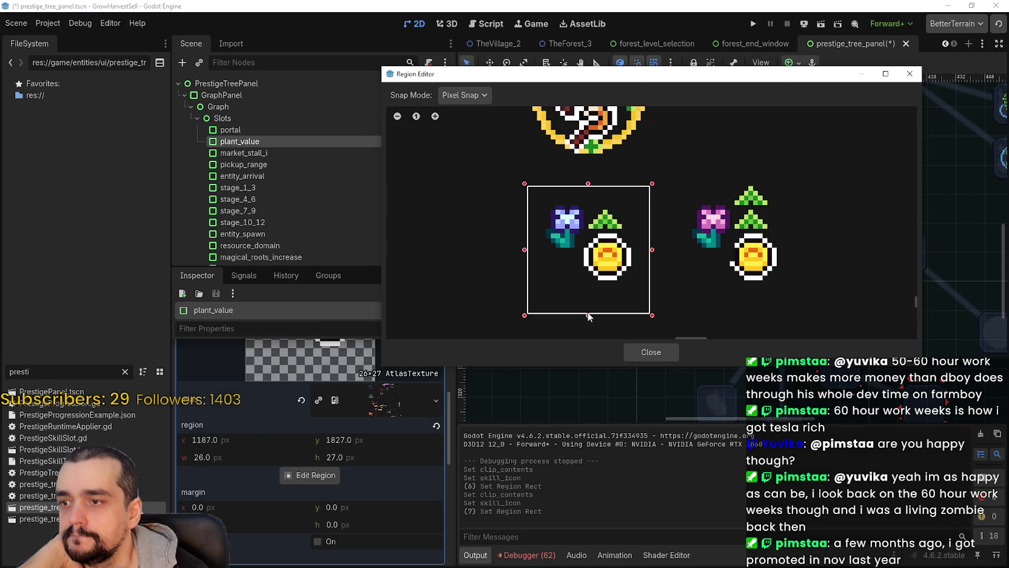
Close plant_value's Region Editor and save the prestige tree scene
{"action": "left_click", "coordinate": [662, 353]}
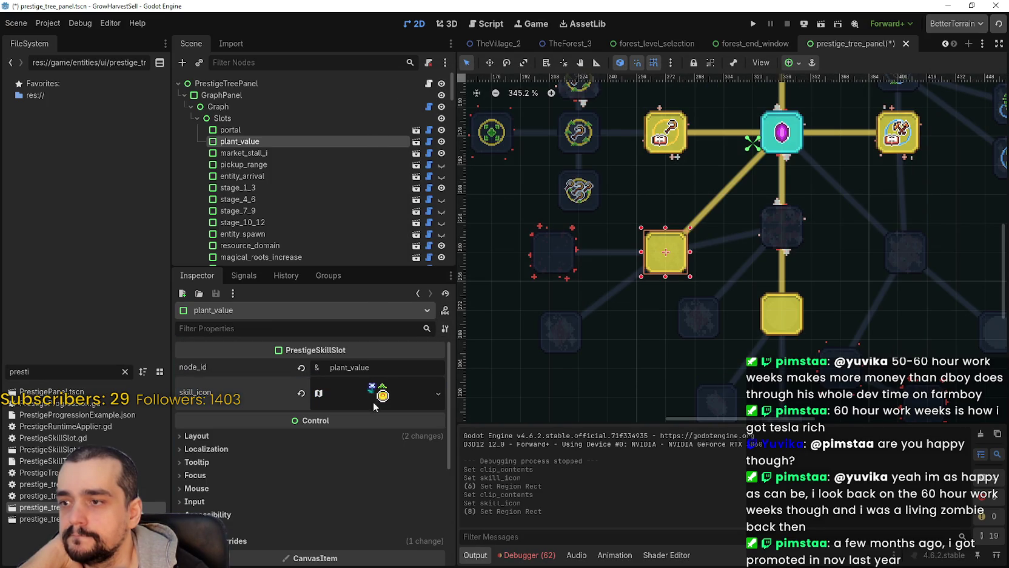
{"action": "scroll", "coordinate": [692, 298], "scroll_direction": "down", "scroll_amount": 4}
{"action": "key", "text": "ctrl+s"}
Copy the skill_icon from the plant_value slot
{"action": "scroll", "coordinate": [691, 274], "scroll_direction": "up", "scroll_amount": 3}
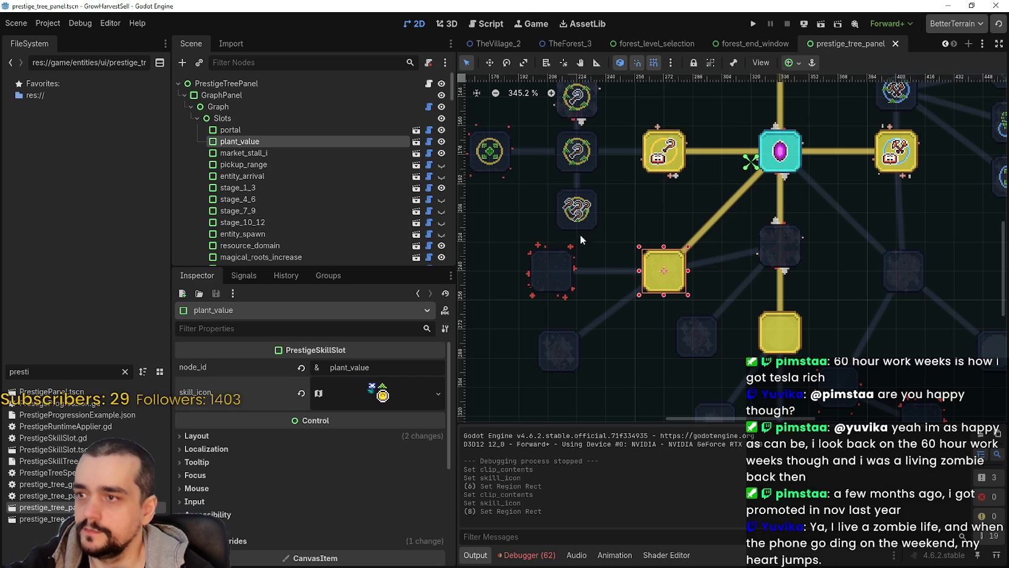
{"action": "left_click", "coordinate": [550, 272]}
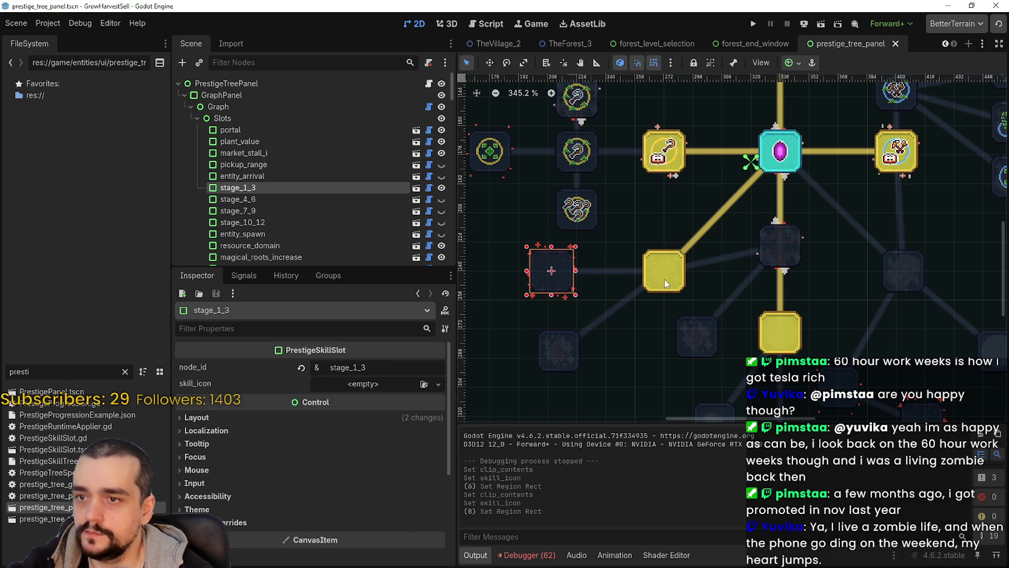
{"action": "left_click", "coordinate": [665, 283]}
{"action": "right_click", "coordinate": [355, 394]}
{"action": "left_click", "coordinate": [404, 531]}
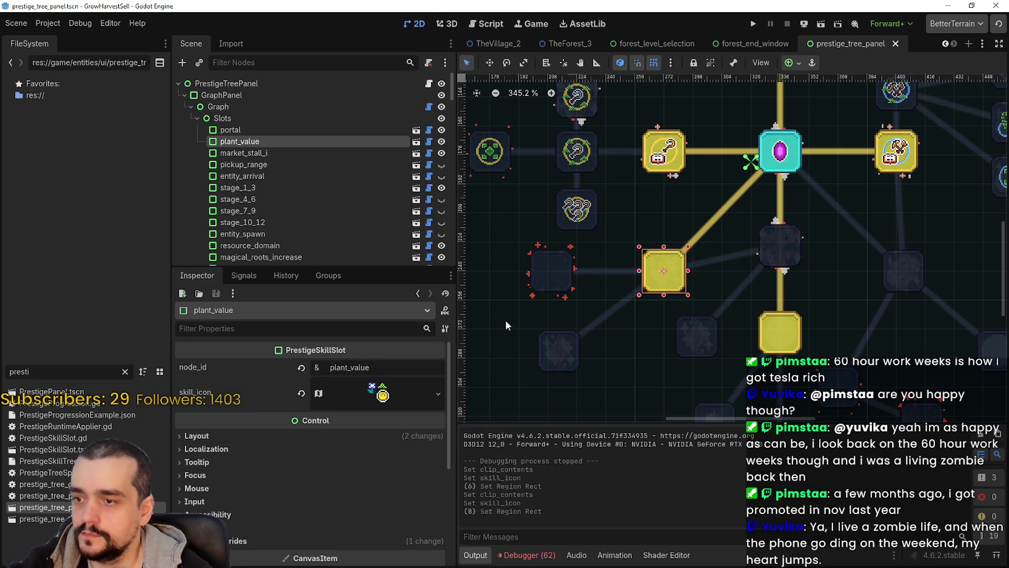
Paste the copied icon into stage_1_3's skill_icon and expand its AtlasTexture
{"action": "left_click", "coordinate": [552, 262]}
{"action": "right_click", "coordinate": [343, 384]}
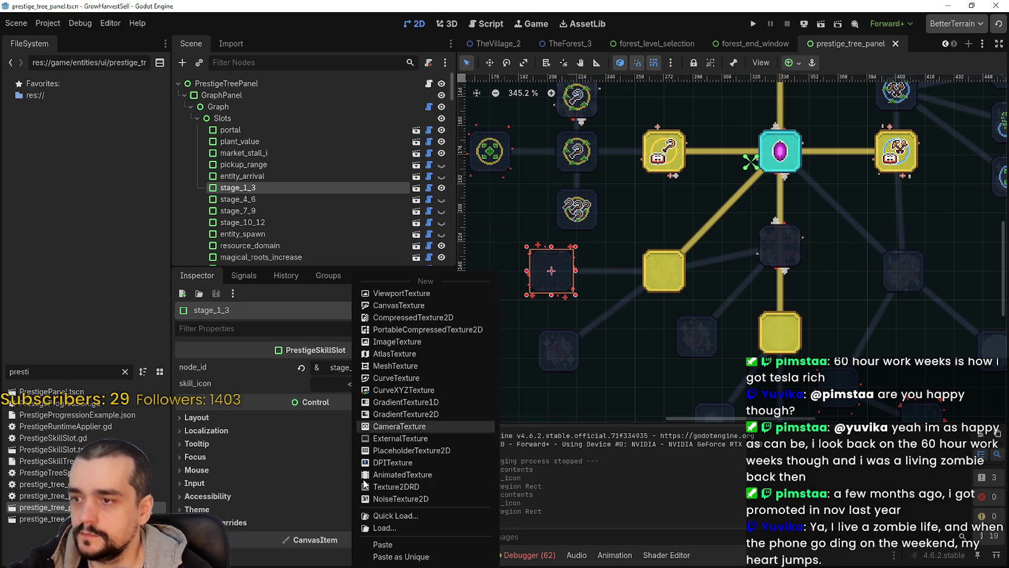
{"action": "left_click", "coordinate": [393, 544]}
{"action": "left_click", "coordinate": [382, 399]}
{"action": "scroll", "coordinate": [310, 492], "scroll_direction": "down", "scroll_amount": 3}
Open the pasted icon's Region Editor and drag the region onto the pink flower and coin sprite
{"action": "left_click", "coordinate": [313, 476]}
{"action": "scroll", "coordinate": [539, 335], "scroll_direction": "down", "scroll_amount": 5}
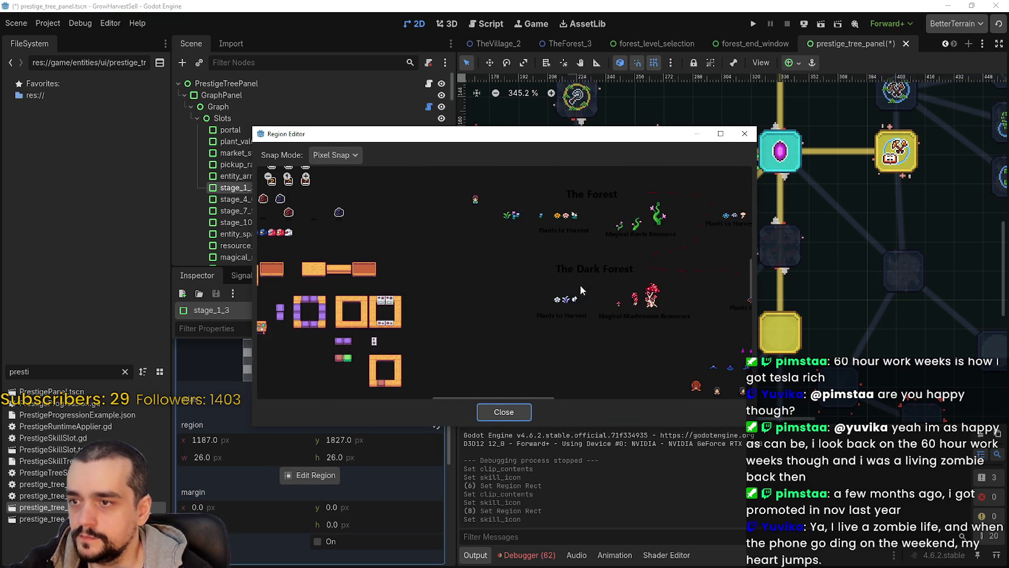
{"action": "scroll", "coordinate": [593, 302], "scroll_direction": "down", "scroll_amount": 10}
{"action": "scroll", "coordinate": [540, 302], "scroll_direction": "up", "scroll_amount": 5}
{"action": "left_click_drag", "start_coordinate": [577, 297], "coordinate": [519, 361]}
{"action": "scroll", "coordinate": [546, 330], "scroll_direction": "up", "scroll_amount": 4}
{"action": "scroll", "coordinate": [575, 295], "scroll_direction": "down", "scroll_amount": 2}
{"action": "scroll", "coordinate": [568, 328], "scroll_direction": "up", "scroll_amount": 2}
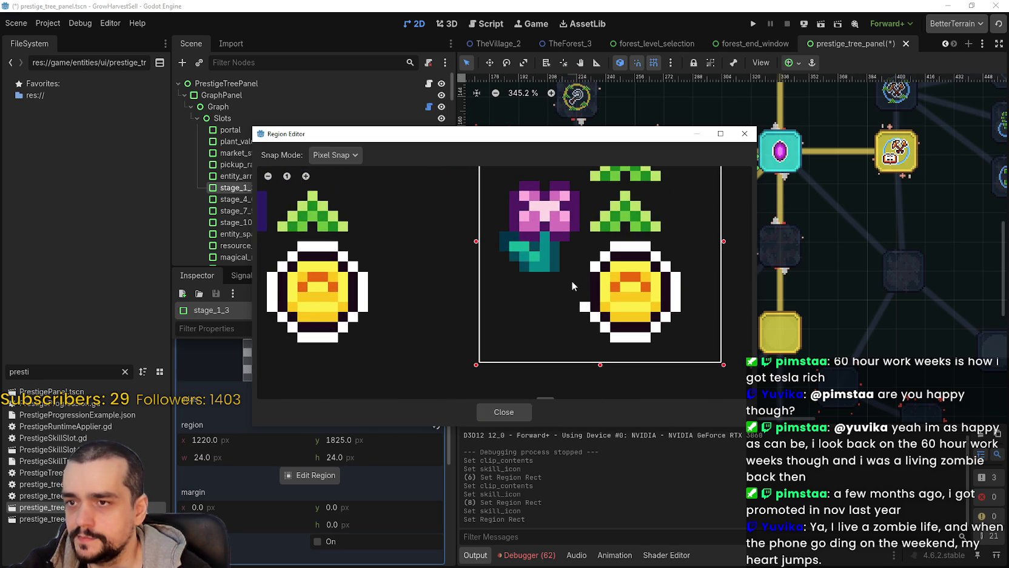
{"action": "left_click_drag", "start_coordinate": [365, 133], "coordinate": [464, 45]}
With grid snapping, extend the region's left, top, right and bottom edges, then restore pixel snap
{"action": "left_click", "coordinate": [433, 66]}
{"action": "left_click", "coordinate": [438, 110]}
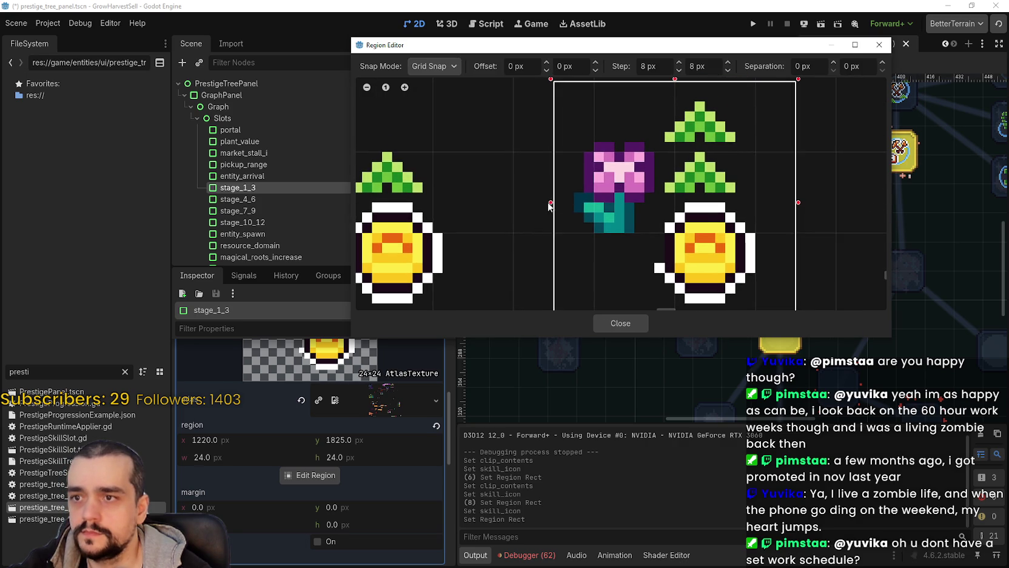
{"action": "left_click_drag", "start_coordinate": [550, 206], "coordinate": [513, 206]}
{"action": "left_click_drag", "start_coordinate": [639, 136], "coordinate": [637, 123]}
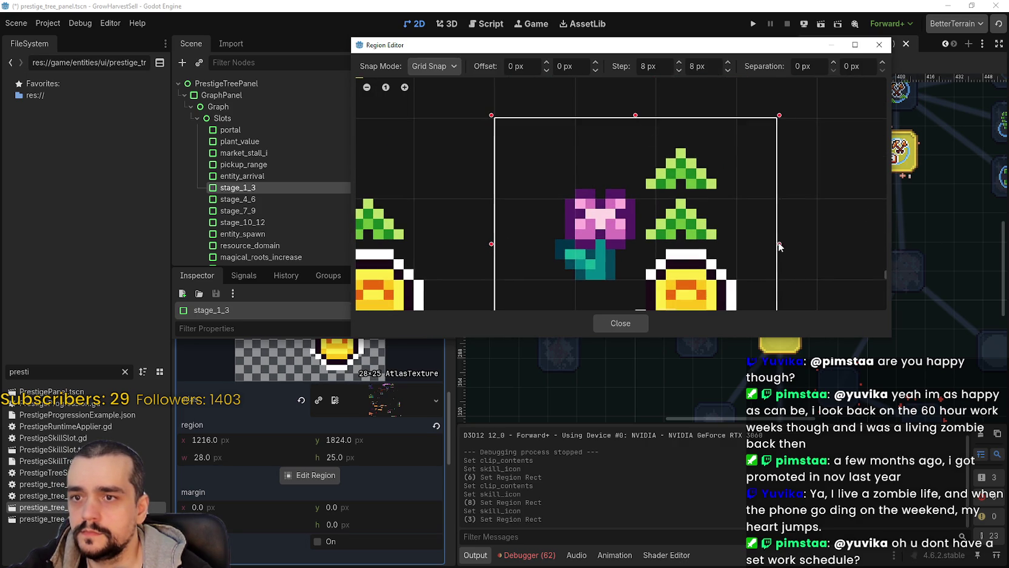
{"action": "left_click_drag", "start_coordinate": [780, 245], "coordinate": [802, 246]}
{"action": "mouse_move", "coordinate": [641, 252]}
{"action": "left_mouse_down"}
{"action": "mouse_move", "coordinate": [658, 264]}
{"action": "mouse_move", "coordinate": [641, 248]}
{"action": "left_mouse_up"}
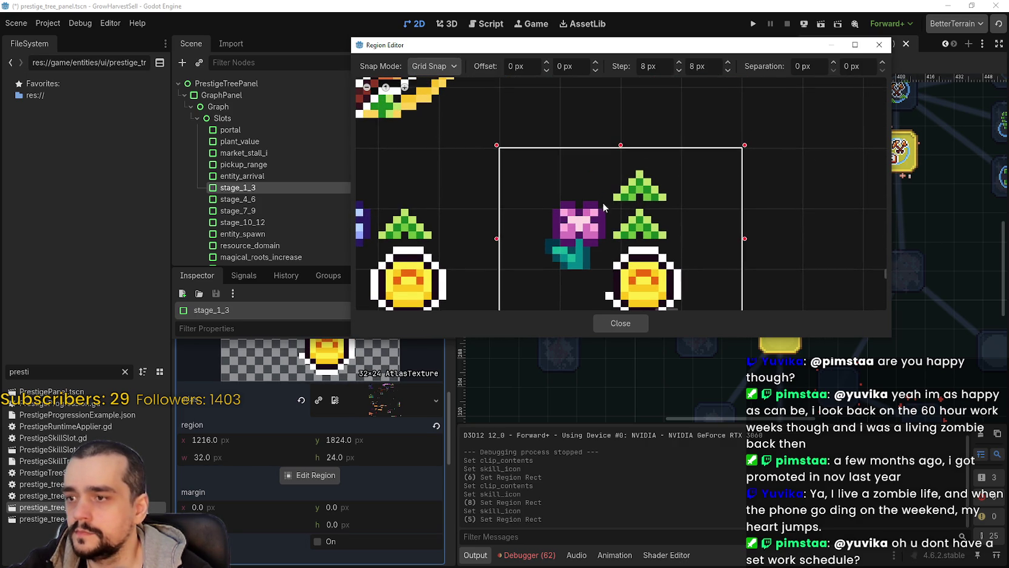
{"action": "left_click", "coordinate": [433, 66]}
{"action": "left_click", "coordinate": [433, 97]}
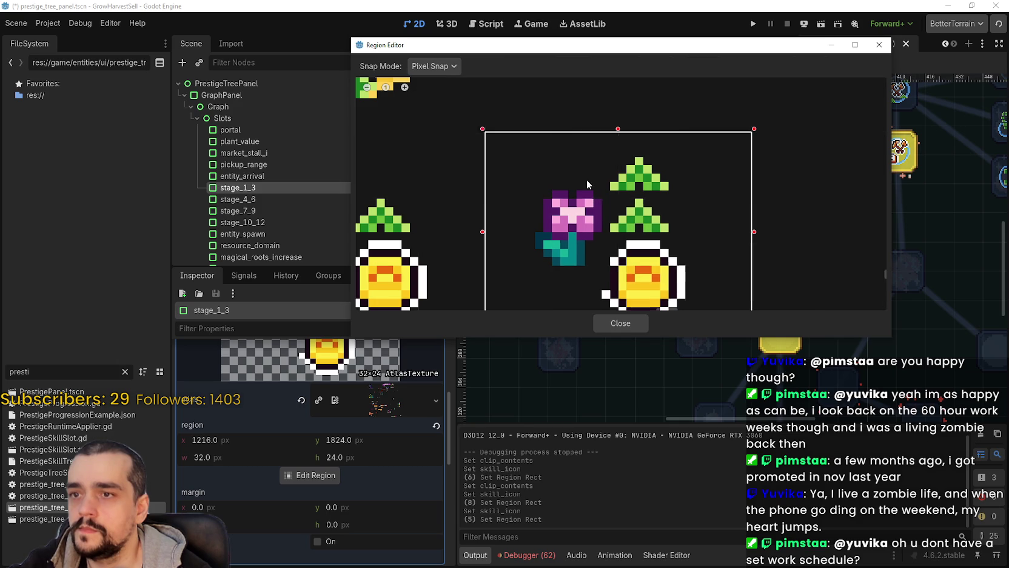
Trim the edges to a 26×26 region at x 1219, y 1824 and close the editor
{"action": "scroll", "coordinate": [593, 200], "scroll_direction": "down", "scroll_amount": 2}
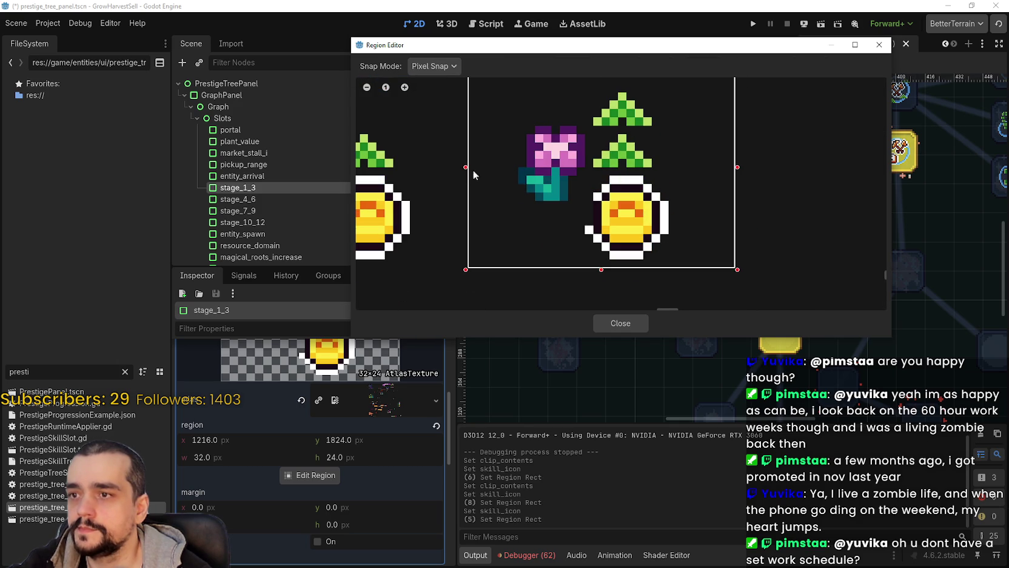
{"action": "left_click", "coordinate": [439, 68]}
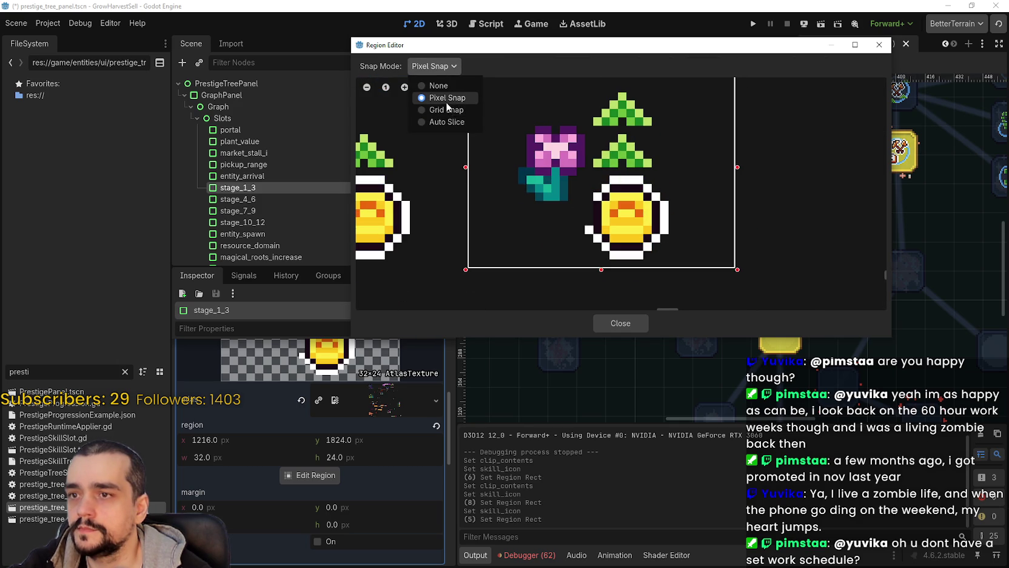
{"action": "scroll", "coordinate": [433, 110], "scroll_direction": "down", "scroll_amount": 1}
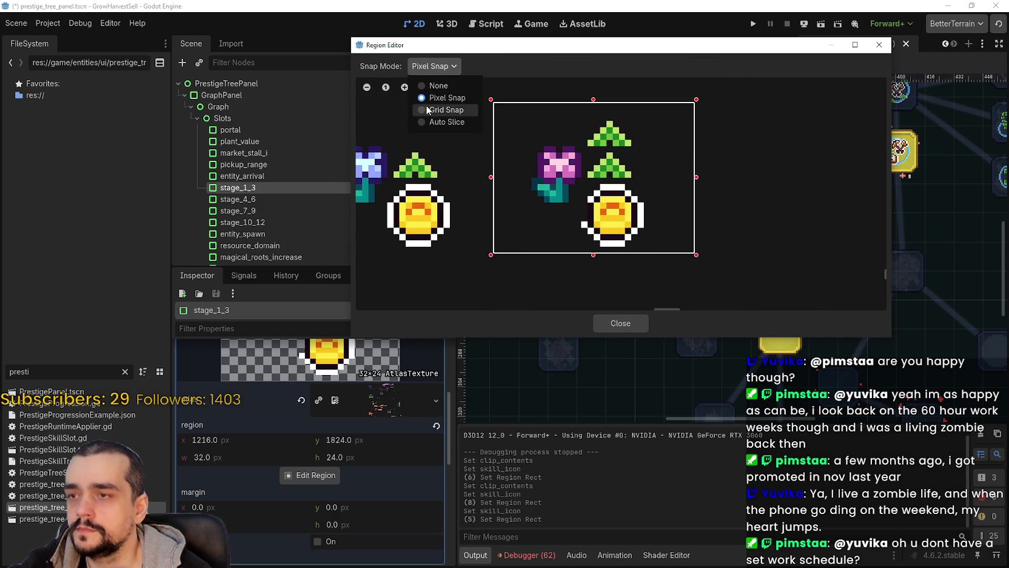
{"action": "left_click", "coordinate": [581, 176]}
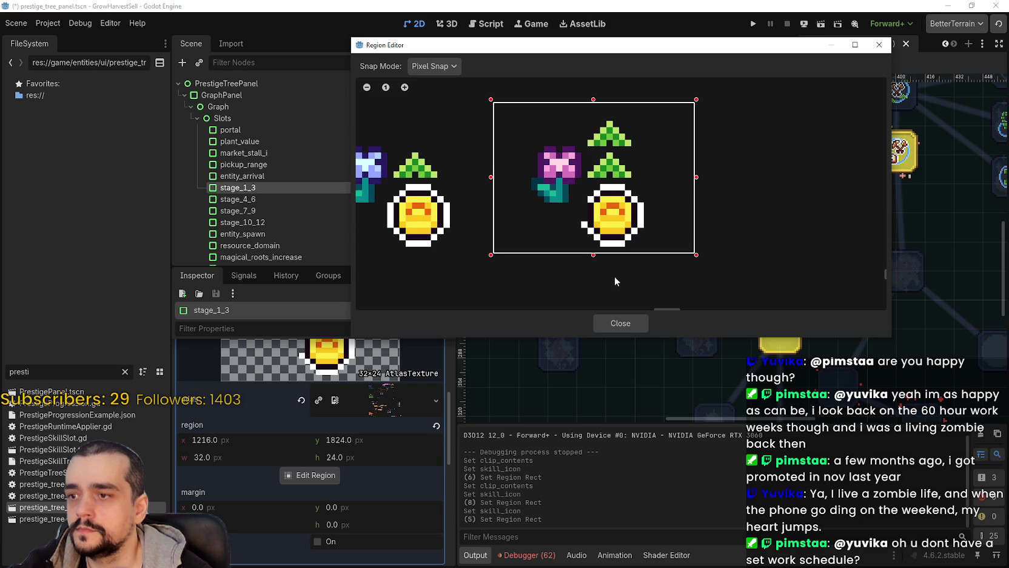
{"action": "left_click_drag", "start_coordinate": [593, 255], "coordinate": [595, 269]}
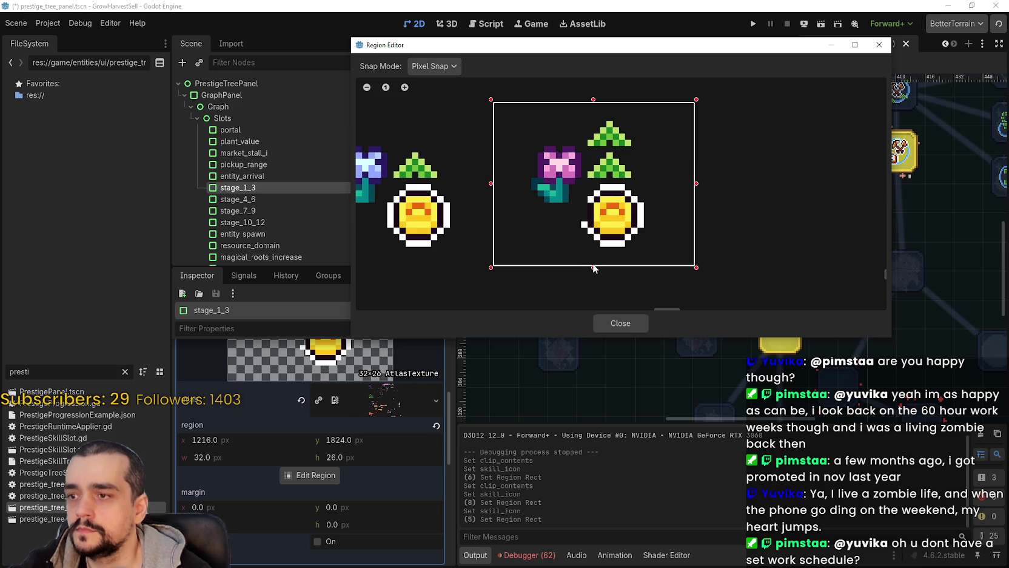
{"action": "left_click_drag", "start_coordinate": [692, 189], "coordinate": [677, 193]}
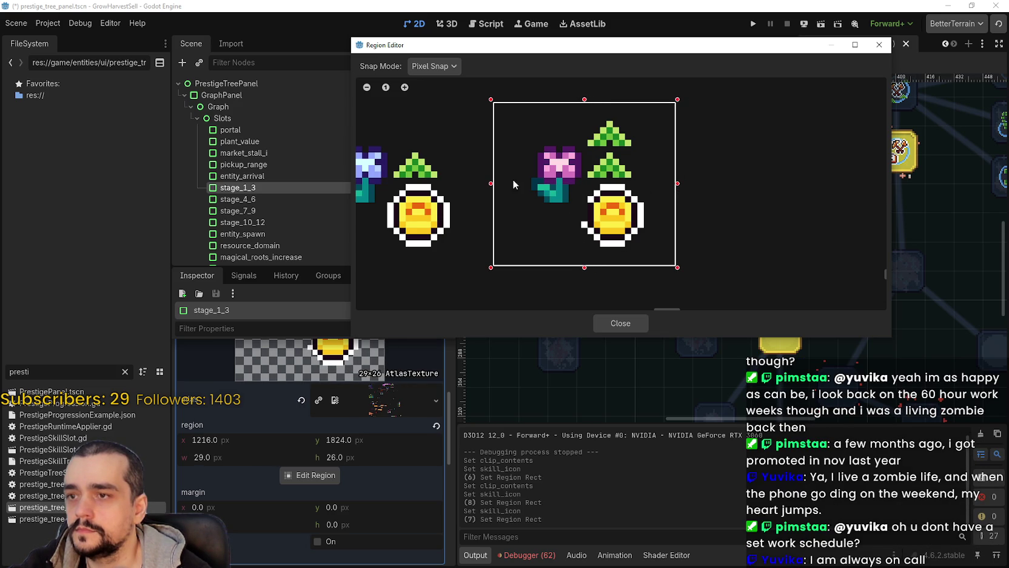
{"action": "left_click_drag", "start_coordinate": [494, 189], "coordinate": [513, 189]}
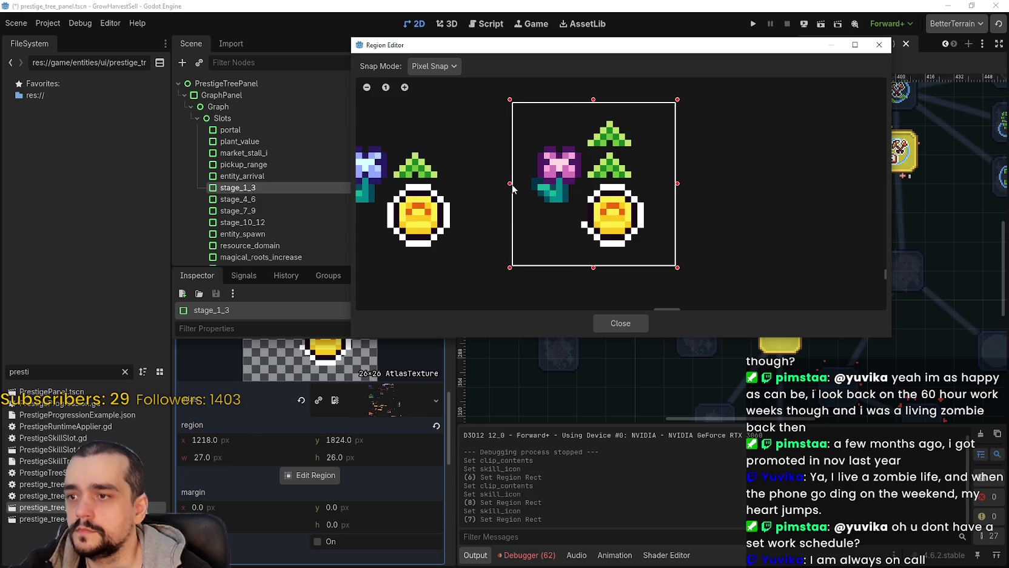
{"action": "left_click", "coordinate": [621, 323]}
{"action": "scroll", "coordinate": [338, 418], "scroll_direction": "up", "scroll_amount": 3}
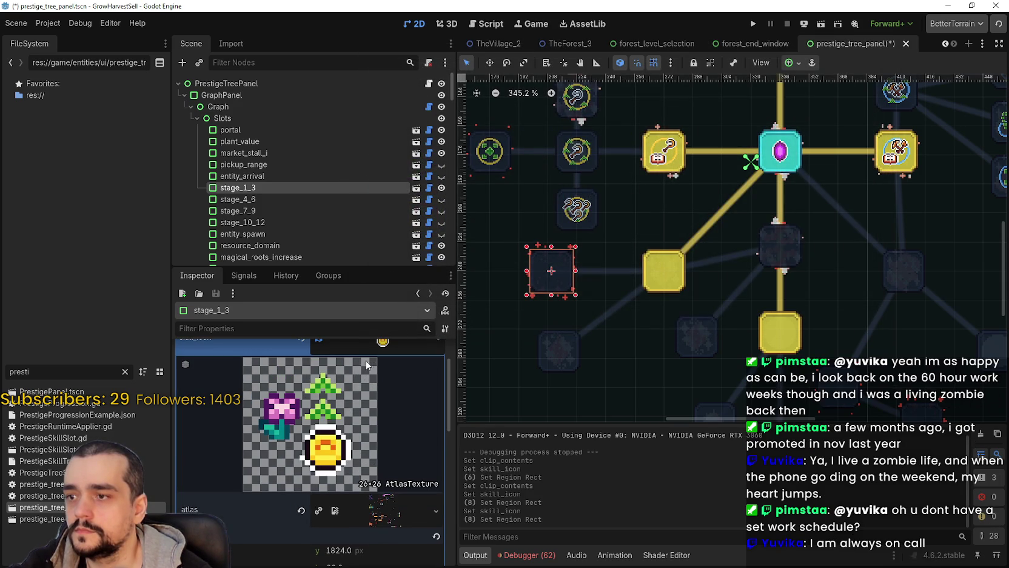
Save the prestige tree scene with stage_1_3's 26×26 flower-and-coin icon and pan the canvas
{"action": "left_click", "coordinate": [387, 405]}
{"action": "key", "text": "ctrl+s"}
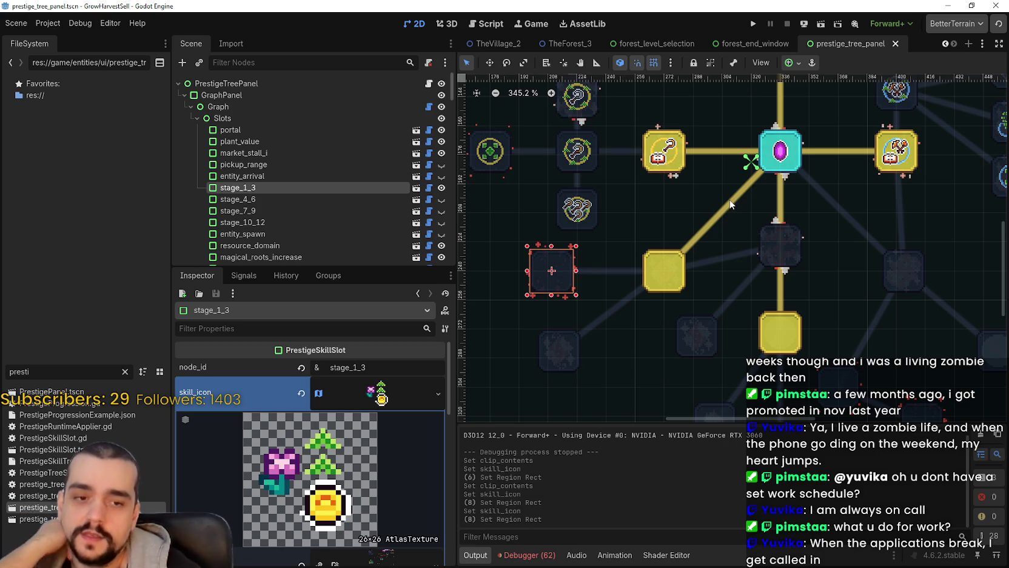
{"action": "scroll", "coordinate": [670, 186], "scroll_direction": "down", "scroll_amount": 4}
{"action": "scroll", "coordinate": [684, 269], "scroll_direction": "up", "scroll_amount": 3}
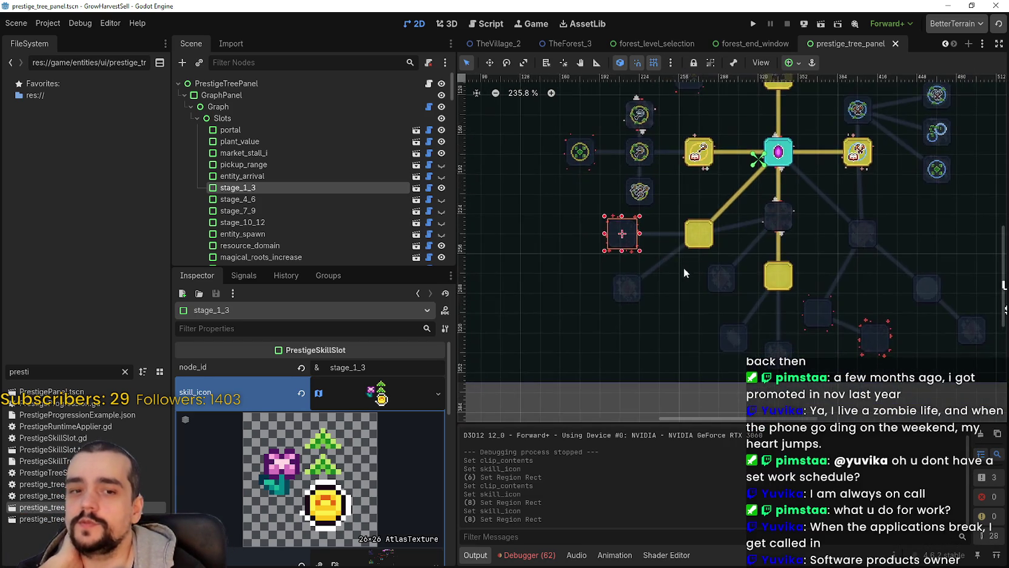
{"action": "scroll", "coordinate": [673, 234], "scroll_direction": "up", "scroll_amount": 2}
{"action": "scroll", "coordinate": [673, 234], "scroll_direction": "down", "scroll_amount": 6}
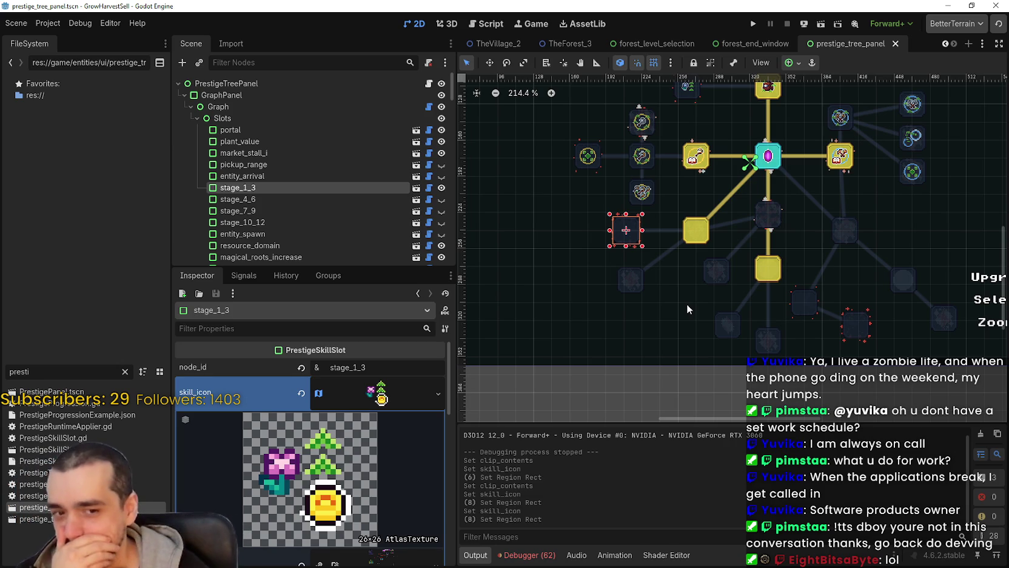
{"action": "left_click_drag", "start_coordinate": [715, 271], "coordinate": [724, 256]}
Save the scene and copy stage_1_3's new skill icon
{"action": "key", "text": "ctrl+s"}
{"action": "scroll", "coordinate": [630, 233], "scroll_direction": "up", "scroll_amount": 1}
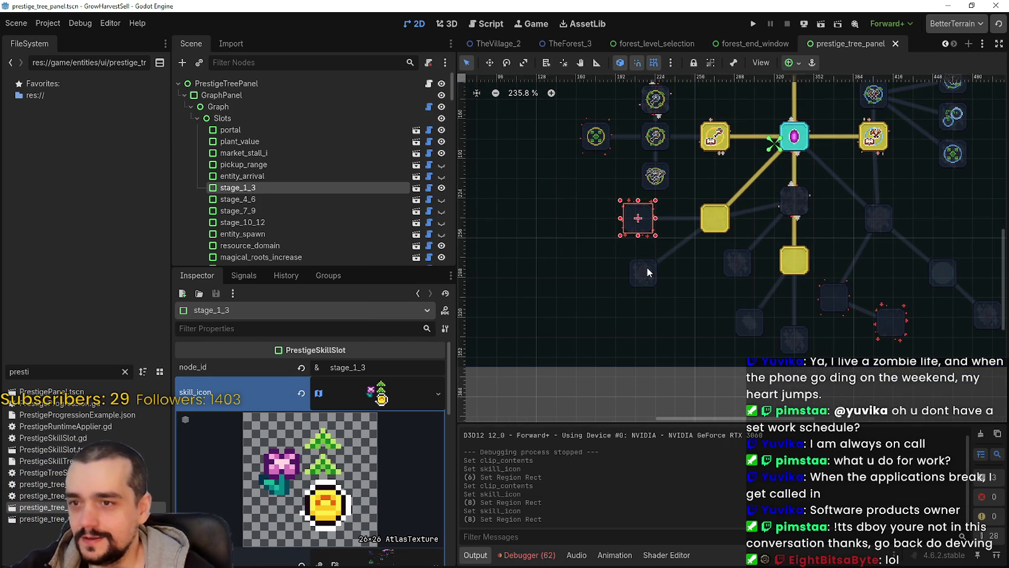
{"action": "left_click", "coordinate": [647, 268]}
{"action": "scroll", "coordinate": [330, 166], "scroll_direction": "down", "scroll_amount": 2}
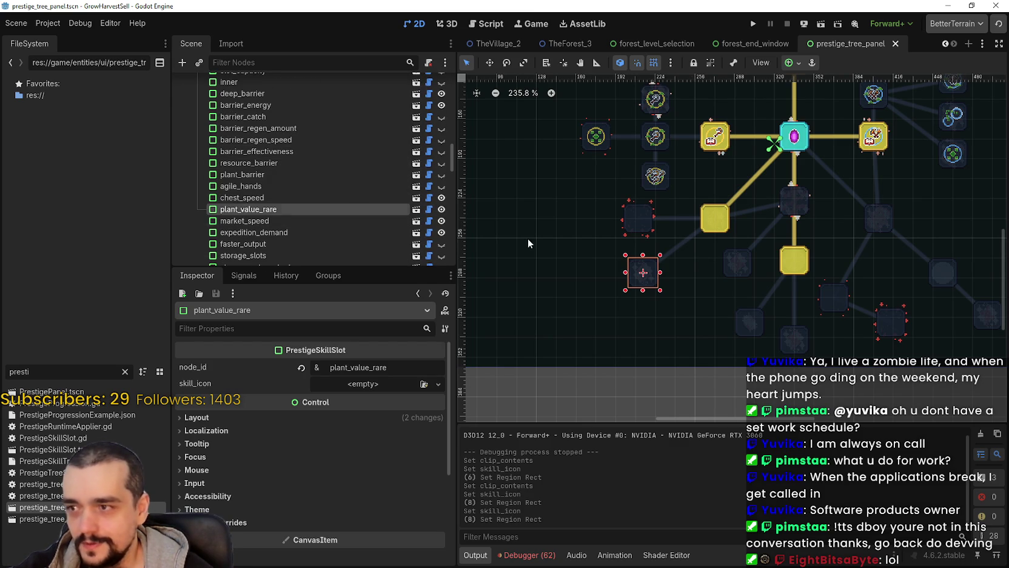
{"action": "scroll", "coordinate": [735, 268], "scroll_direction": "up", "scroll_amount": 2}
{"action": "left_click", "coordinate": [620, 215]}
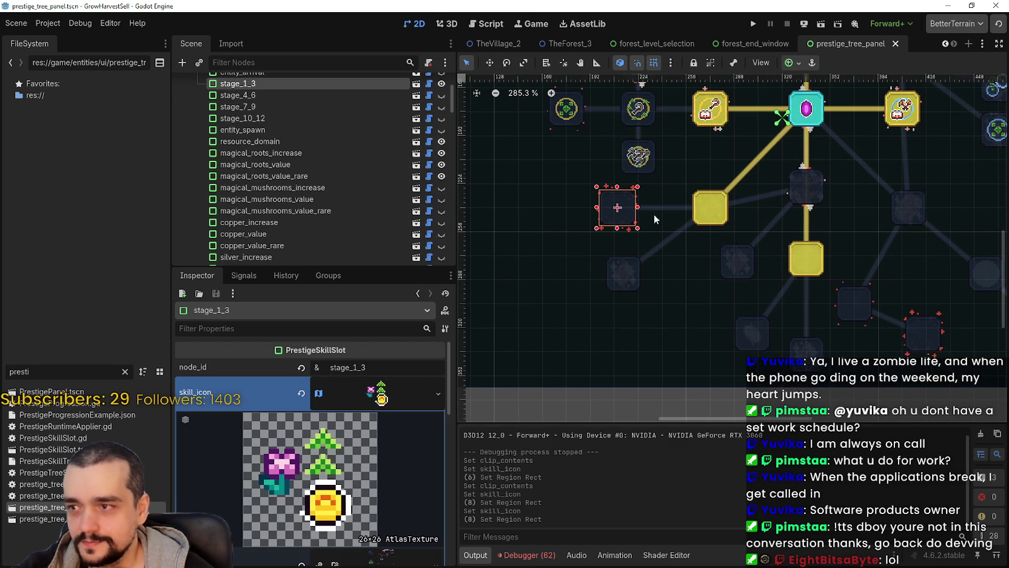
{"action": "left_click", "coordinate": [713, 218]}
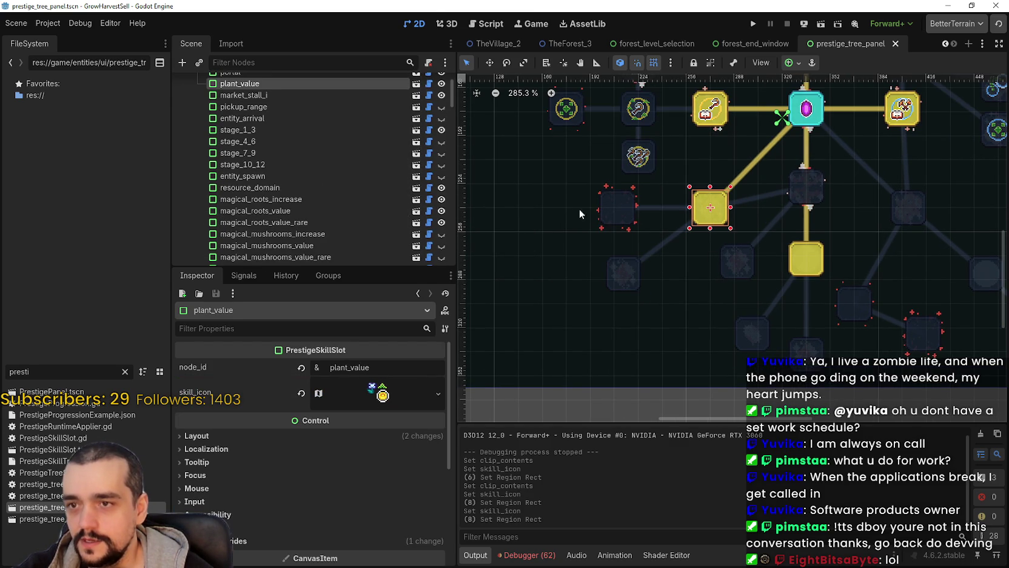
{"action": "left_click", "coordinate": [631, 224]}
{"action": "right_click", "coordinate": [382, 450]}
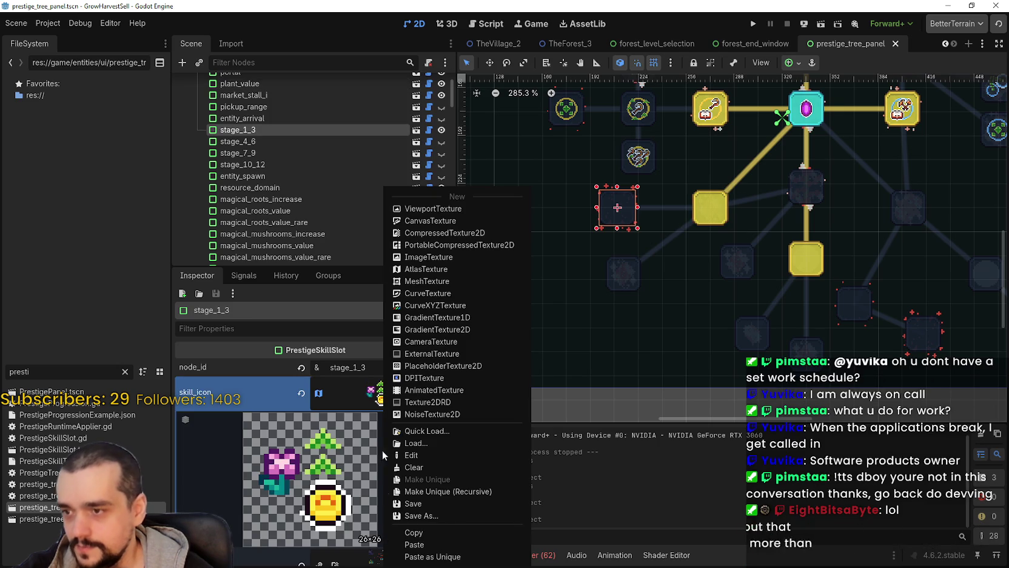
{"action": "left_click", "coordinate": [420, 532]}
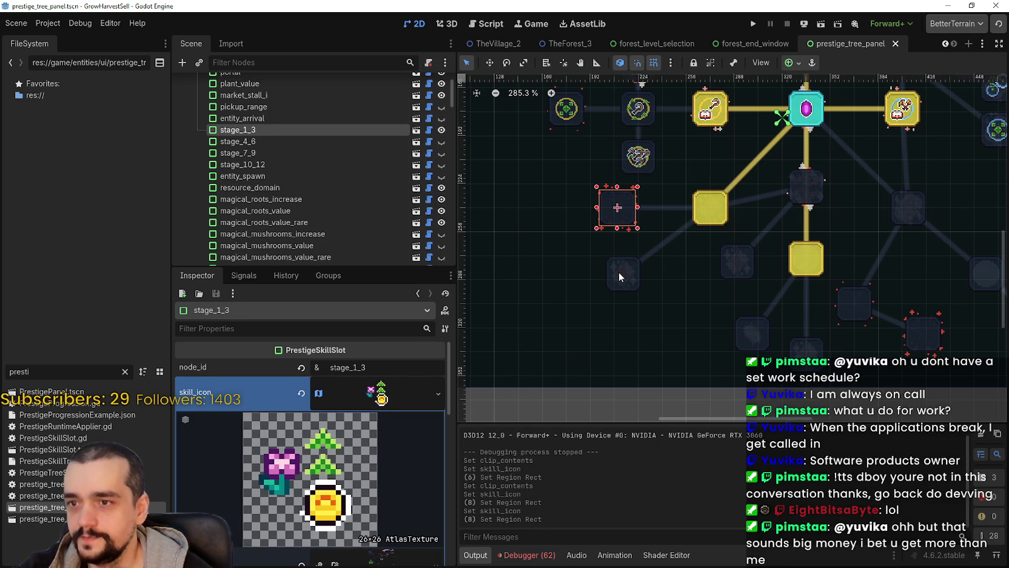
Paste the icon into plant_value_rare's skill_icon and save the scene
{"action": "left_click", "coordinate": [622, 277]}
{"action": "scroll", "coordinate": [622, 277], "scroll_direction": "up", "scroll_amount": 6}
{"action": "scroll", "coordinate": [570, 288], "scroll_direction": "down", "scroll_amount": 5}
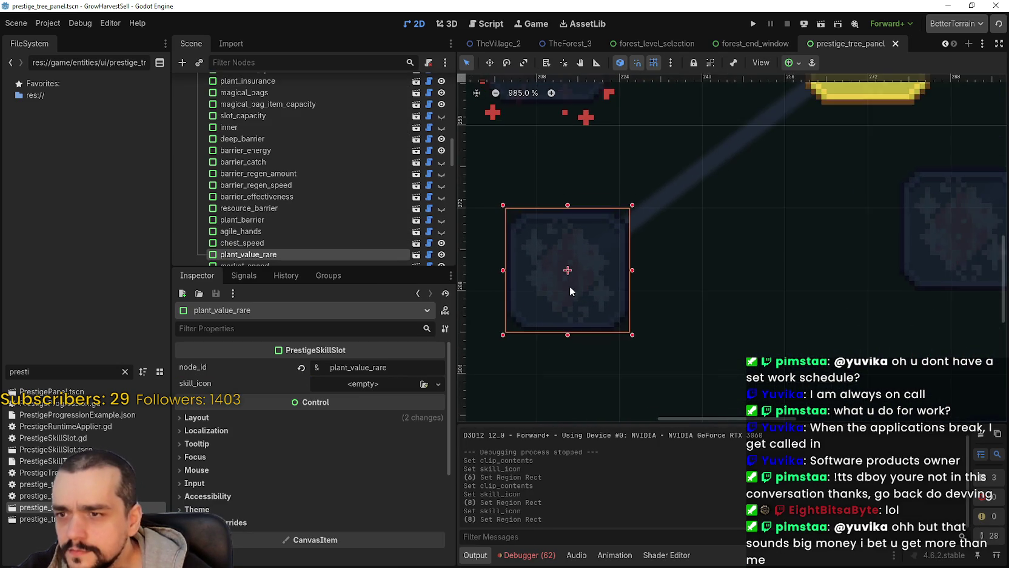
{"action": "left_click", "coordinate": [347, 382]}
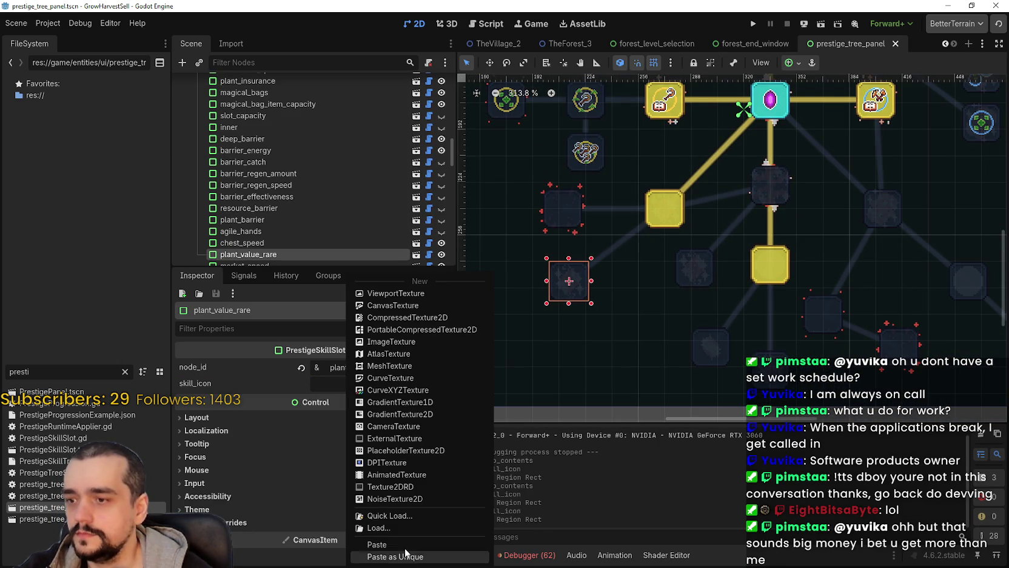
{"action": "left_click", "coordinate": [377, 544]}
{"action": "key", "text": "ctrl+s"}
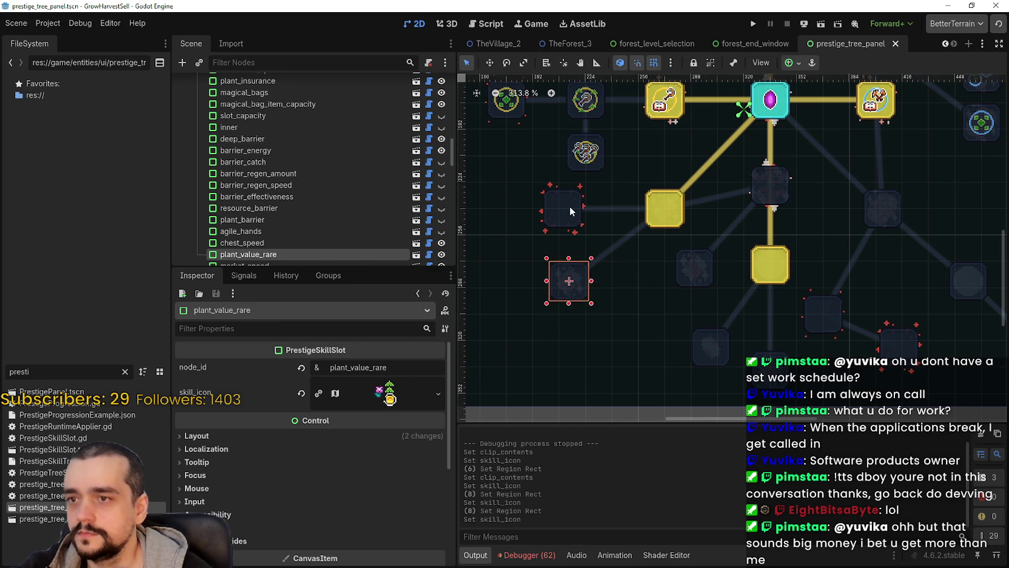
Clear stage_1_3's skill icon, check movement_speed, and switch to HUD.png in Aseprite
{"action": "left_click", "coordinate": [572, 211]}
{"action": "scroll", "coordinate": [584, 297], "scroll_direction": "down", "scroll_amount": 1}
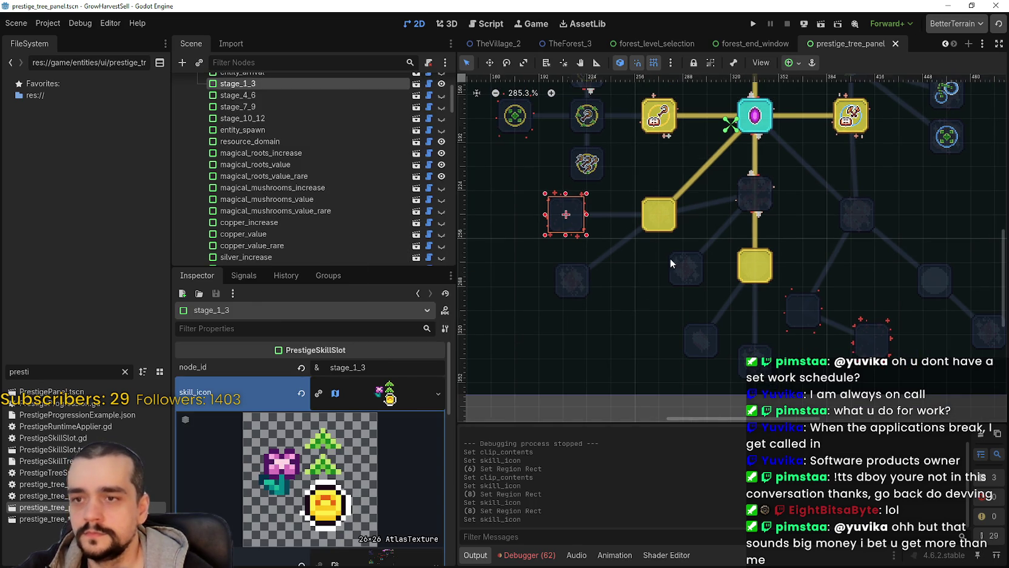
{"action": "scroll", "coordinate": [690, 275], "scroll_direction": "up", "scroll_amount": 3}
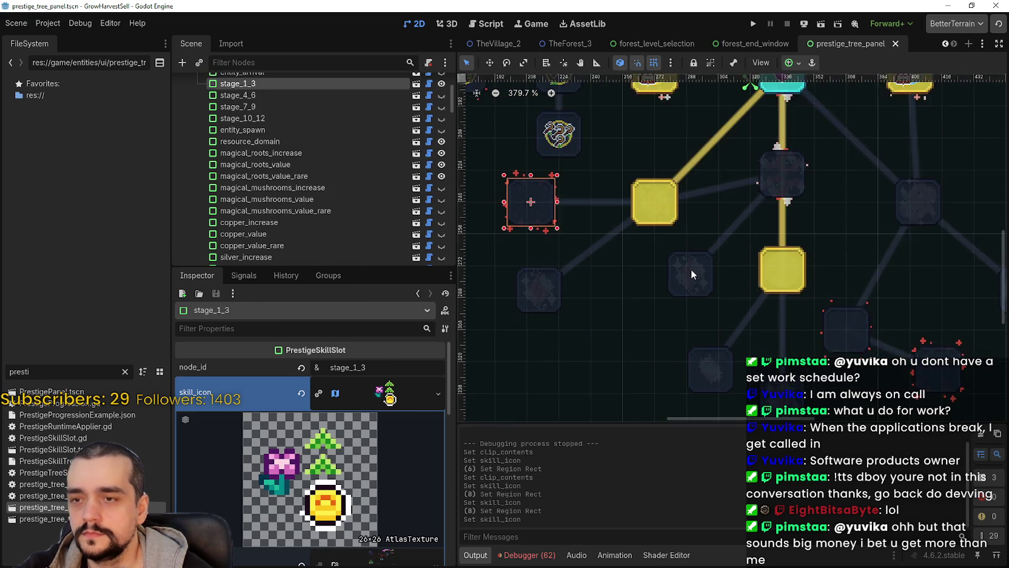
{"action": "scroll", "coordinate": [686, 274], "scroll_direction": "up", "scroll_amount": 1}
{"action": "scroll", "coordinate": [683, 279], "scroll_direction": "down", "scroll_amount": 4}
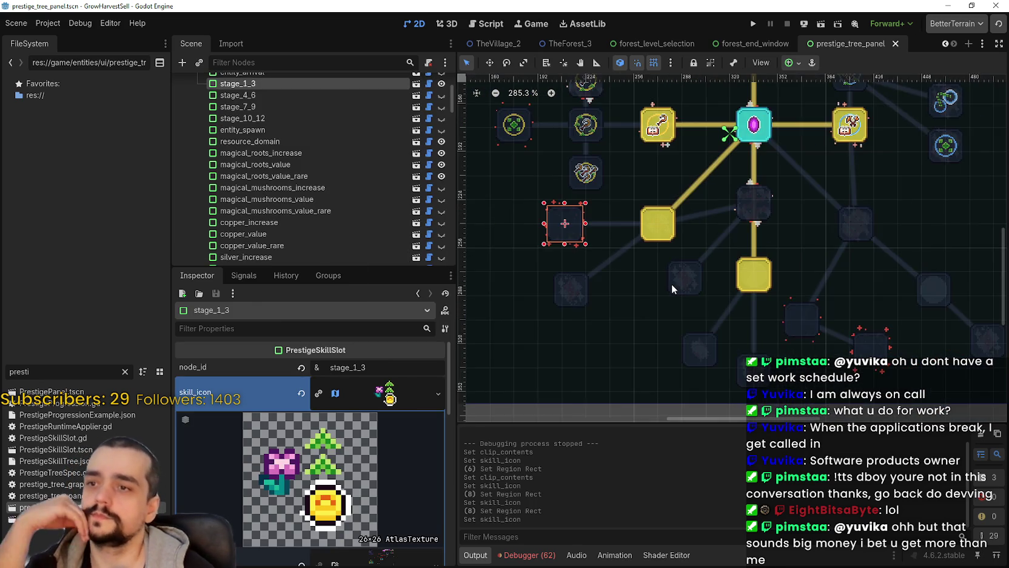
{"action": "scroll", "coordinate": [671, 283], "scroll_direction": "down", "scroll_amount": 1}
{"action": "left_click", "coordinate": [301, 393]}
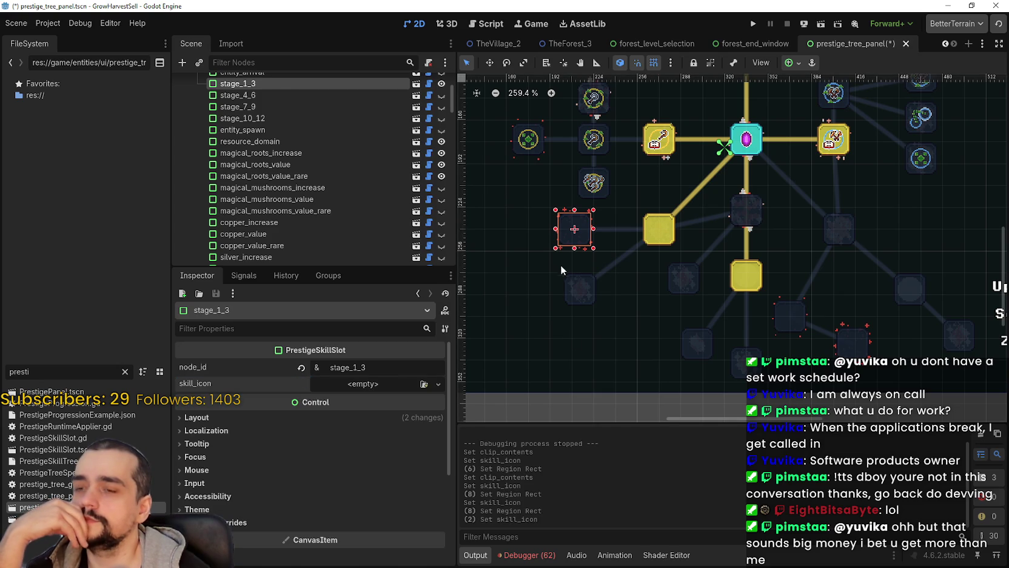
{"action": "left_click", "coordinate": [570, 281]}
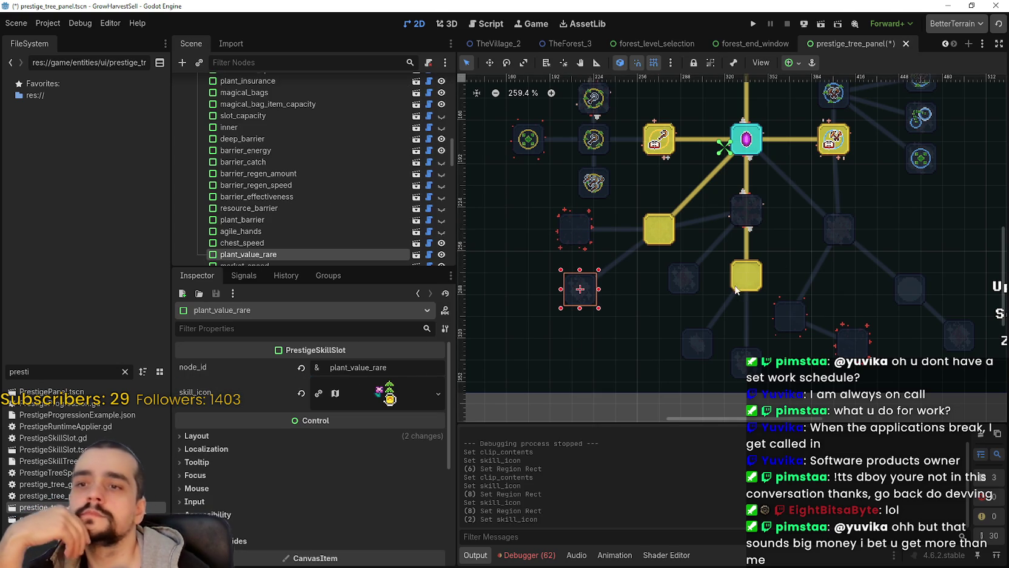
{"action": "left_click", "coordinate": [682, 281]}
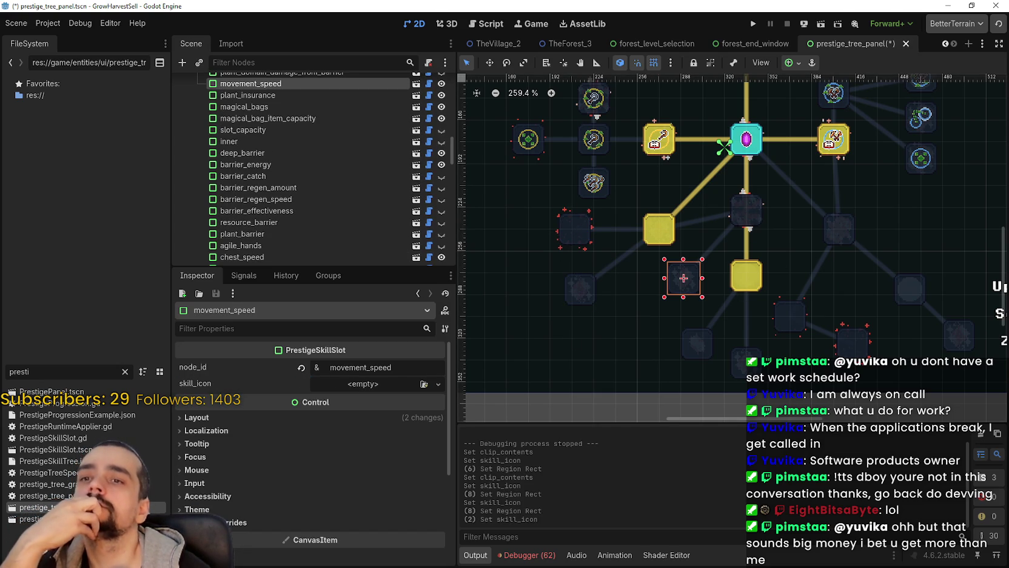
{"action": "key", "text": "alt+Tab"}
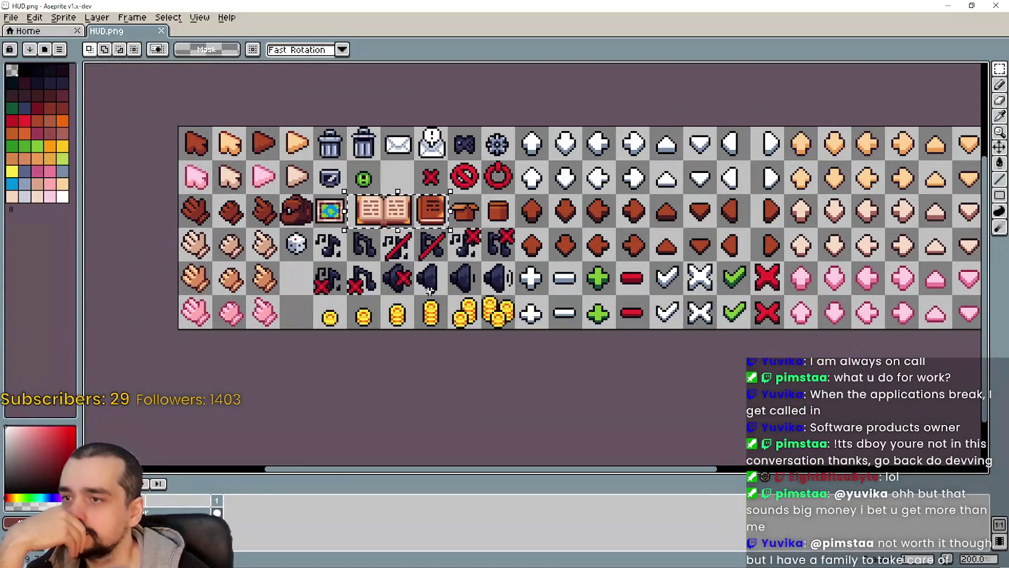
Deselect the book sprites in HUD.png and return to Godot's skill tree canvas
{"action": "left_click", "coordinate": [430, 290]}
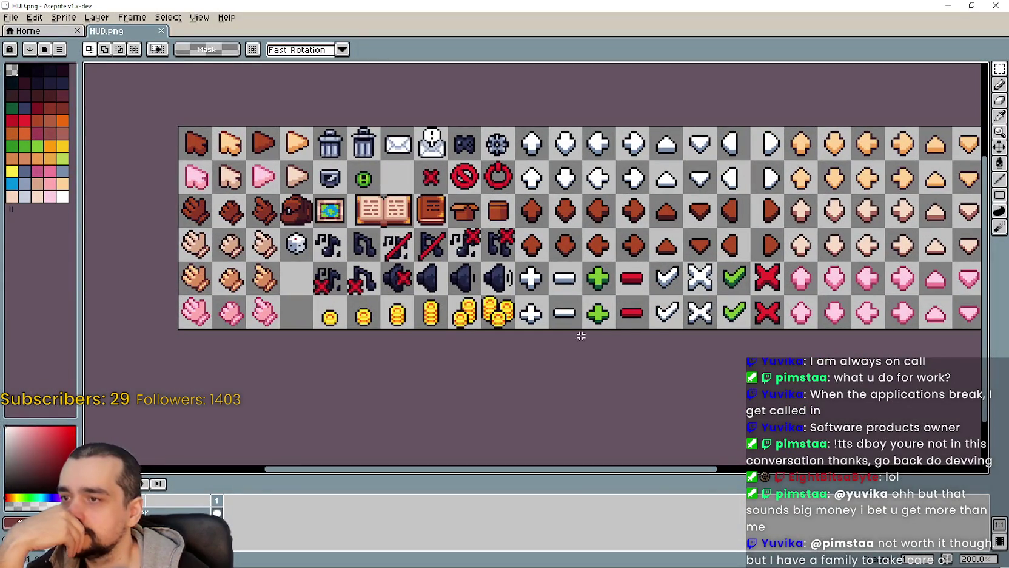
{"action": "scroll", "coordinate": [638, 316], "scroll_direction": "right", "scroll_amount": 3}
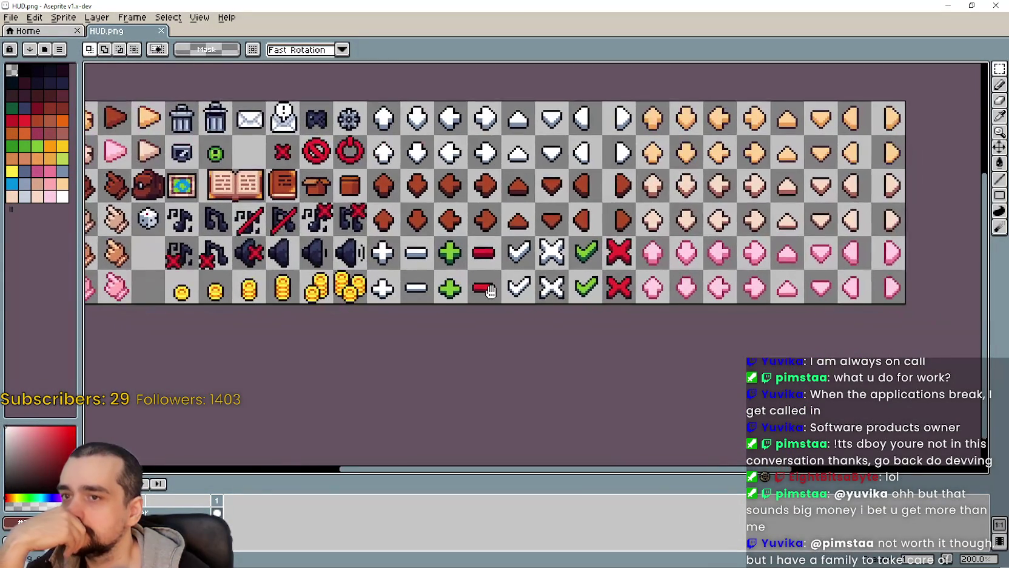
{"action": "scroll", "coordinate": [528, 297], "scroll_direction": "left", "scroll_amount": 5}
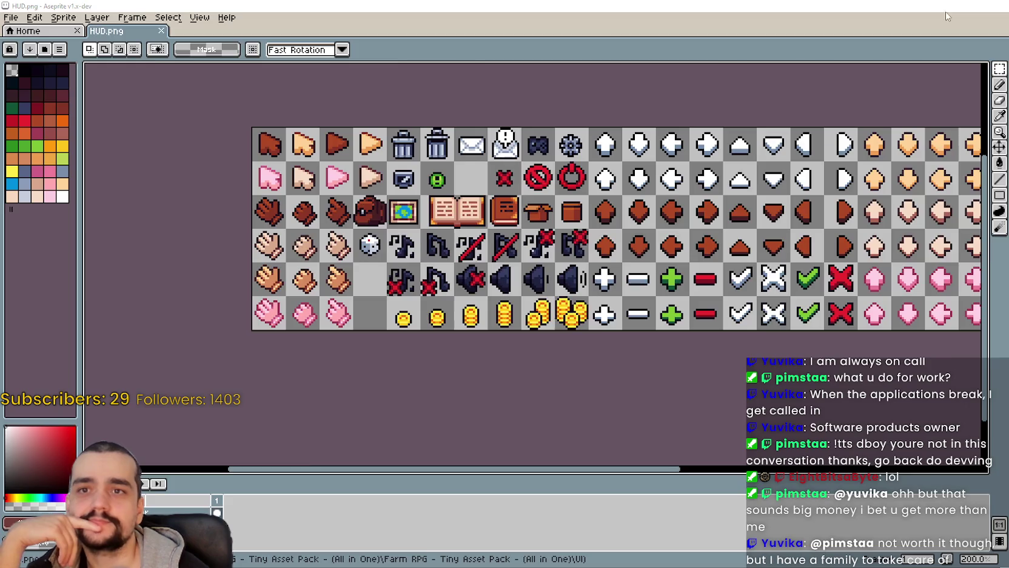
{"action": "key", "text": "alt+Tab"}
{"action": "left_click_drag", "start_coordinate": [670, 319], "coordinate": [614, 309]}
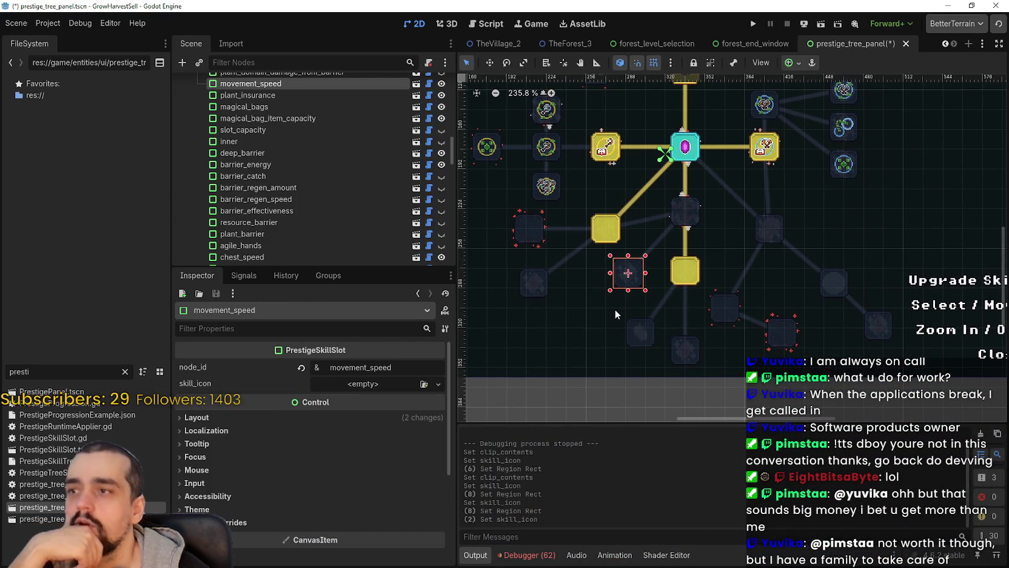
Inspect the magical_roots and slime_destroyer slots, then run Harvest Mage to playtest
{"action": "left_click", "coordinate": [647, 334]}
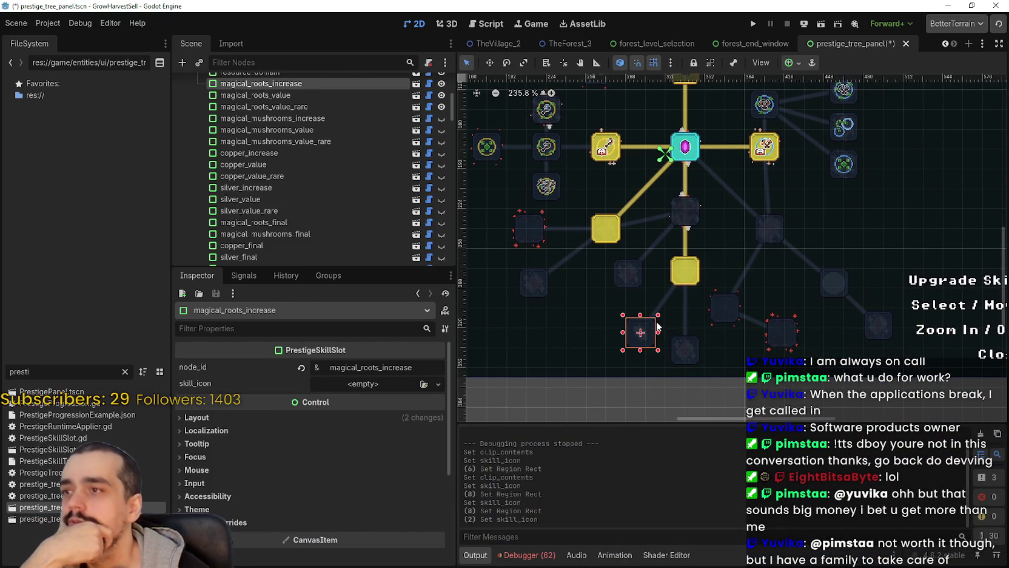
{"action": "left_click", "coordinate": [694, 349]}
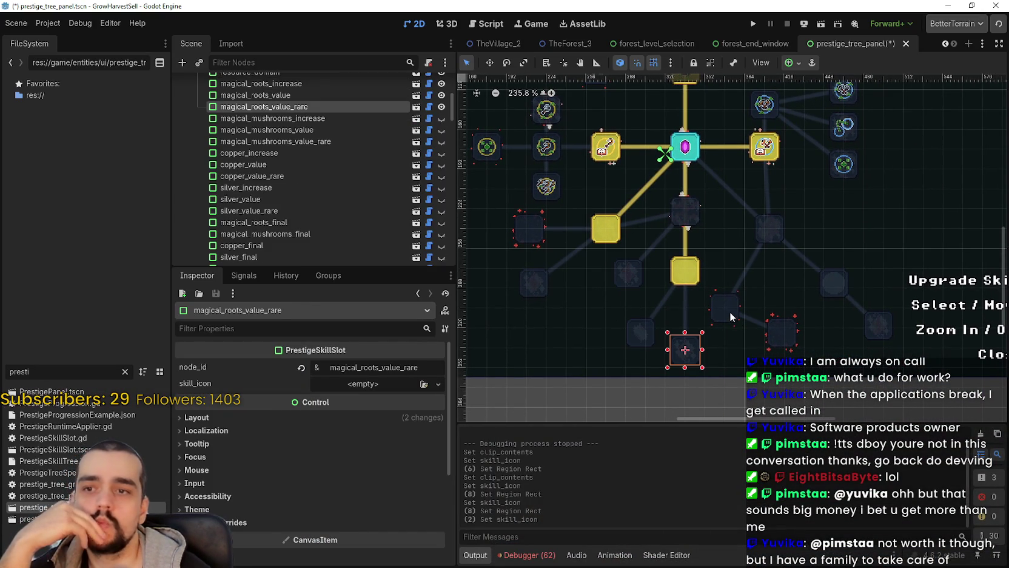
{"action": "left_click", "coordinate": [729, 312]}
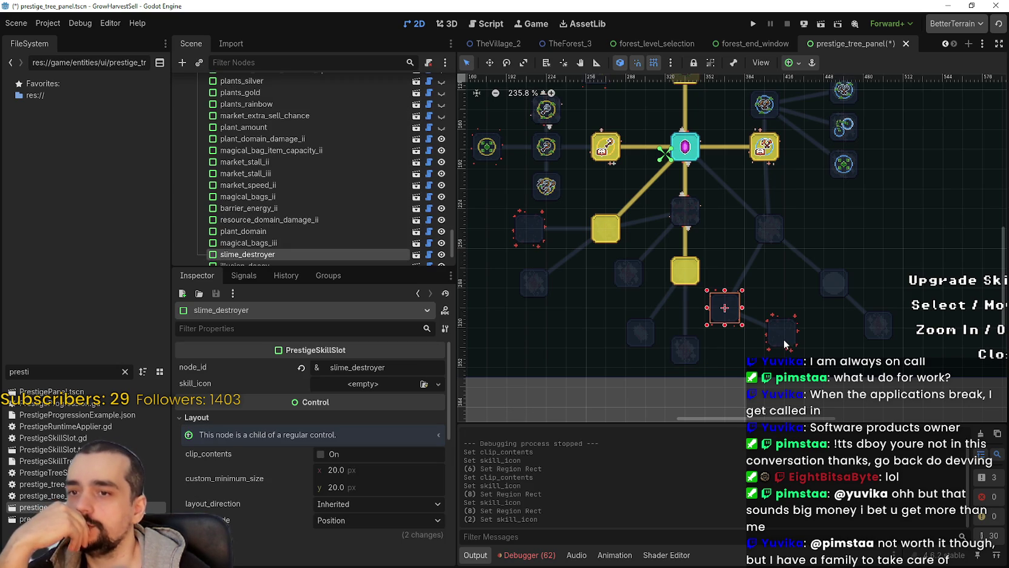
{"action": "scroll", "coordinate": [729, 240], "scroll_direction": "up", "scroll_amount": 2}
{"action": "left_click", "coordinate": [752, 24]}
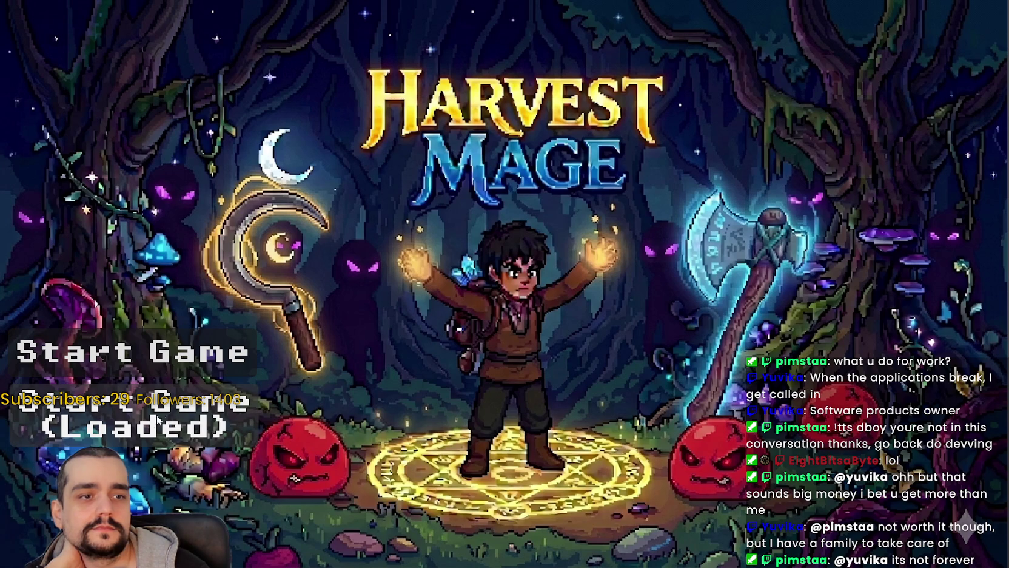
Start the game and buy Plants Value, Dopple Sickle, Plant Domain Damage II and Plant Merchant
{"action": "left_click", "coordinate": [140, 428]}
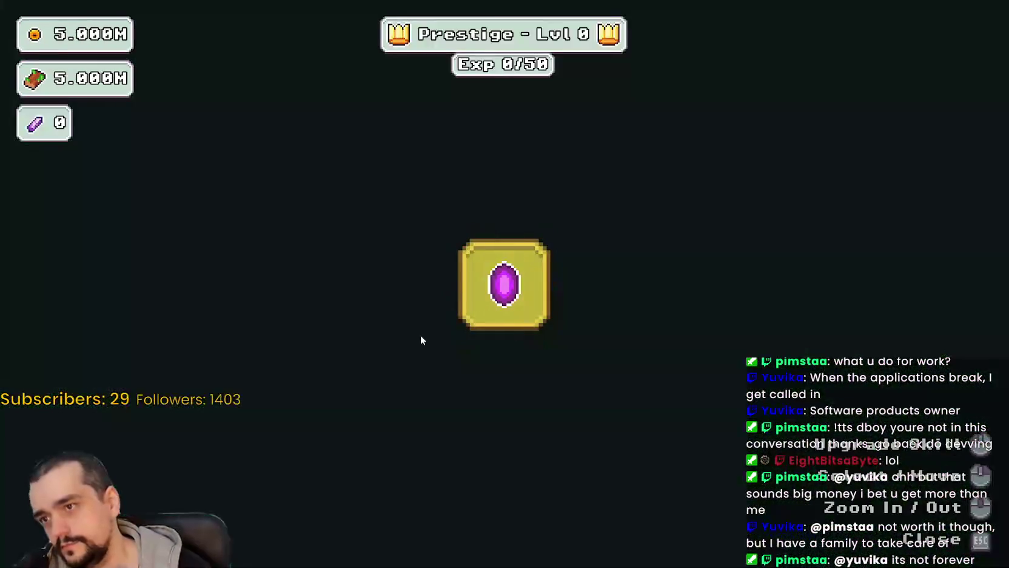
{"action": "scroll", "coordinate": [476, 292], "scroll_direction": "down", "scroll_amount": 5}
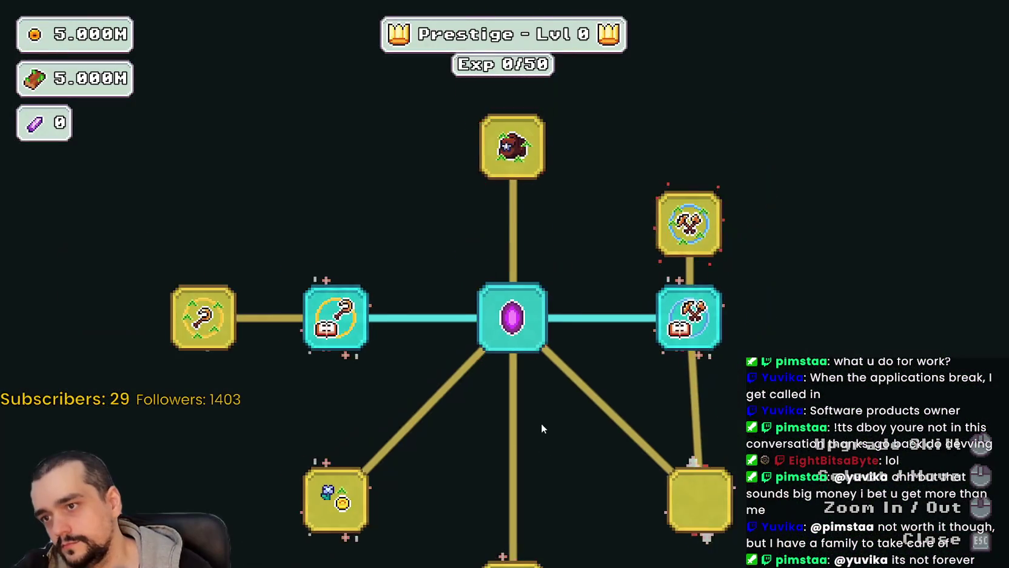
{"action": "left_click_drag", "start_coordinate": [536, 426], "coordinate": [603, 376]}
{"action": "left_click", "coordinate": [479, 416]}
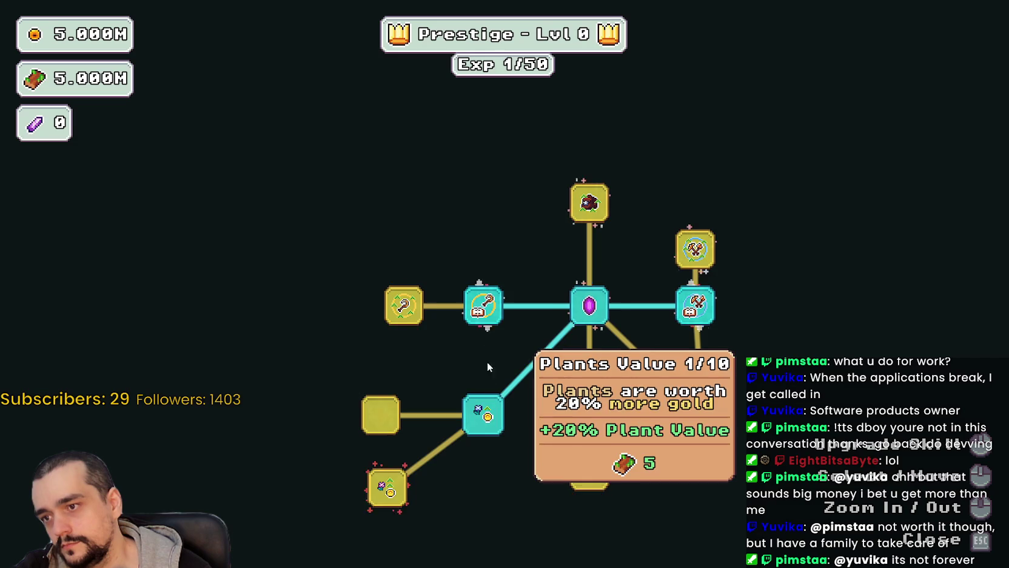
{"action": "left_click", "coordinate": [415, 310]}
{"action": "left_click", "coordinate": [404, 358]}
{"action": "left_click", "coordinate": [403, 255]}
{"action": "left_click", "coordinate": [401, 463]}
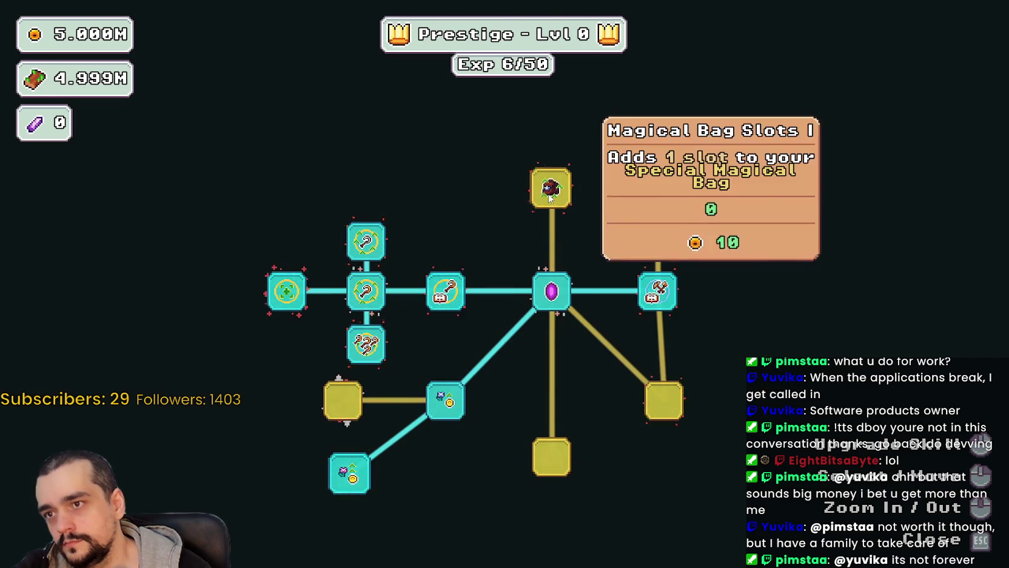
Buy Magical Bag, Domain Range, Domain Chain, Domain Damage II, Chest Speed, Market Speed and Market Stall II branches
{"action": "left_click", "coordinate": [549, 186]}
{"action": "left_click", "coordinate": [585, 183]}
{"action": "left_click", "coordinate": [628, 309]}
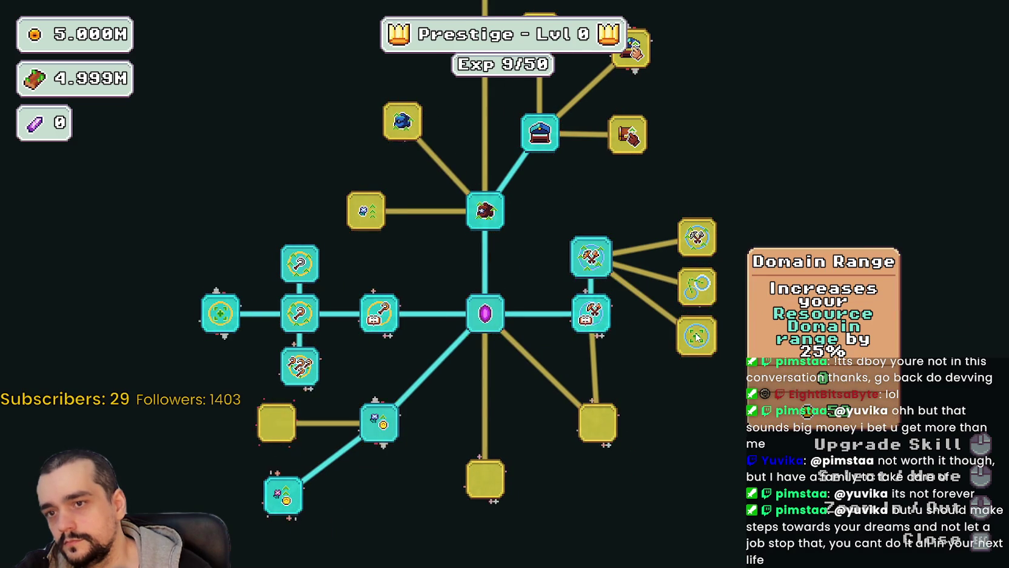
{"action": "left_click", "coordinate": [698, 337]}
{"action": "left_click", "coordinate": [697, 285]}
{"action": "left_click", "coordinate": [700, 237]}
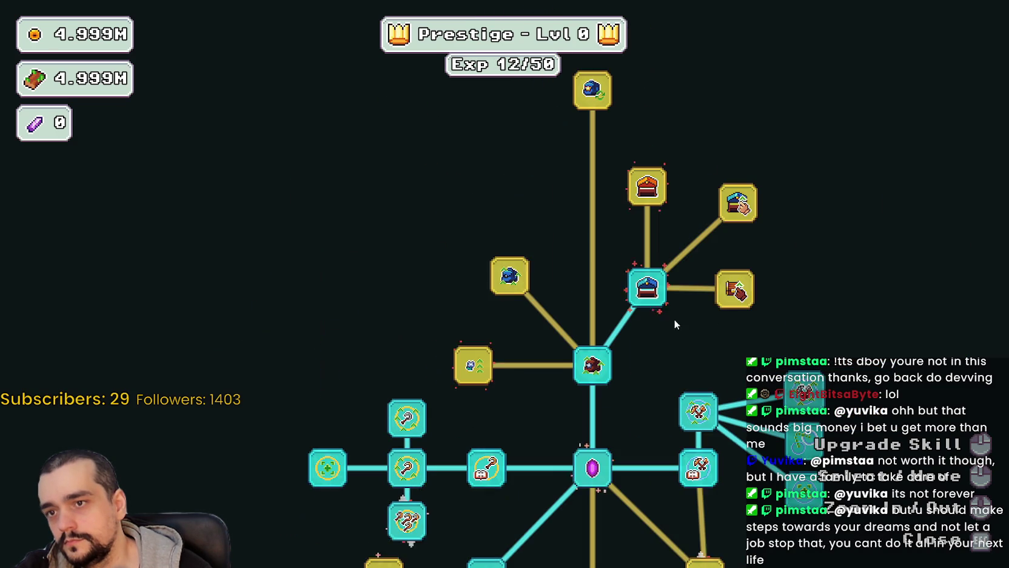
{"action": "left_click", "coordinate": [735, 289]}
{"action": "left_click", "coordinate": [739, 202]}
{"action": "left_click", "coordinate": [662, 193]}
{"action": "left_click", "coordinate": [703, 216]}
{"action": "left_click", "coordinate": [776, 269]}
Buy the remaining blue-hat, red chest and book nodes plus Item Capacity I and II
{"action": "left_click", "coordinate": [555, 159]}
{"action": "left_click", "coordinate": [612, 159]}
{"action": "left_click", "coordinate": [452, 216]}
{"action": "left_click", "coordinate": [472, 346]}
{"action": "left_click", "coordinate": [435, 368]}
{"action": "left_click", "coordinate": [422, 218]}
{"action": "left_click", "coordinate": [377, 270]}
Buy a rank of the Forest 1-3 Spawn Rate prestige skill
{"action": "mouse_move", "coordinate": [548, 282]}
{"action": "left_mouse_down"}
{"action": "mouse_move", "coordinate": [557, 313]}
{"action": "mouse_move", "coordinate": [565, 271]}
{"action": "left_mouse_up"}
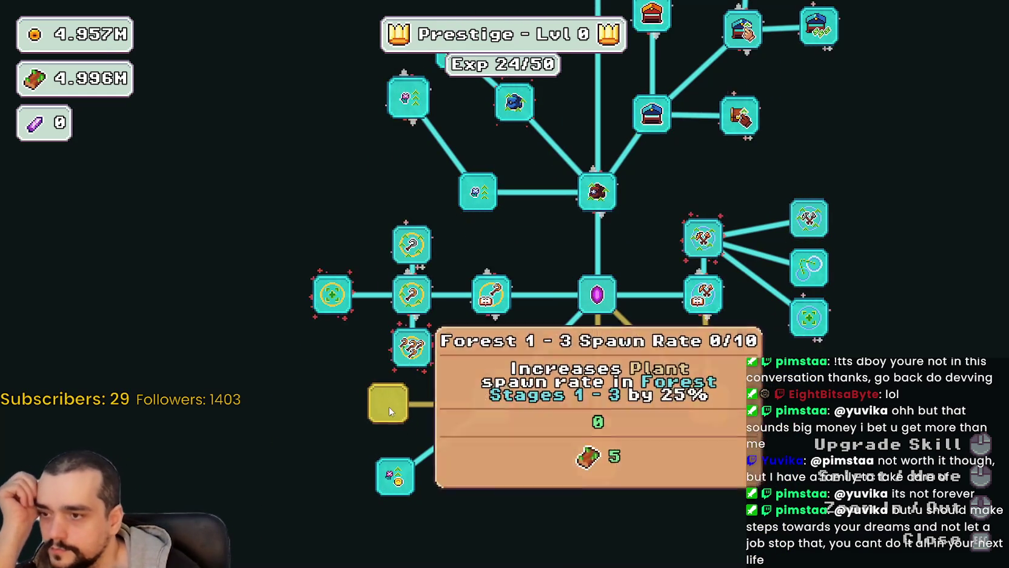
{"action": "left_click", "coordinate": [391, 407]}
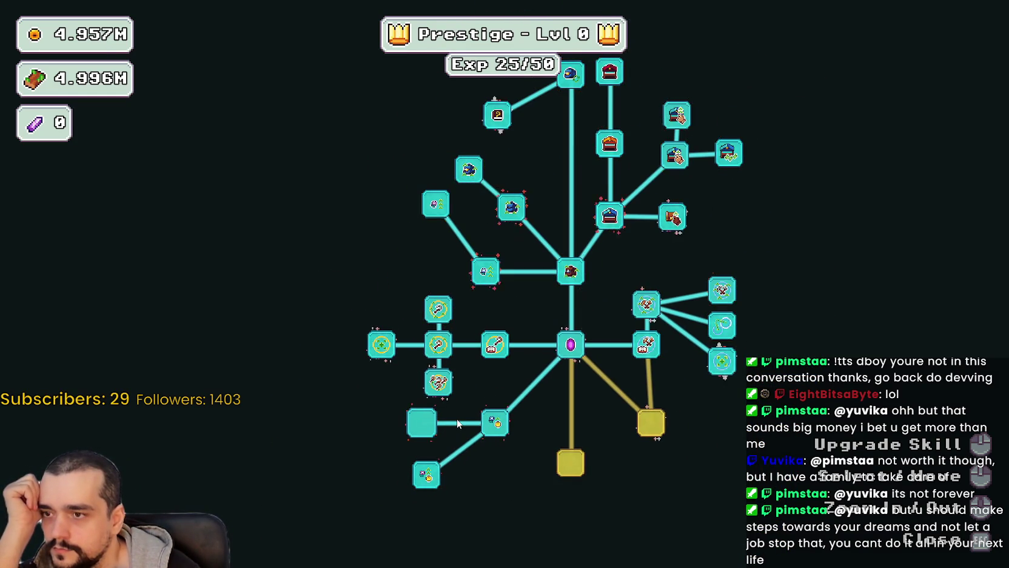
{"action": "mouse_move", "coordinate": [441, 348]}
{"action": "mouse_move", "coordinate": [437, 293]}
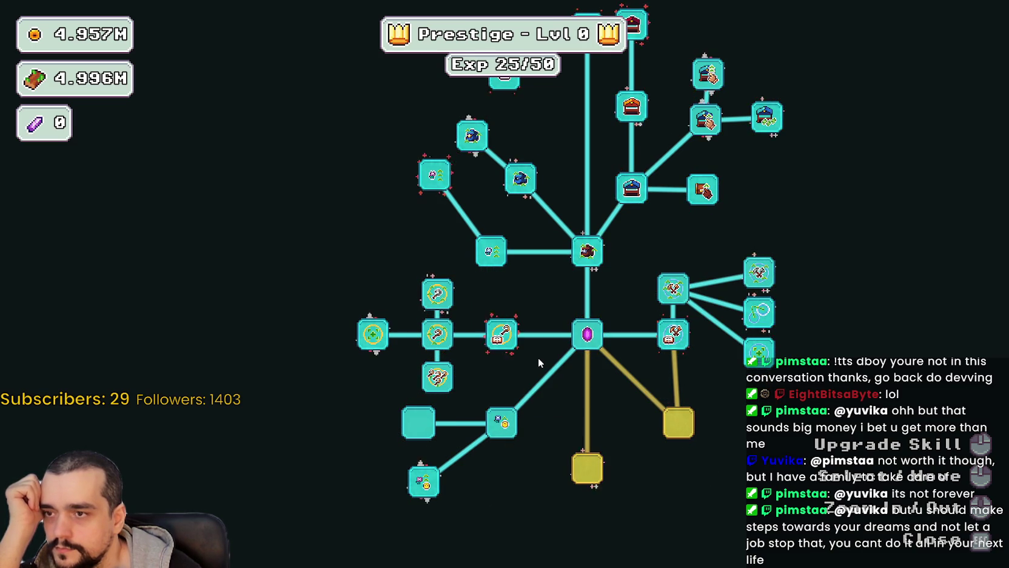
{"action": "scroll", "coordinate": [538, 357], "scroll_direction": "up", "scroll_amount": 1}
{"action": "mouse_move", "coordinate": [481, 418]}
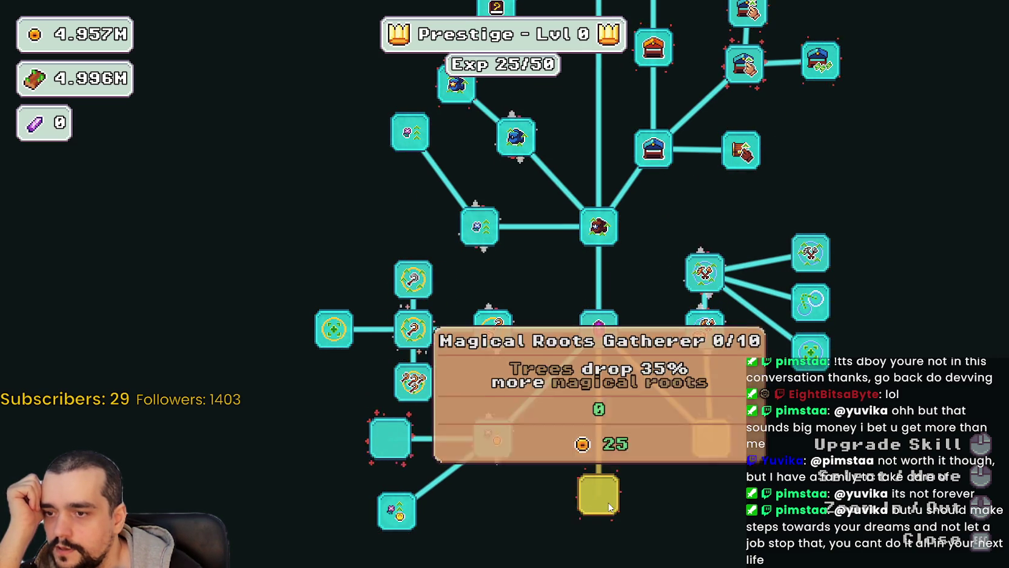
Recentre the tree on Plants Value and buy ranks until it hits max rank
{"action": "key", "text": "w"}
{"action": "key", "text": "a"}
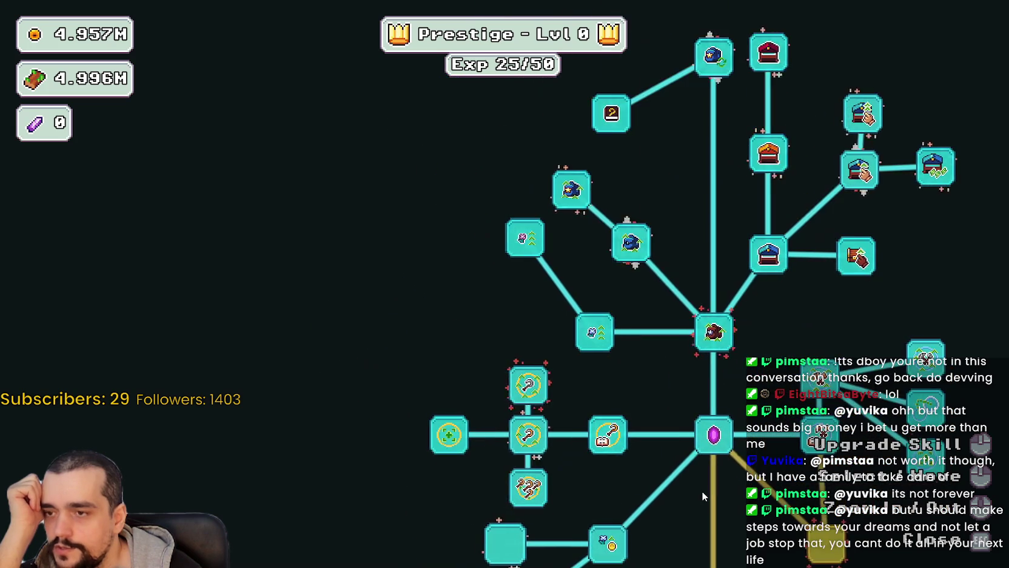
{"action": "key", "text": "d"}
{"action": "scroll", "coordinate": [500, 473], "scroll_direction": "down", "scroll_amount": 1}
{"action": "scroll", "coordinate": [500, 474], "scroll_direction": "up", "scroll_amount": 1}
{"action": "scroll", "coordinate": [500, 473], "scroll_direction": "up", "scroll_amount": 1}
{"action": "scroll", "coordinate": [499, 473], "scroll_direction": "down", "scroll_amount": 1}
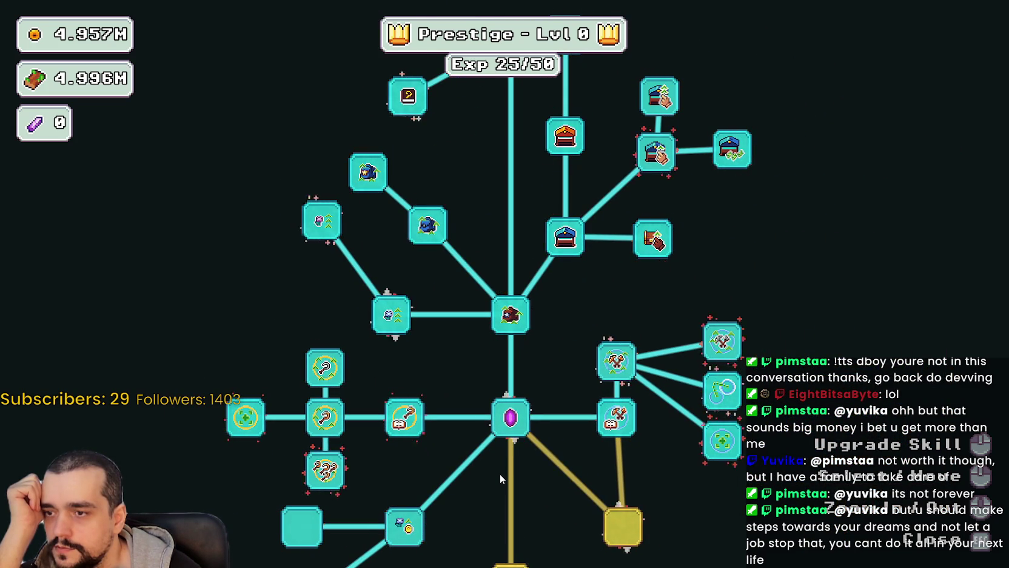
{"action": "key", "text": "a"}
{"action": "key", "text": "s"}
{"action": "scroll", "coordinate": [392, 416], "scroll_direction": "up", "scroll_amount": 1}
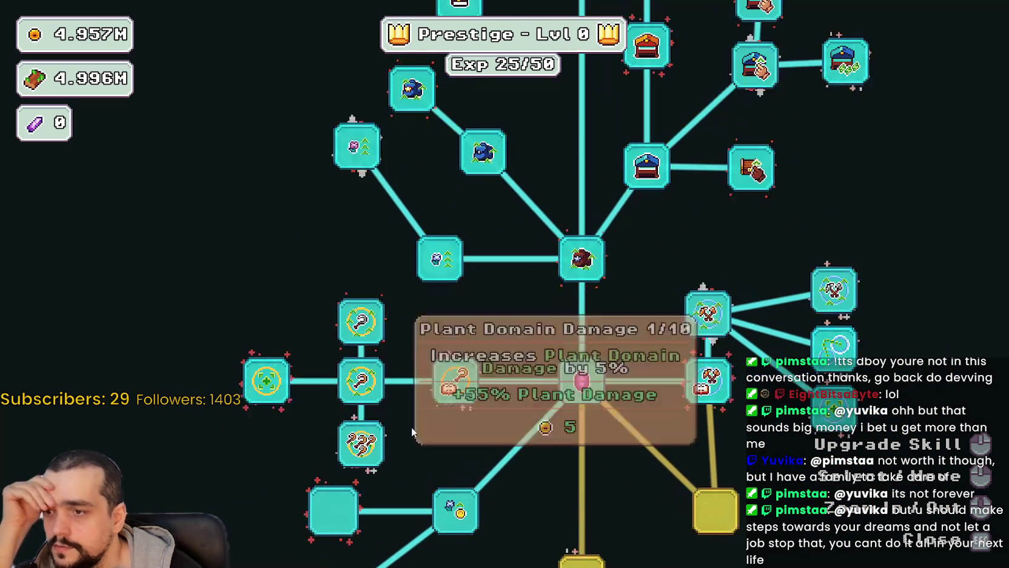
{"action": "scroll", "coordinate": [381, 413], "scroll_direction": "up", "scroll_amount": 1}
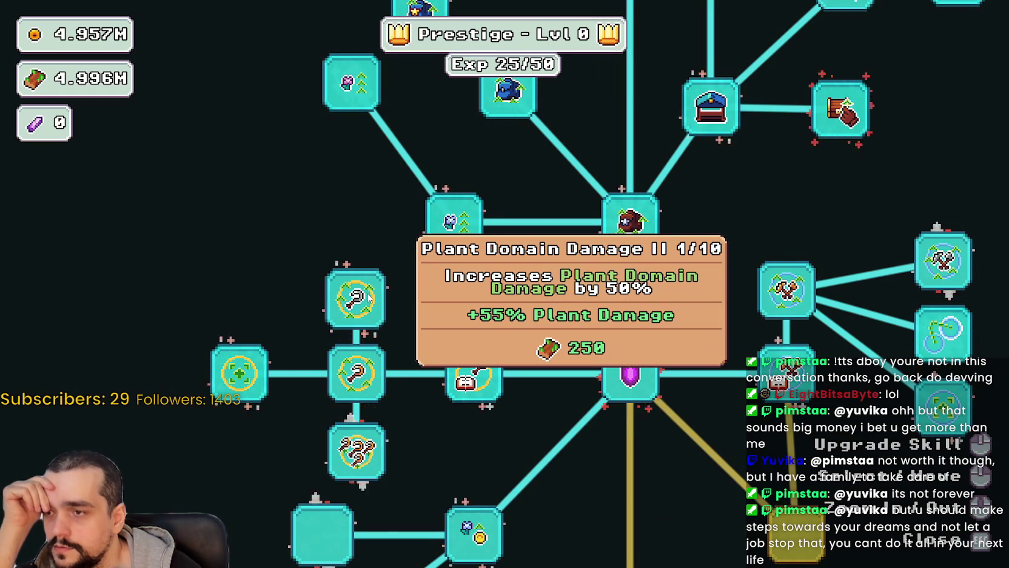
{"action": "scroll", "coordinate": [397, 337], "scroll_direction": "down", "scroll_amount": 1}
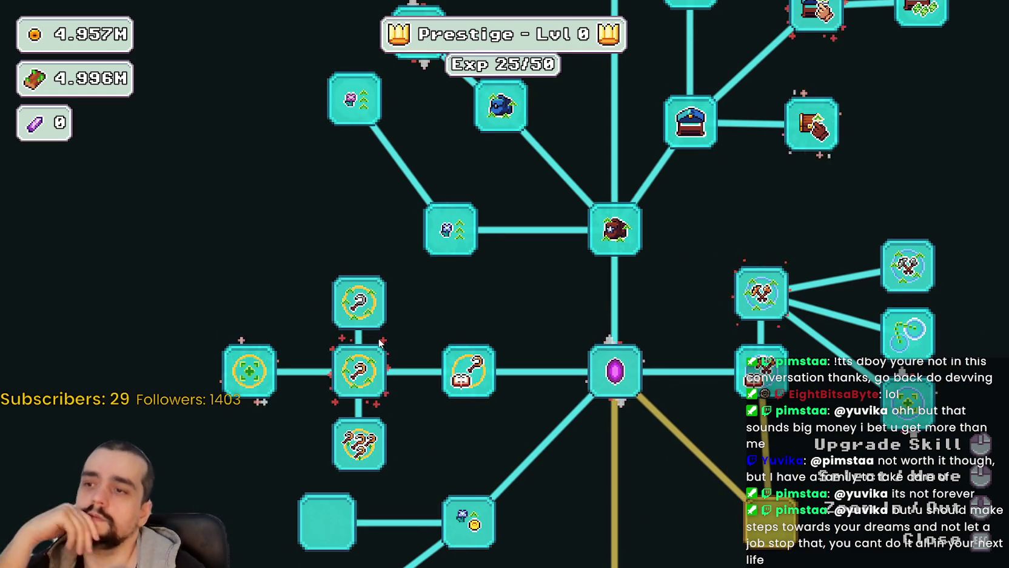
{"action": "scroll", "coordinate": [366, 327], "scroll_direction": "down", "scroll_amount": 3}
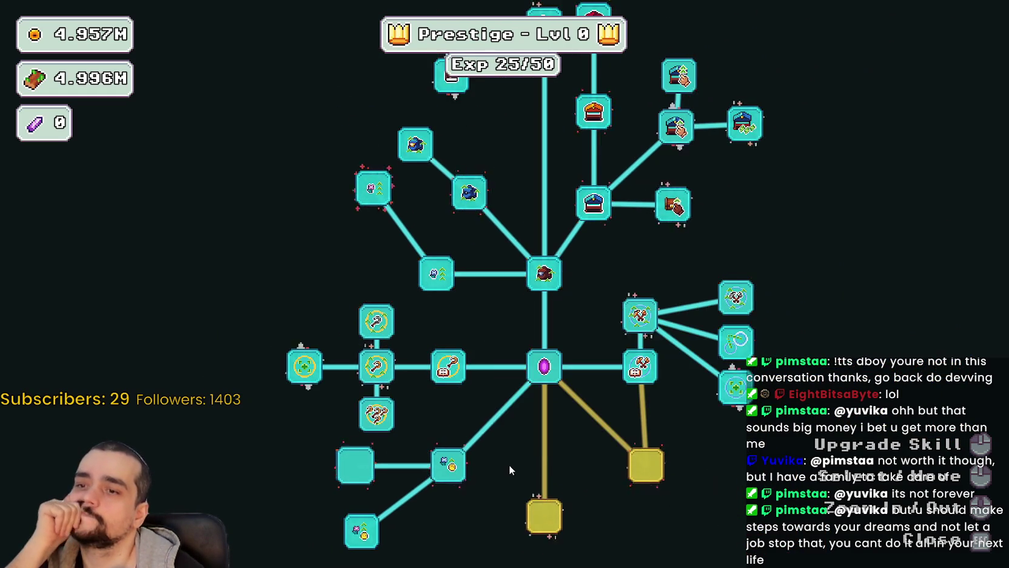
{"action": "mouse_move", "coordinate": [507, 455]}
{"action": "left_mouse_down"}
{"action": "mouse_move", "coordinate": [521, 437]}
{"action": "mouse_move", "coordinate": [526, 355]}
{"action": "mouse_move", "coordinate": [465, 443]}
{"action": "mouse_move", "coordinate": [533, 457]}
{"action": "left_mouse_up"}
{"action": "scroll", "coordinate": [465, 453], "scroll_direction": "down", "scroll_amount": 1}
{"action": "scroll", "coordinate": [479, 456], "scroll_direction": "up", "scroll_amount": 2}
{"action": "double_click", "coordinate": [479, 454]}
{"action": "triple_click", "coordinate": [480, 456]}
{"action": "left_click", "coordinate": [479, 456]}
{"action": "left_click", "coordinate": [479, 456]}
{"action": "left_click", "coordinate": [479, 456]}
{"action": "left_click", "coordinate": [479, 456]}
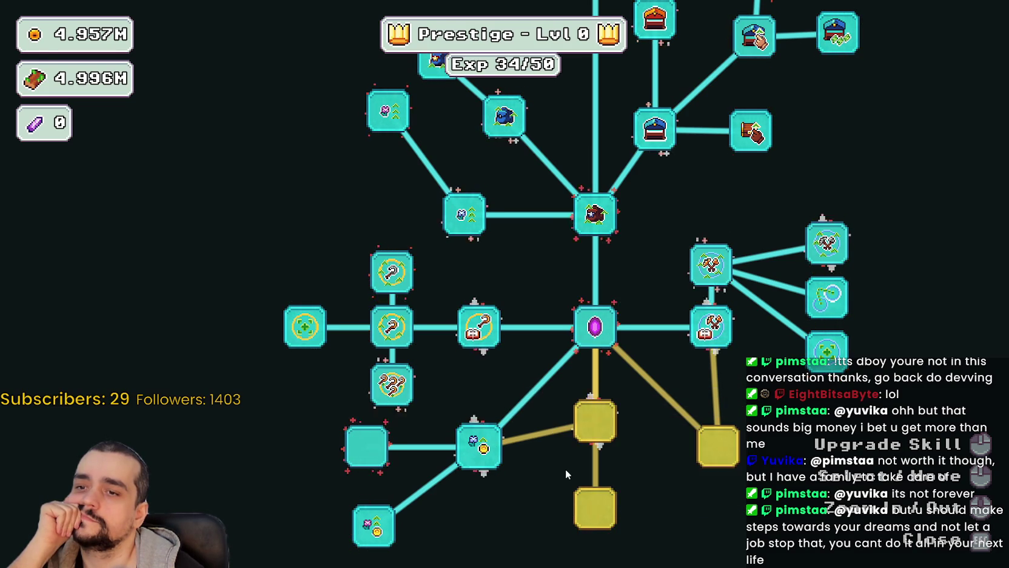
Pan the skill tree up and right to bring the yellow locked nodes into view
{"action": "mouse_move", "coordinate": [487, 469]}
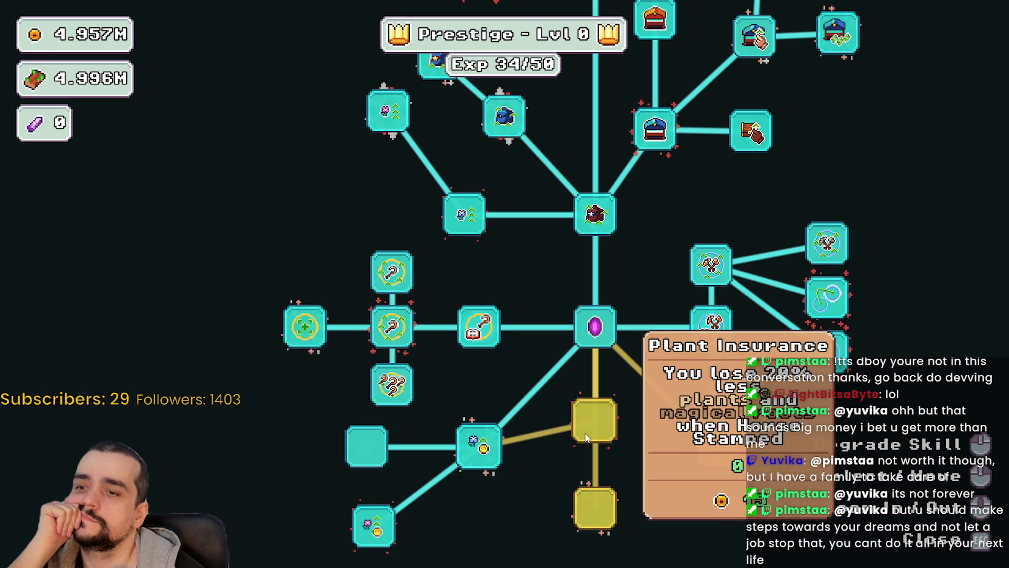
{"action": "key", "text": "w"}
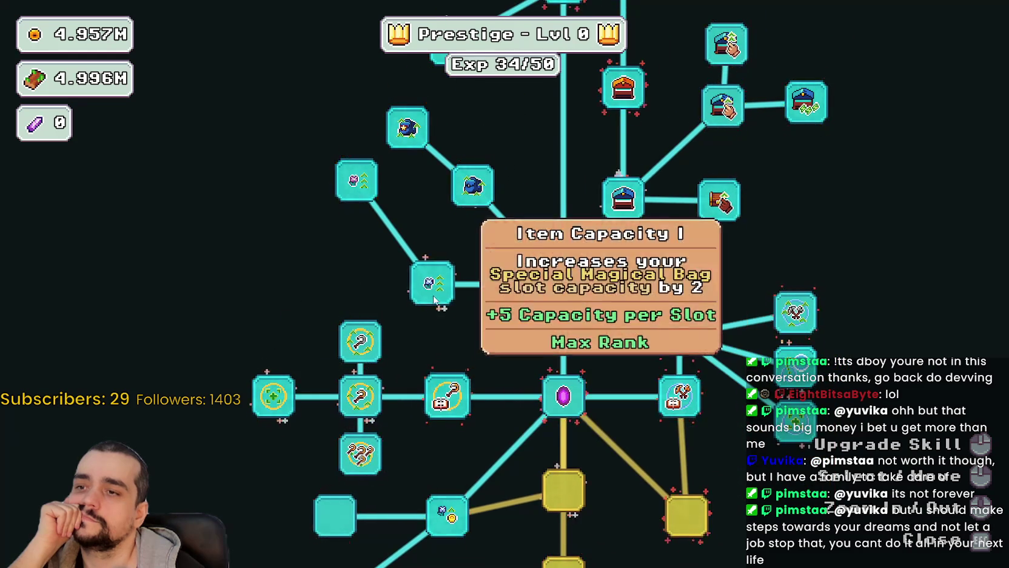
{"action": "scroll", "coordinate": [420, 398], "scroll_direction": "down", "scroll_amount": 3}
{"action": "scroll", "coordinate": [378, 238], "scroll_direction": "up", "scroll_amount": 3}
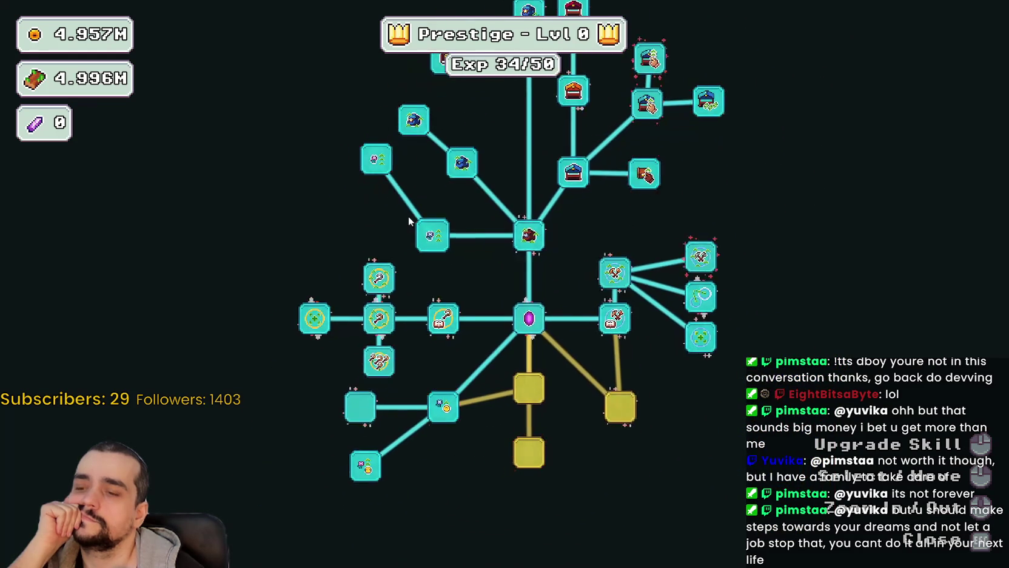
{"action": "mouse_move", "coordinate": [428, 272]}
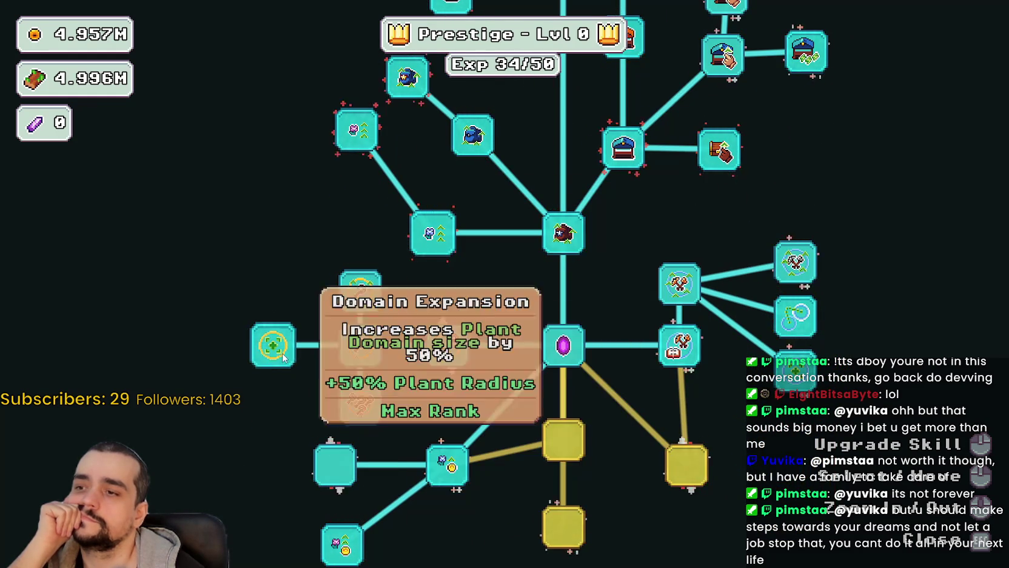
{"action": "key", "text": "d"}
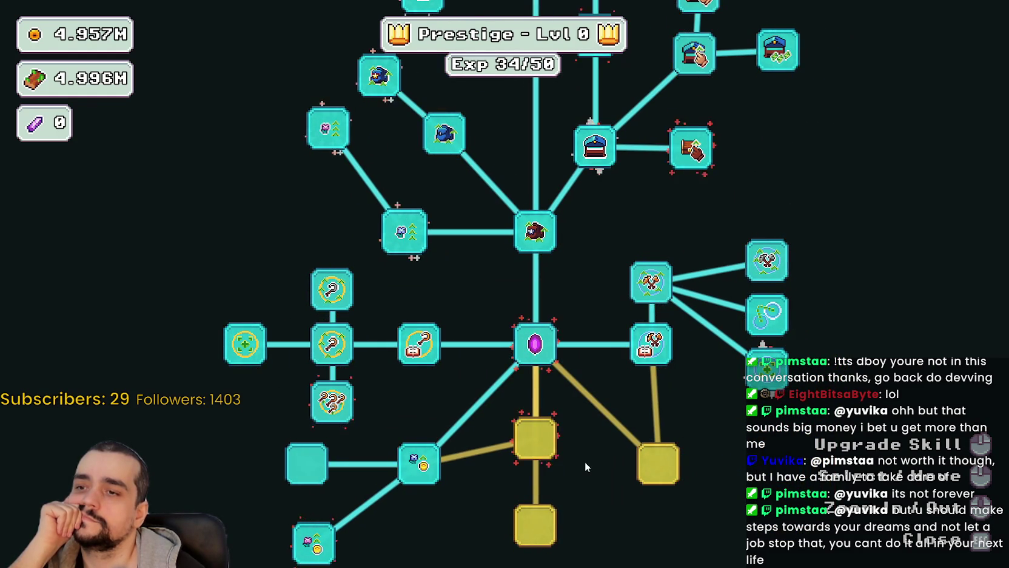
{"action": "key", "text": "w"}
{"action": "key", "text": "d"}
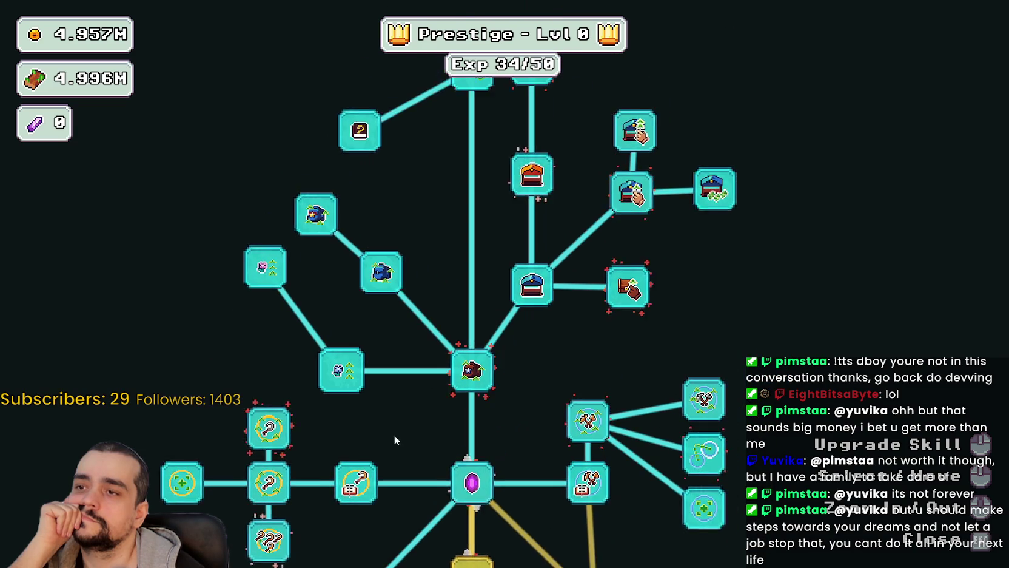
{"action": "scroll", "coordinate": [389, 447], "scroll_direction": "down", "scroll_amount": 1}
{"action": "left_click_drag", "start_coordinate": [389, 447], "coordinate": [477, 293]}
Buy the Light Feet upgrade
{"action": "key", "text": "s"}
{"action": "left_click", "coordinate": [474, 443]}
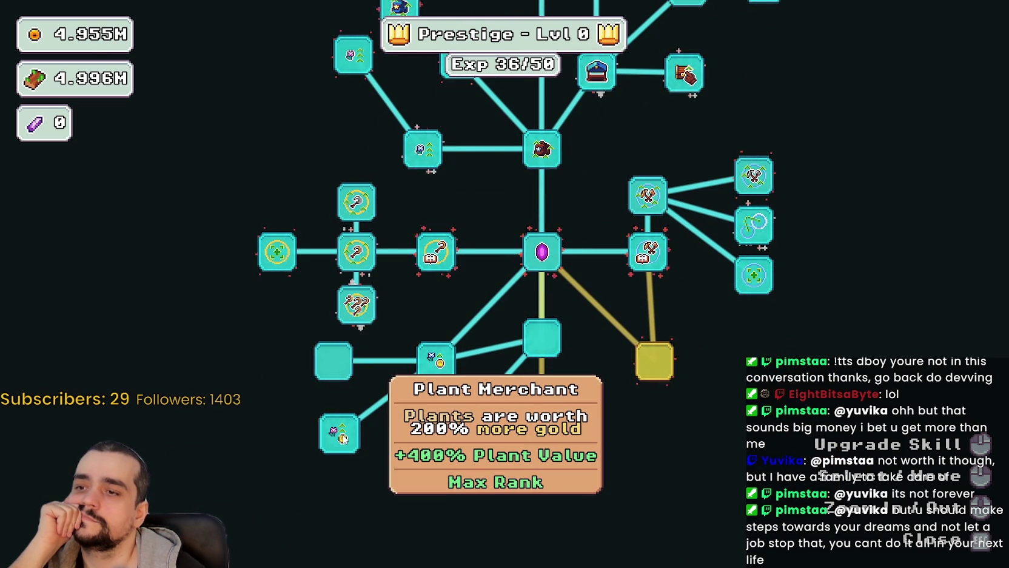
{"action": "scroll", "coordinate": [373, 475], "scroll_direction": "up", "scroll_amount": 1}
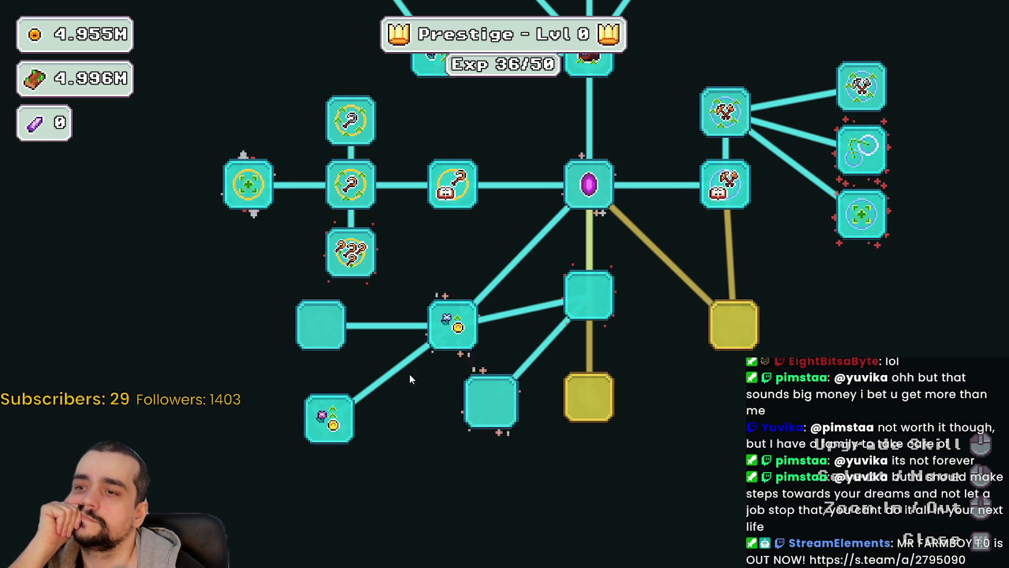
Buy a second rank of Forest 1 - 3 Spawn Rate, then return to the Godot editor
{"action": "left_click_drag", "start_coordinate": [421, 366], "coordinate": [458, 382]}
{"action": "scroll", "coordinate": [501, 431], "scroll_direction": "up", "scroll_amount": 3}
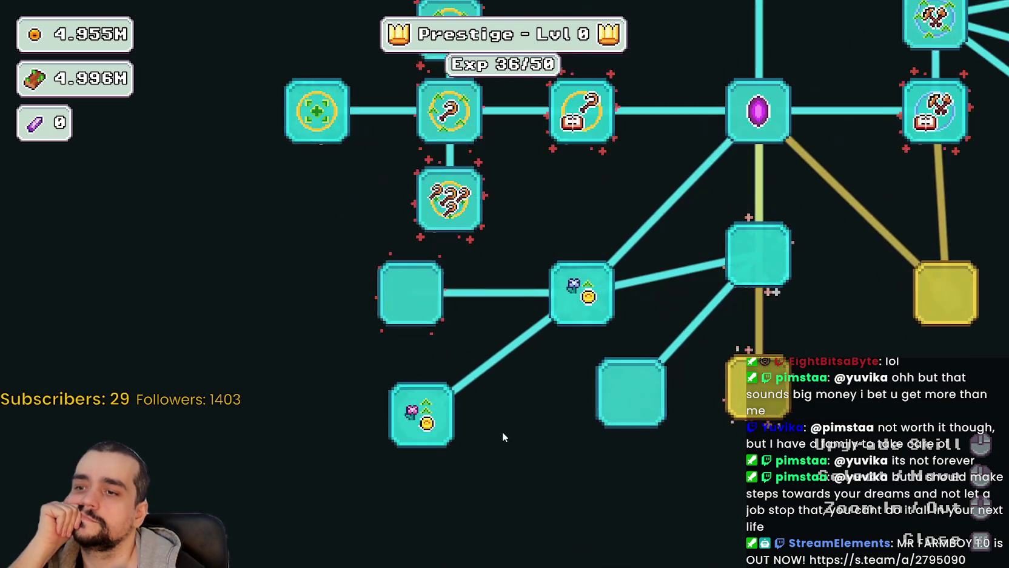
{"action": "scroll", "coordinate": [502, 431], "scroll_direction": "down", "scroll_amount": 2}
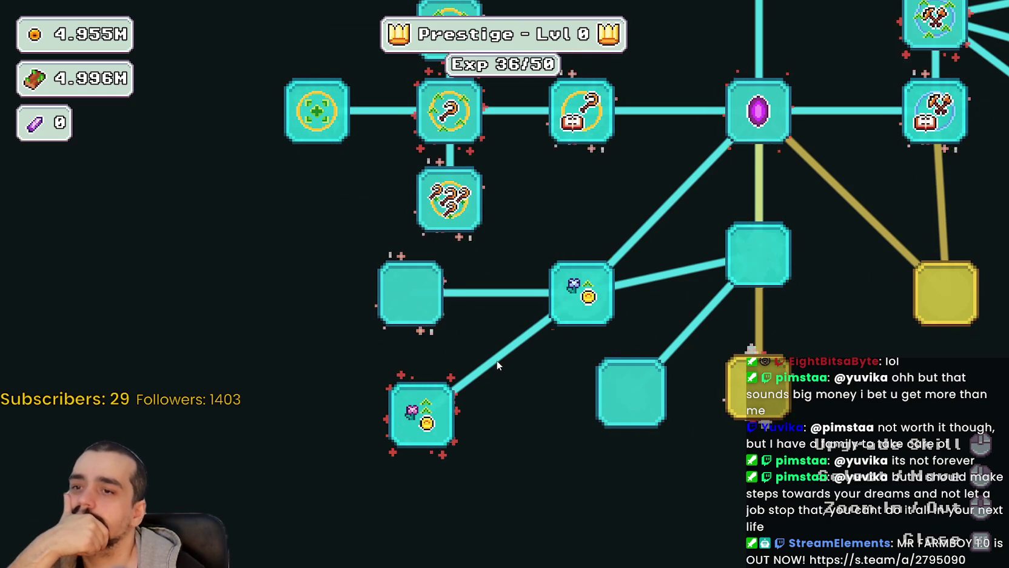
{"action": "scroll", "coordinate": [495, 364], "scroll_direction": "down", "scroll_amount": 1}
{"action": "scroll", "coordinate": [495, 364], "scroll_direction": "up", "scroll_amount": 2}
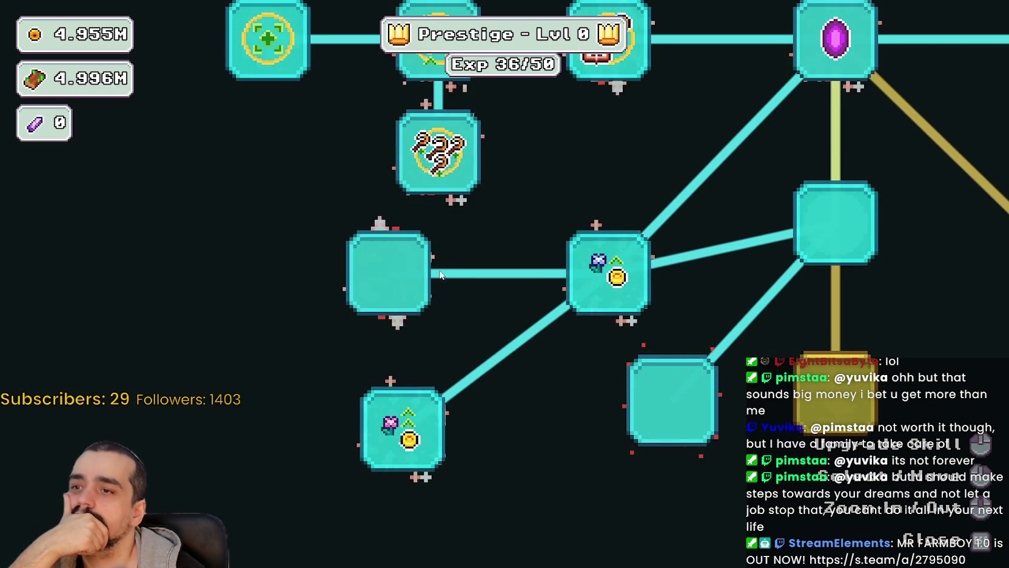
{"action": "left_click", "coordinate": [417, 288]}
{"action": "scroll", "coordinate": [415, 287], "scroll_direction": "down", "scroll_amount": 2}
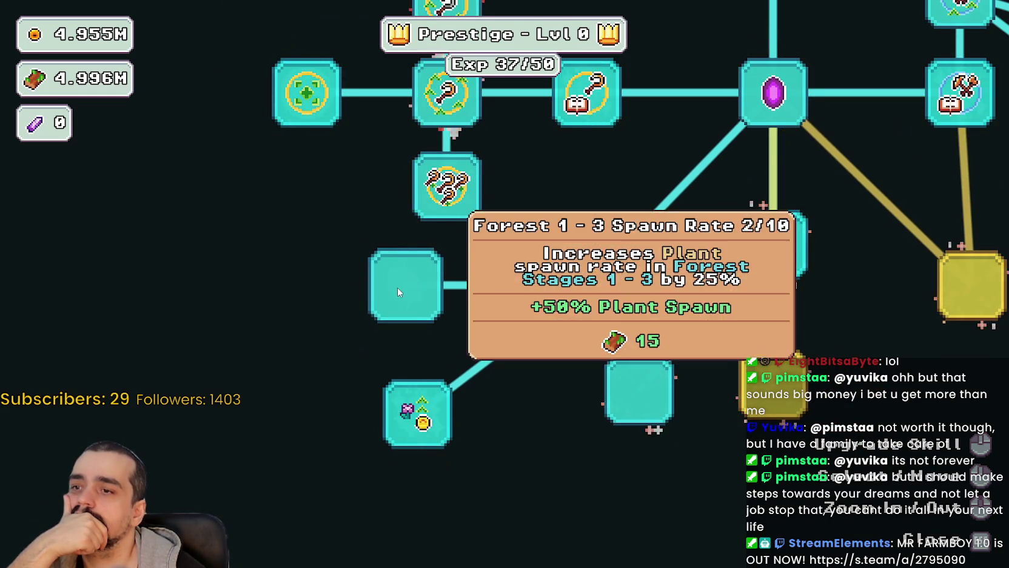
{"action": "scroll", "coordinate": [489, 383], "scroll_direction": "down", "scroll_amount": 3}
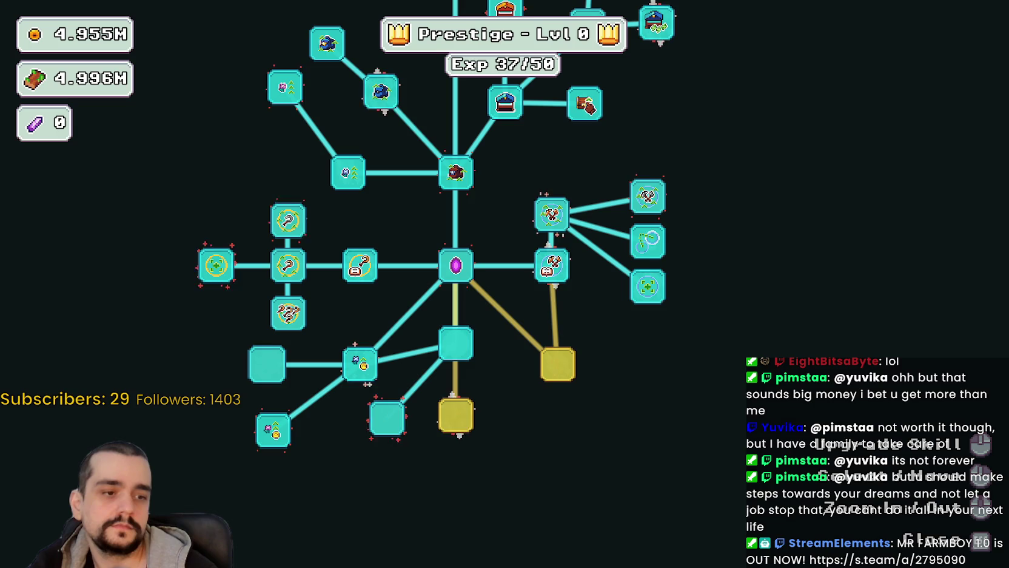
{"action": "key", "text": "alt+Tab"}
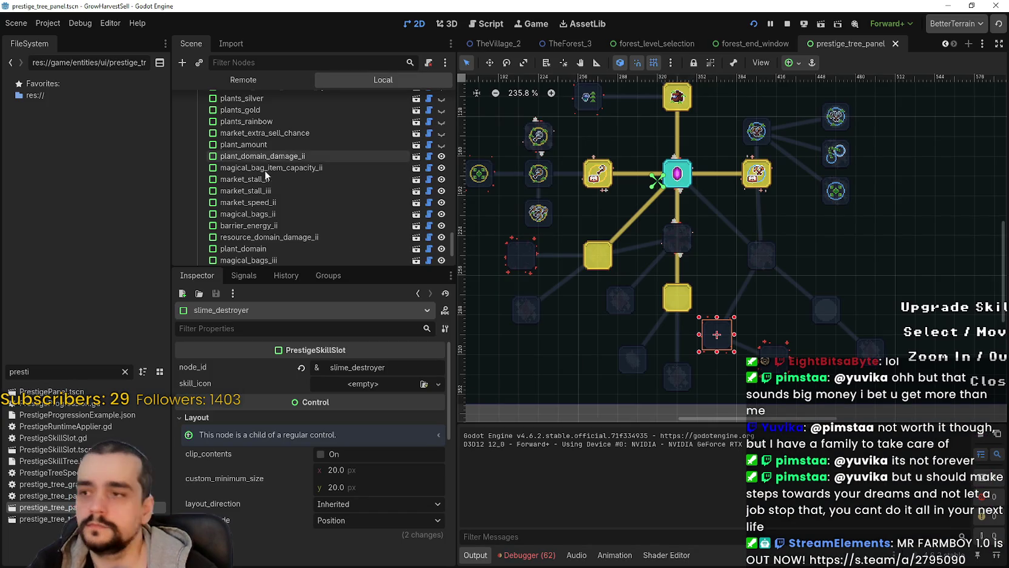
Open PrestigeSkillSlot.gd and the PrestigeSkillSlot.tscn scene from the slot node
{"action": "left_click", "coordinate": [428, 172]}
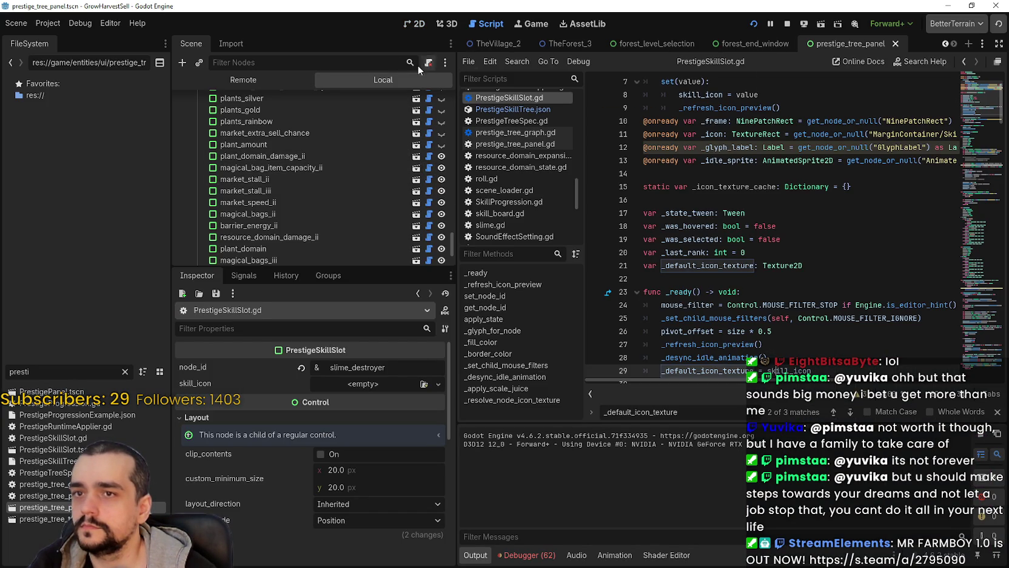
{"action": "left_click", "coordinate": [416, 190]}
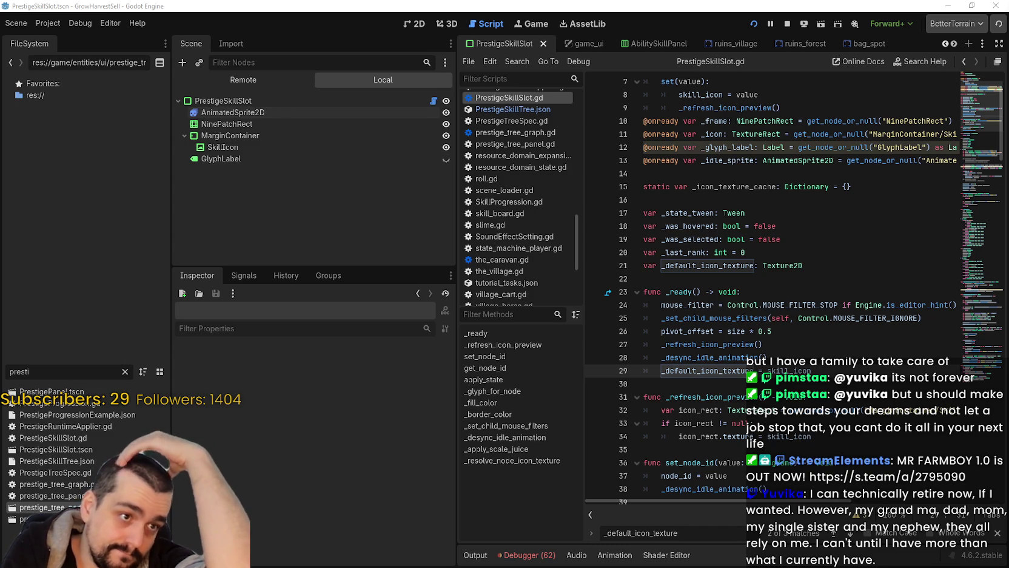
Stop the running game and launch the project again to reach the Harvest Mage title screen
{"action": "left_click", "coordinate": [832, 243]}
{"action": "scroll", "coordinate": [841, 103], "scroll_direction": "down", "scroll_amount": 3}
{"action": "scroll", "coordinate": [807, 242], "scroll_direction": "up", "scroll_amount": 5}
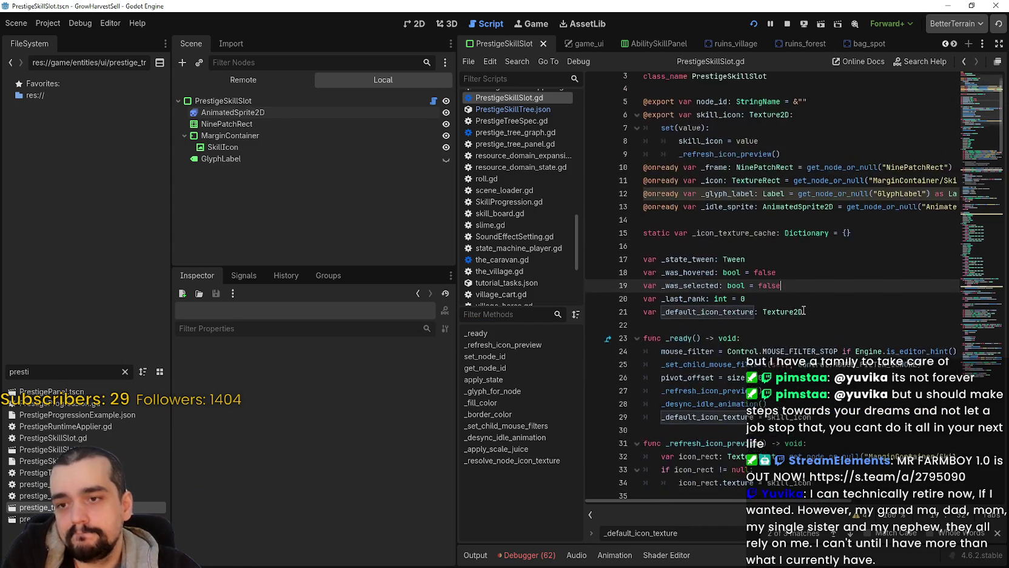
{"action": "left_click", "coordinate": [800, 270]}
{"action": "left_click", "coordinate": [787, 24]}
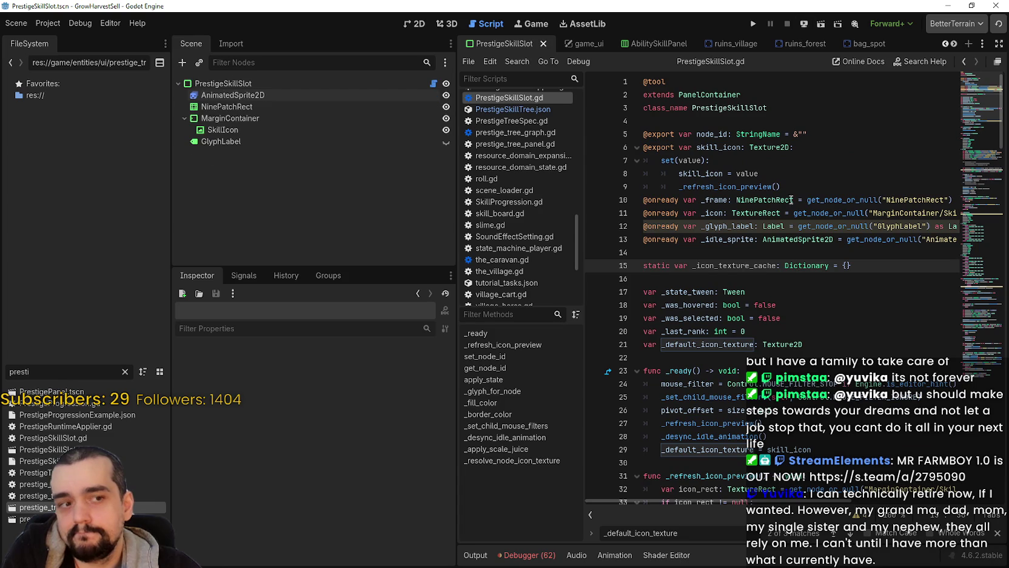
{"action": "scroll", "coordinate": [798, 253], "scroll_direction": "down", "scroll_amount": 2}
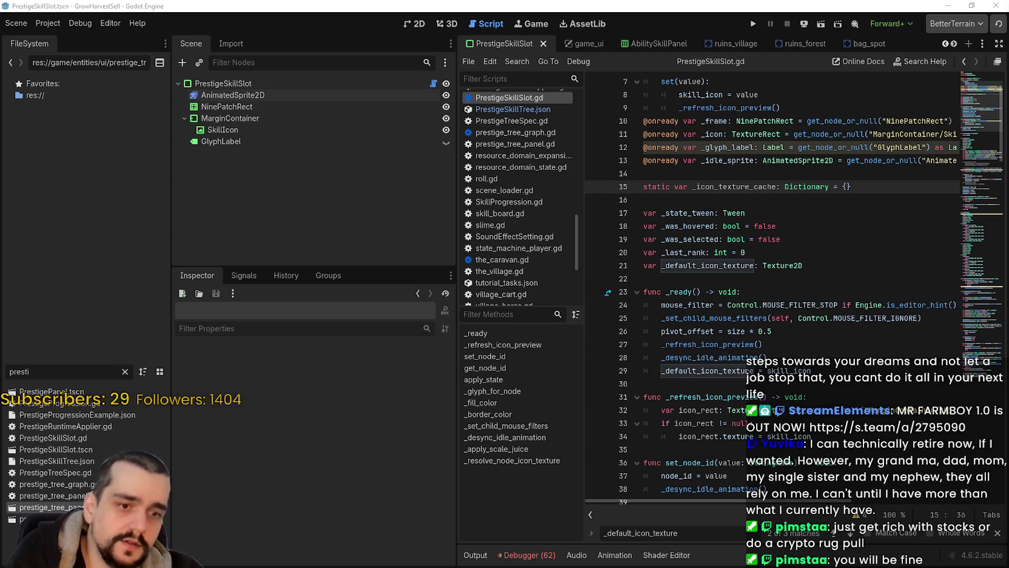
{"action": "left_click", "coordinate": [753, 23]}
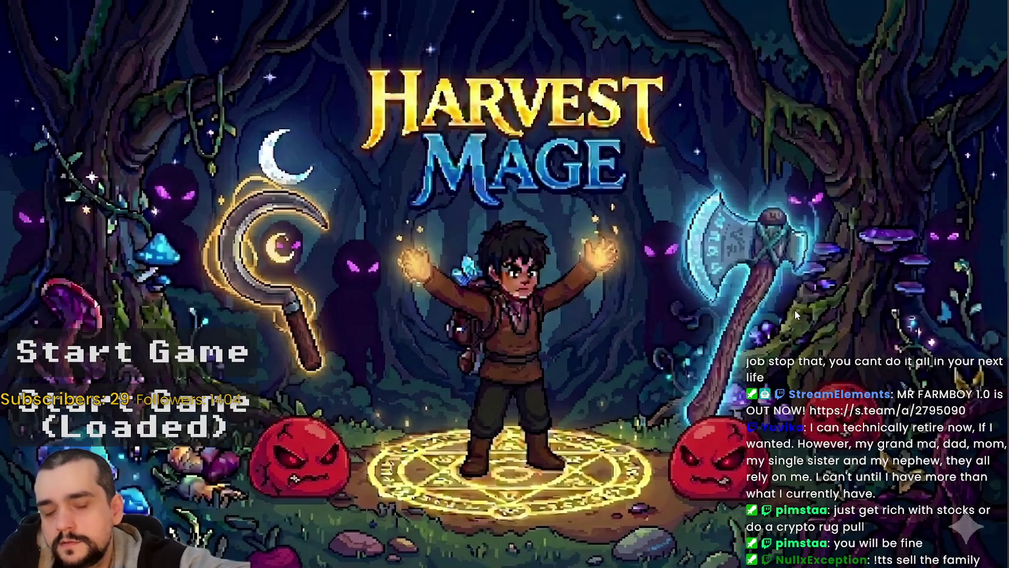
Start the game from the Harvest Mage title menu
{"action": "key", "text": "Return"}
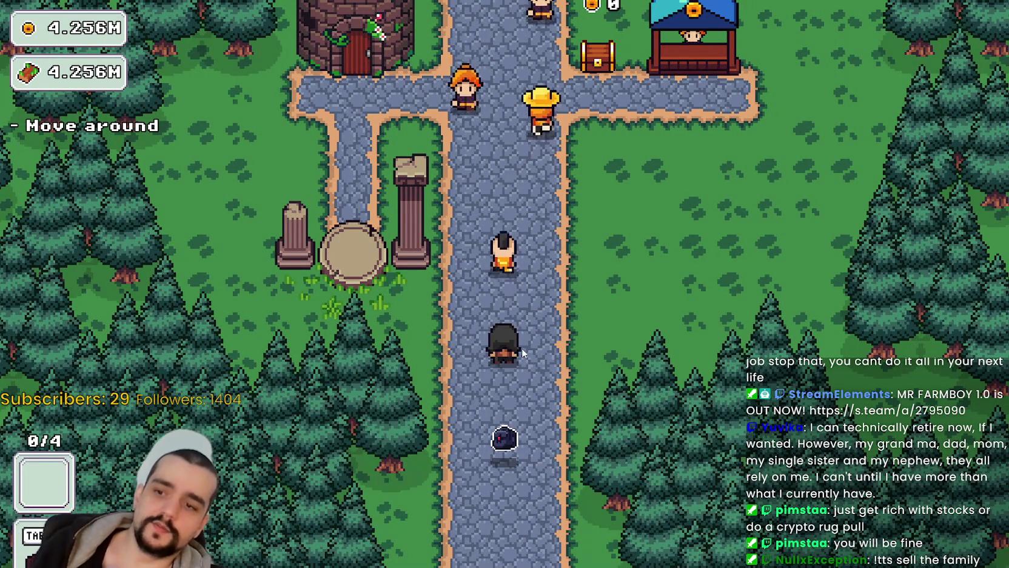
Walk the mage to the Mage Tower and open the prestige tree
{"action": "key", "text": "w"}
{"action": "key", "text": "a"}
{"action": "key", "text": "w"}
{"action": "key", "text": "e"}
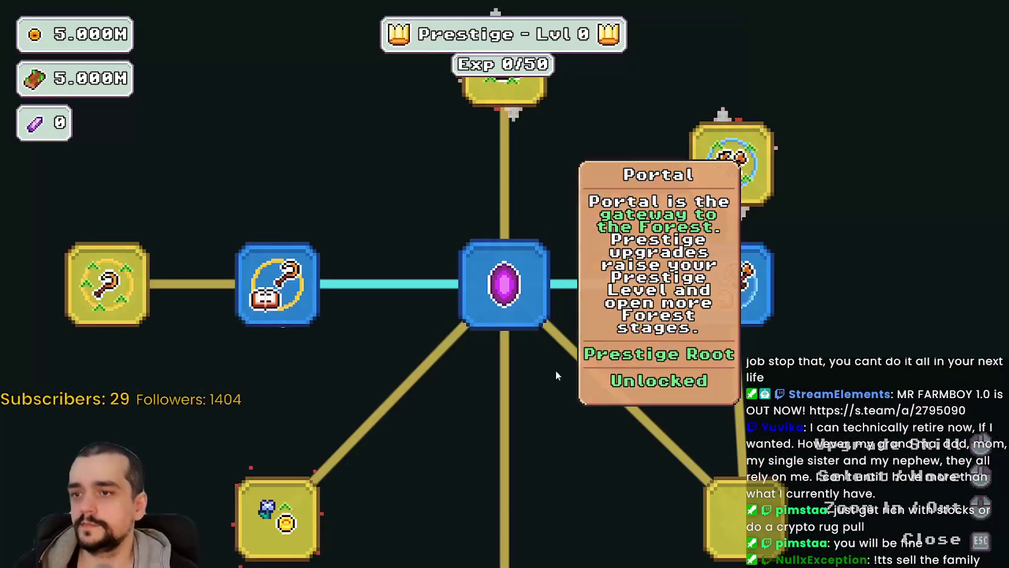
Buy Plant Domain Damage ranks until it reaches 10/10
{"action": "scroll", "coordinate": [552, 364], "scroll_direction": "down", "scroll_amount": 5}
{"action": "scroll", "coordinate": [543, 485], "scroll_direction": "up", "scroll_amount": 2}
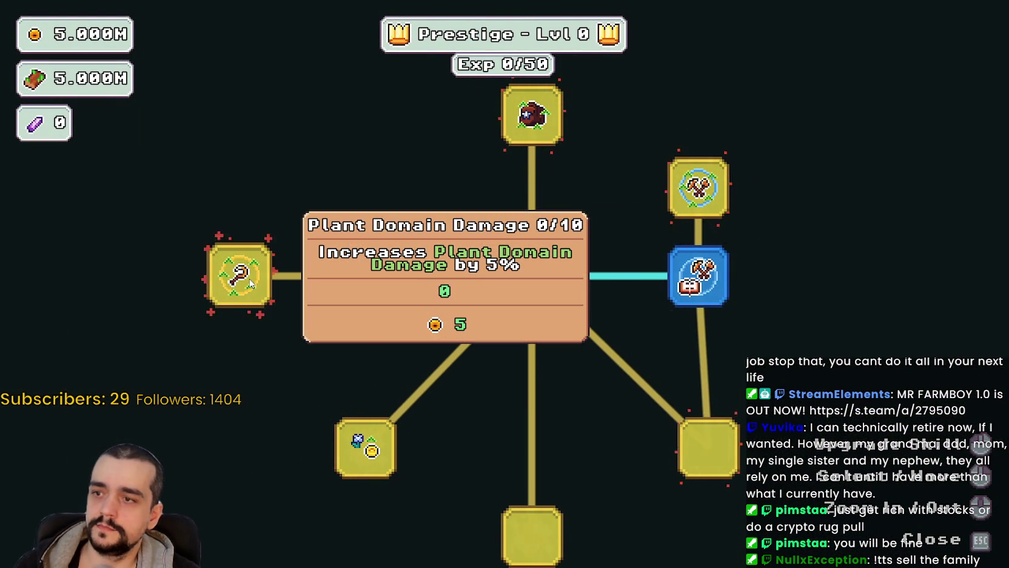
{"action": "left_click", "coordinate": [250, 284]}
{"action": "left_click", "coordinate": [272, 234]}
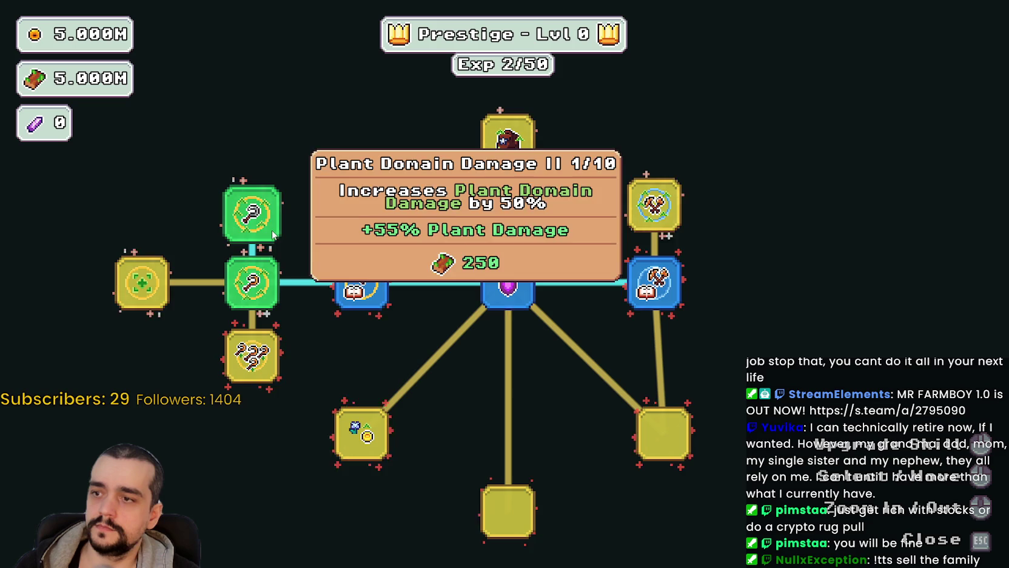
{"action": "mouse_move", "coordinate": [320, 382]}
{"action": "left_mouse_down"}
{"action": "mouse_move", "coordinate": [403, 337]}
{"action": "mouse_move", "coordinate": [512, 345]}
{"action": "left_mouse_up"}
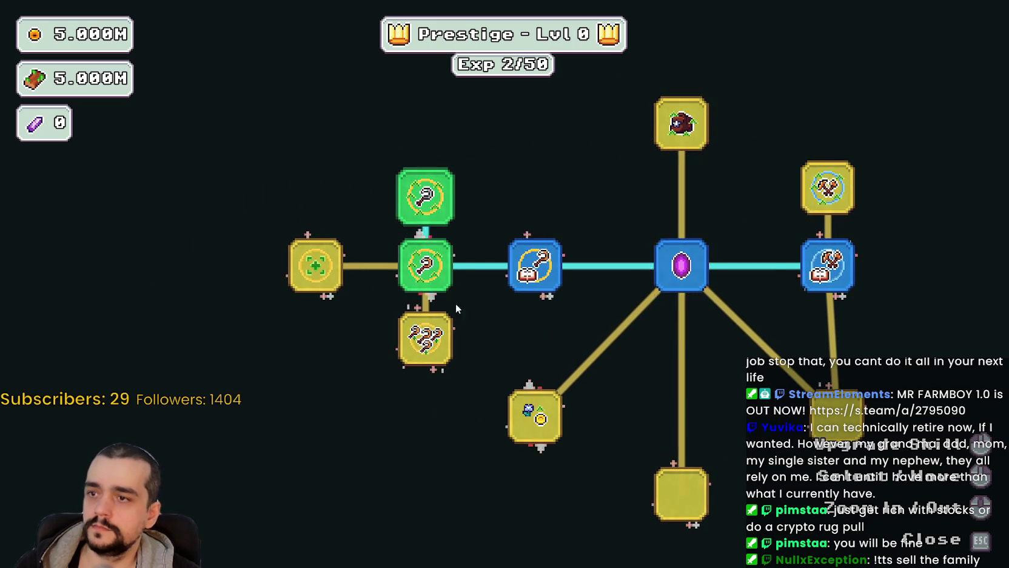
{"action": "left_click", "coordinate": [436, 262]}
{"action": "left_click", "coordinate": [435, 262]}
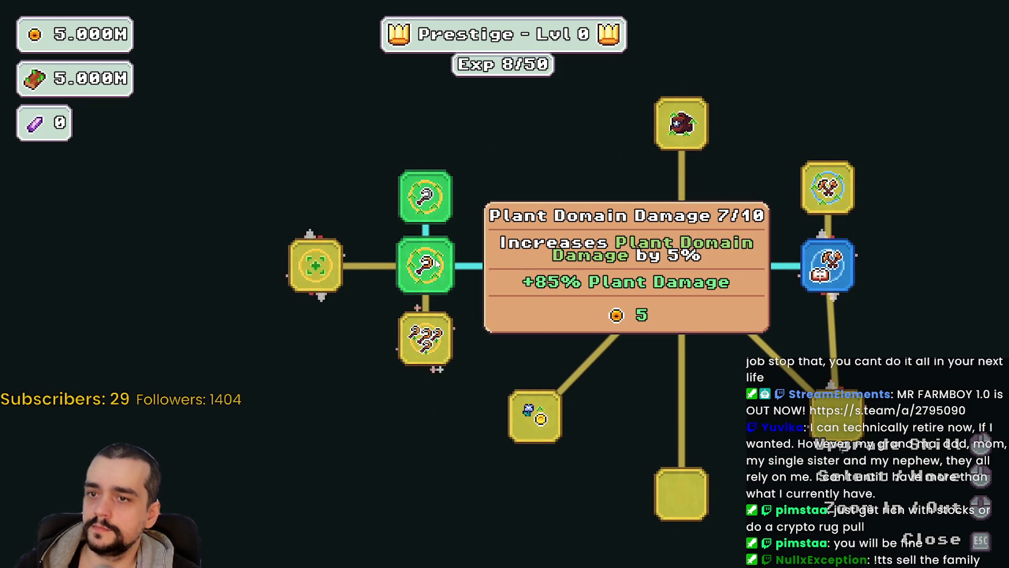
{"action": "left_click", "coordinate": [436, 262]}
{"action": "left_click", "coordinate": [435, 262]}
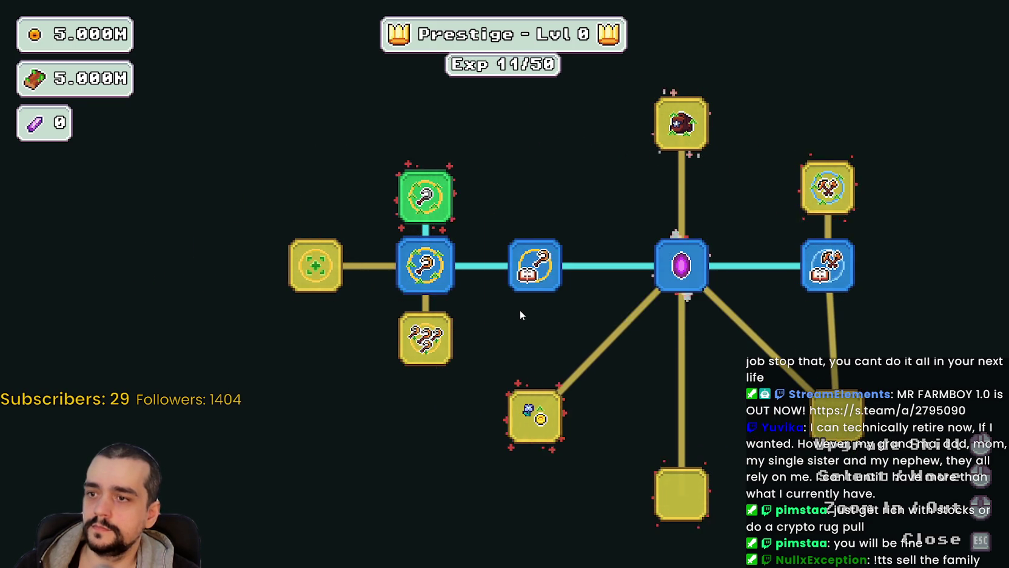
Upgrade the green Plant Domain Damage node, Dopple Sickle twice, the node above the gem, and Domain Expansion
{"action": "scroll", "coordinate": [473, 299], "scroll_direction": "up", "scroll_amount": 2}
{"action": "scroll", "coordinate": [495, 313], "scroll_direction": "down", "scroll_amount": 1}
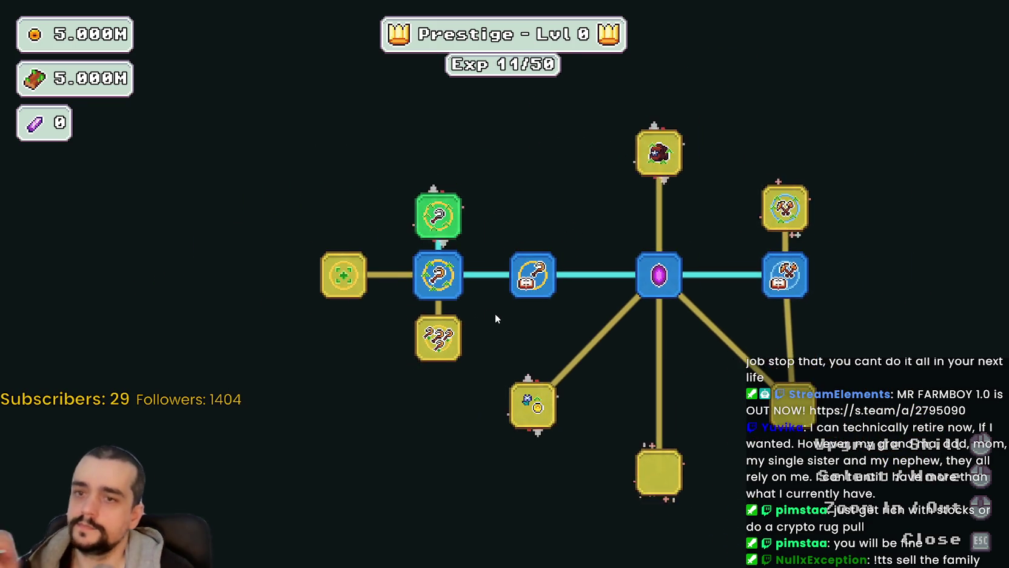
{"action": "scroll", "coordinate": [480, 305], "scroll_direction": "up", "scroll_amount": 1}
{"action": "scroll", "coordinate": [495, 350], "scroll_direction": "down", "scroll_amount": 2}
{"action": "scroll", "coordinate": [497, 351], "scroll_direction": "up", "scroll_amount": 2}
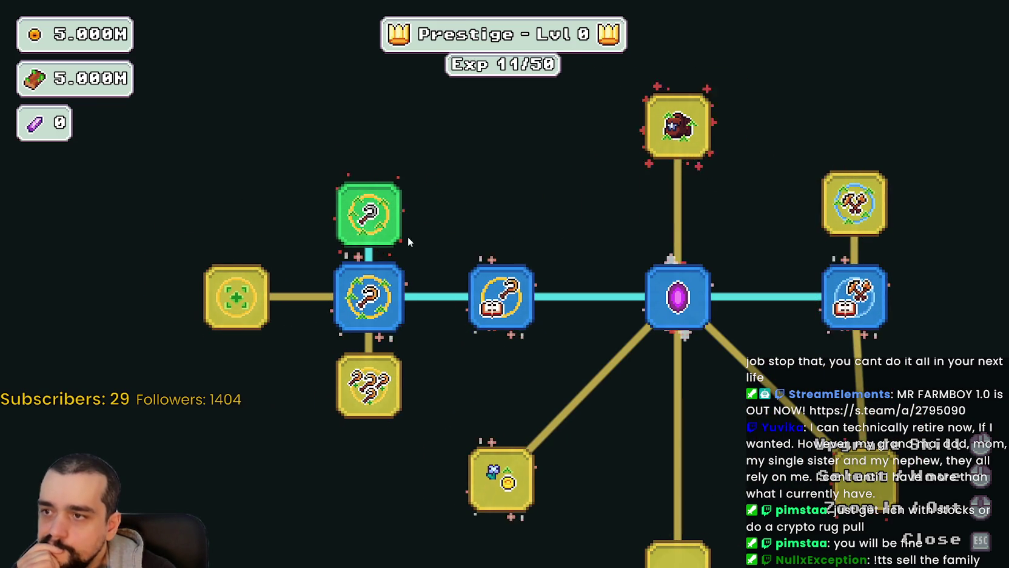
{"action": "left_click", "coordinate": [399, 234]}
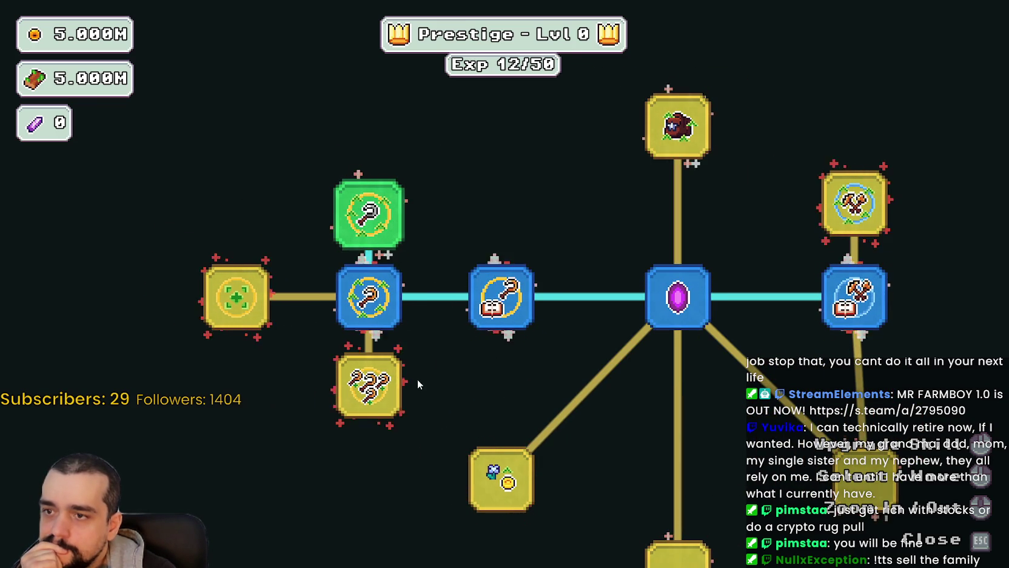
{"action": "left_click", "coordinate": [388, 395]}
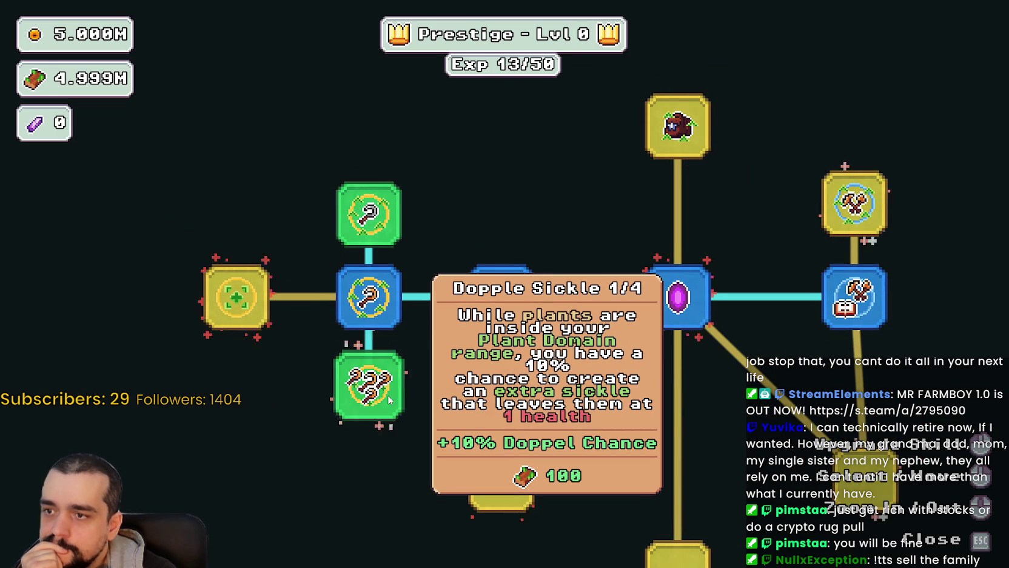
{"action": "left_click", "coordinate": [388, 394]}
{"action": "scroll", "coordinate": [388, 394], "scroll_direction": "down", "scroll_amount": 1}
{"action": "left_click", "coordinate": [625, 188]}
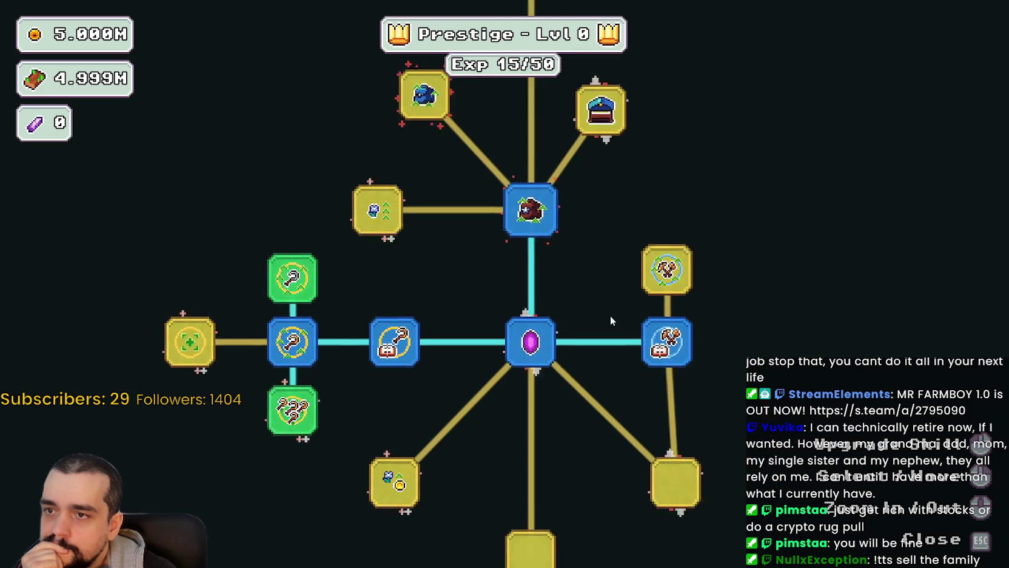
{"action": "left_click", "coordinate": [243, 432]}
Upgrade Plant Domain Damage II and max Dopple Sickle at 4/4
{"action": "left_click_drag", "start_coordinate": [483, 347], "coordinate": [523, 297]}
{"action": "scroll", "coordinate": [326, 394], "scroll_direction": "up", "scroll_amount": 3}
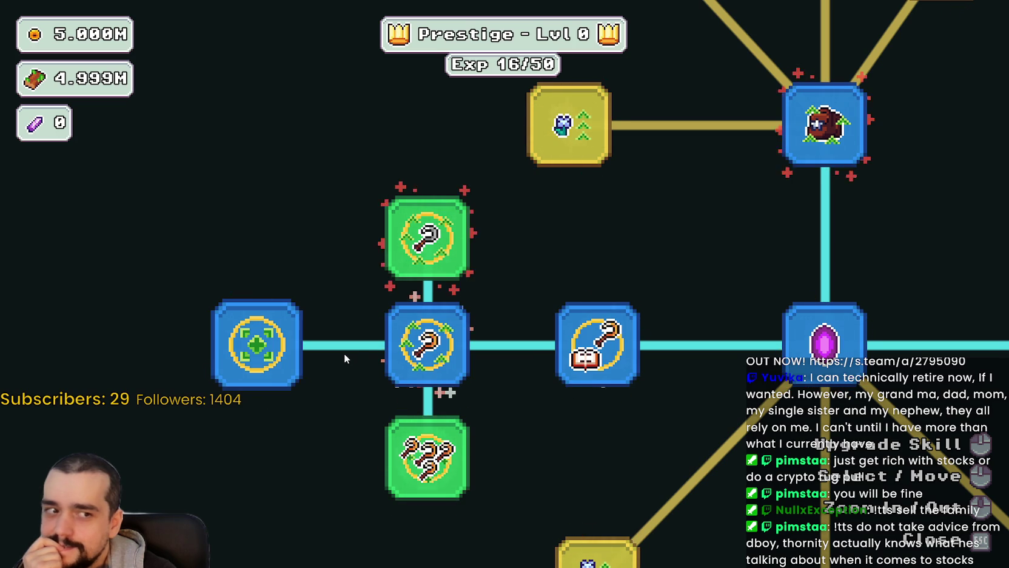
{"action": "scroll", "coordinate": [344, 355], "scroll_direction": "down", "scroll_amount": 2}
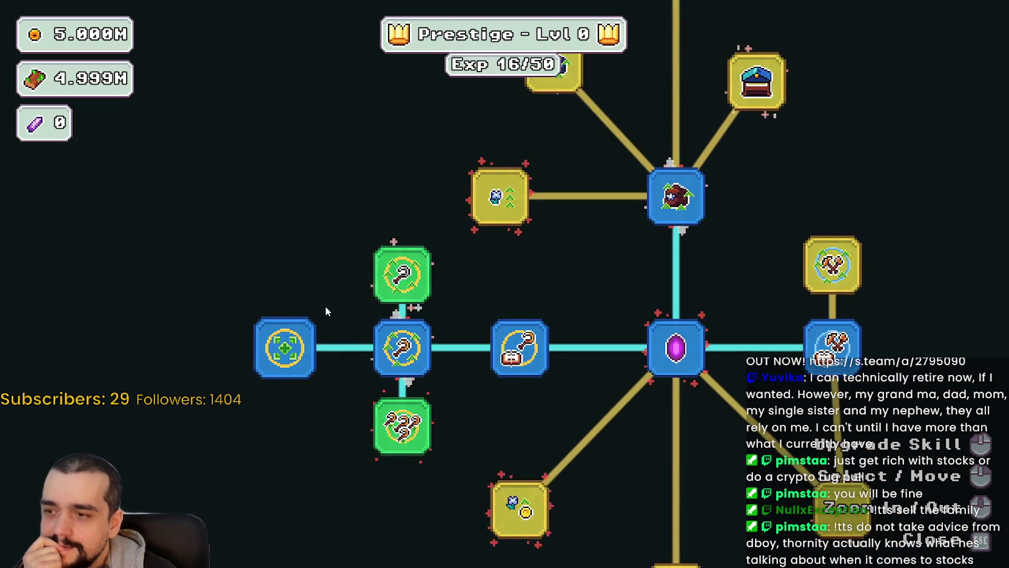
{"action": "left_click_drag", "start_coordinate": [326, 310], "coordinate": [415, 343]}
{"action": "scroll", "coordinate": [456, 320], "scroll_direction": "down", "scroll_amount": 1}
{"action": "left_click", "coordinate": [481, 316]}
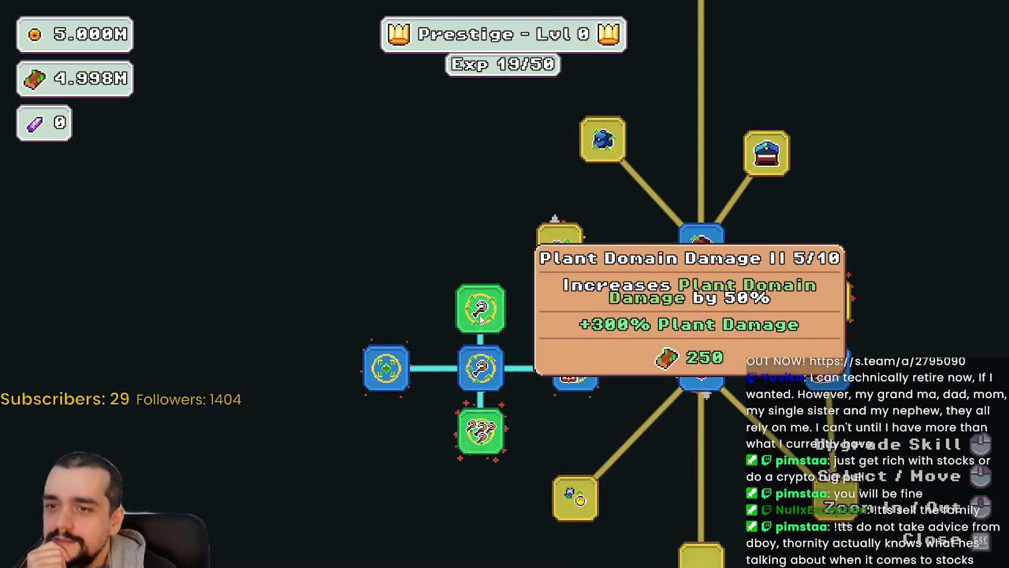
{"action": "left_click", "coordinate": [480, 431]}
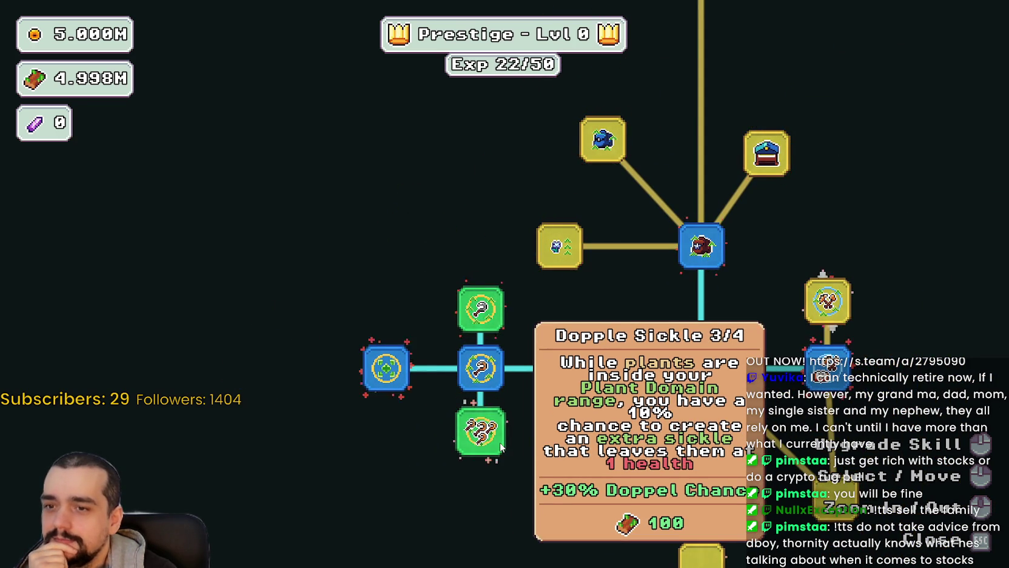
{"action": "left_click", "coordinate": [481, 431]}
Max Plant Domain Damage II at 10/10, buy Item Capacity I and II, then close the tree
{"action": "scroll", "coordinate": [806, 388], "scroll_direction": "up", "scroll_amount": 3}
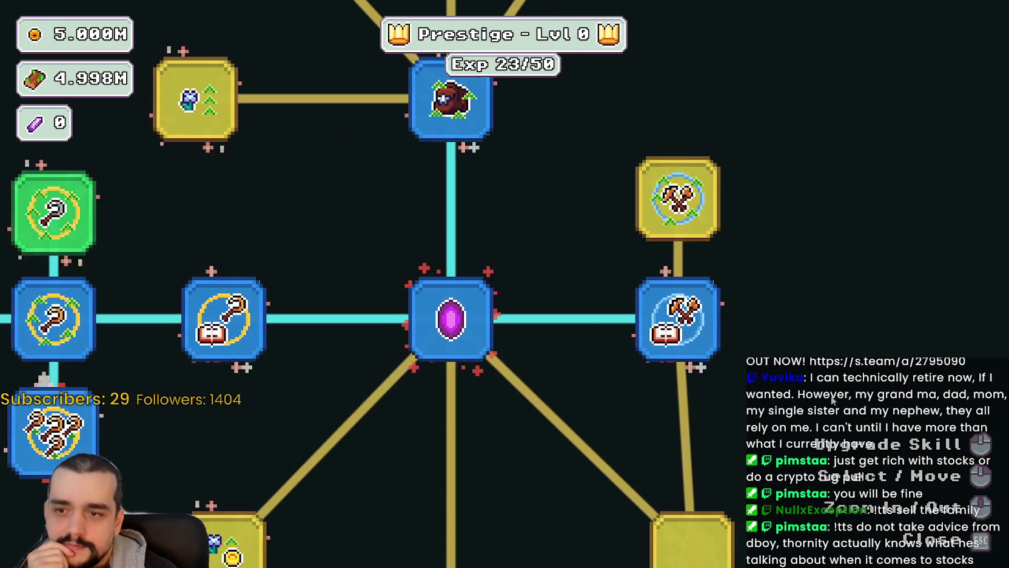
{"action": "scroll", "coordinate": [809, 386], "scroll_direction": "down", "scroll_amount": 1}
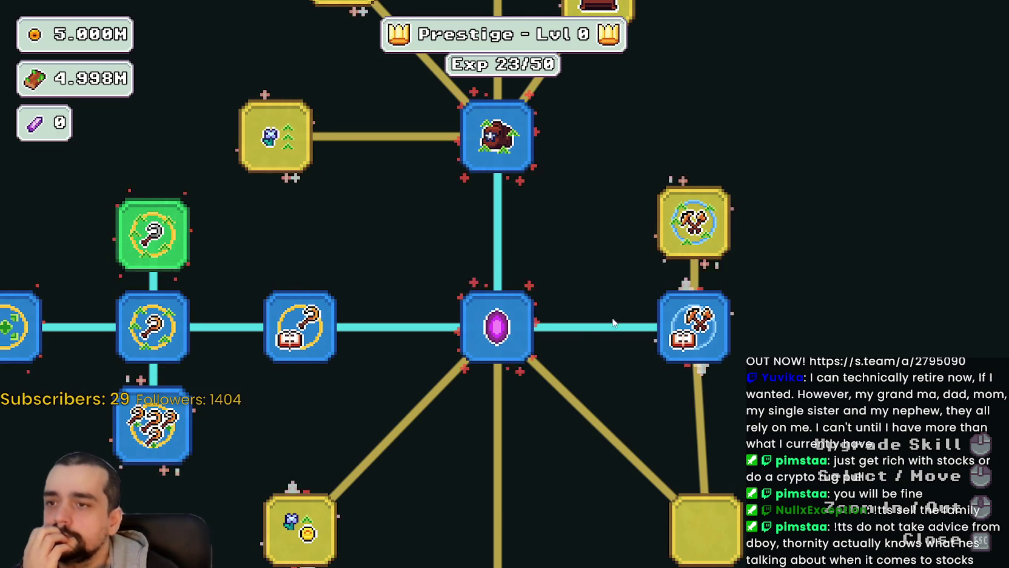
{"action": "scroll", "coordinate": [702, 285], "scroll_direction": "down", "scroll_amount": 3}
{"action": "left_click", "coordinate": [367, 260]}
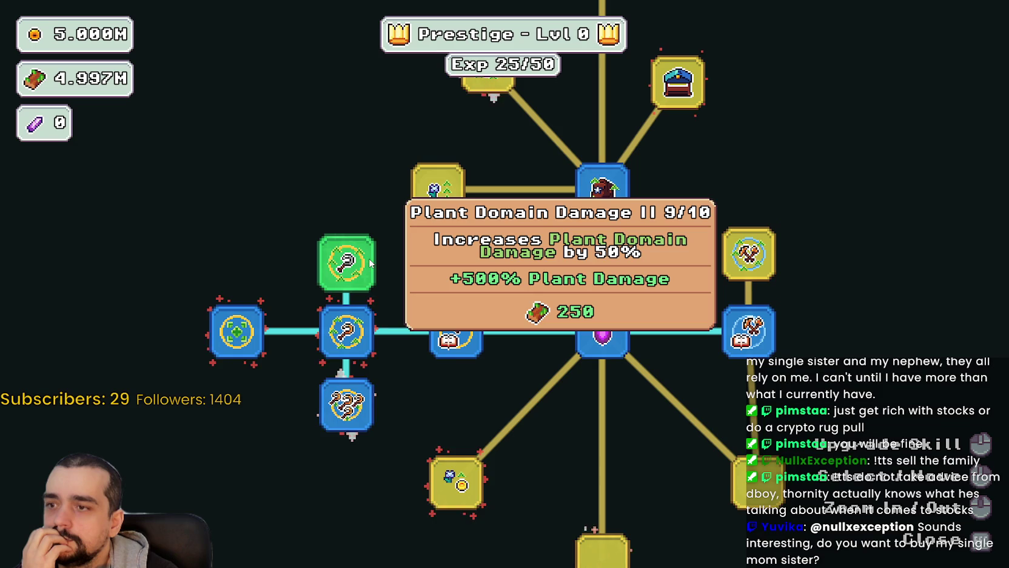
{"action": "left_click", "coordinate": [367, 262]}
{"action": "left_click", "coordinate": [366, 262]}
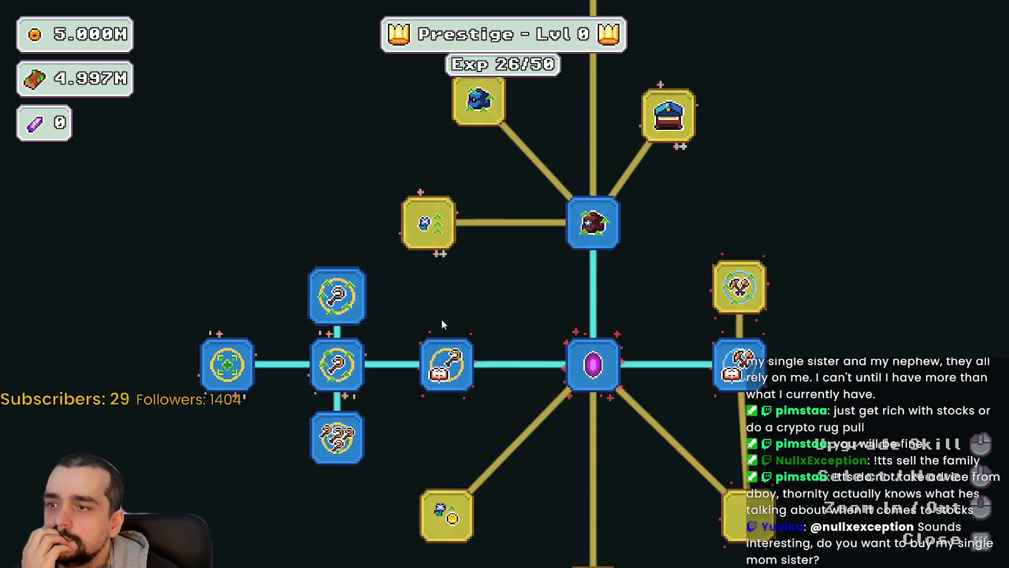
{"action": "left_click", "coordinate": [429, 255]}
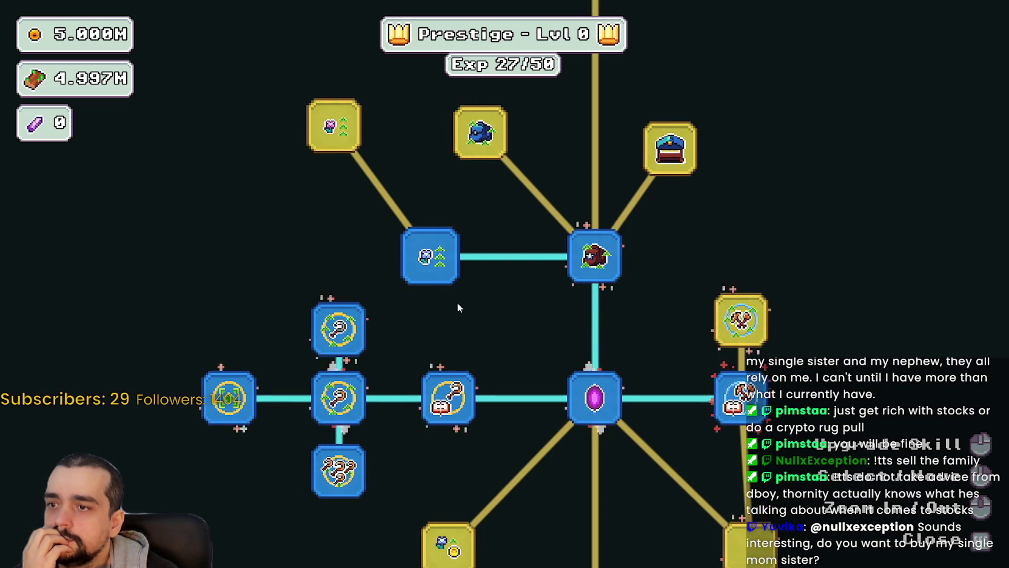
{"action": "left_click", "coordinate": [337, 191]}
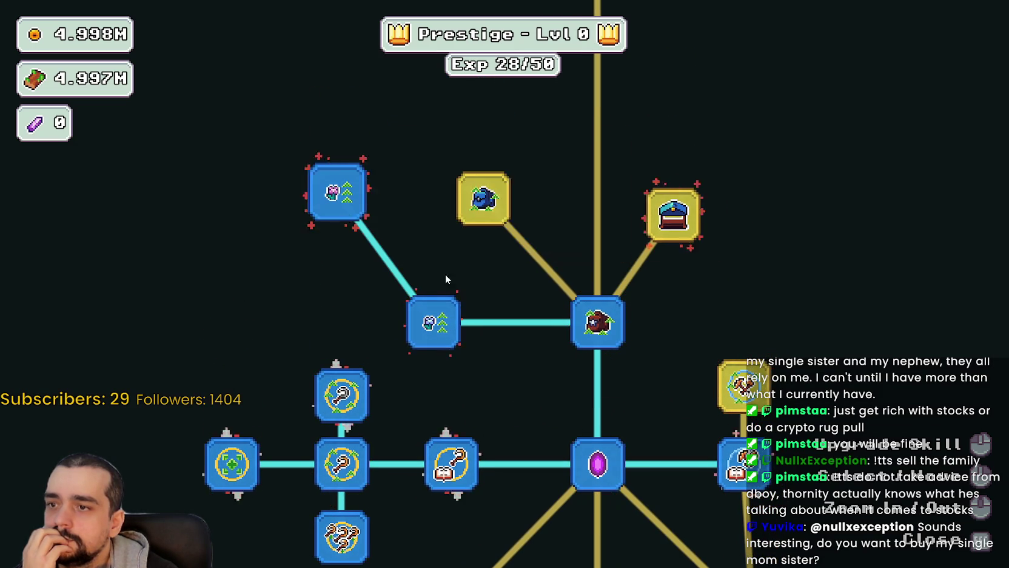
{"action": "scroll", "coordinate": [463, 296], "scroll_direction": "down", "scroll_amount": 2}
{"action": "key", "text": "Escape"}
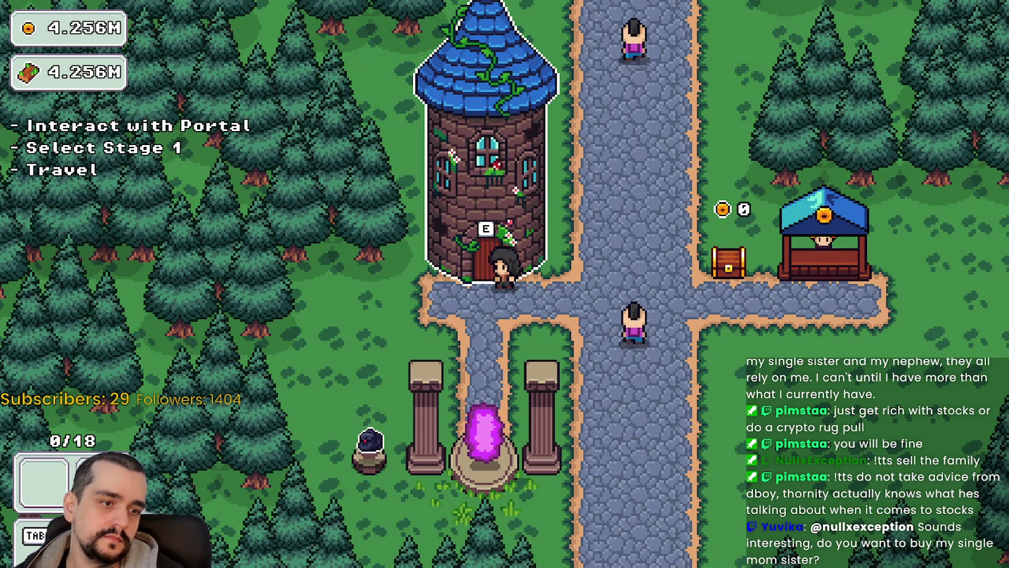
Close the game, place the caret in PrestigeSkillSlot.gd, and rerun the project
{"action": "key", "text": "alt+F4"}
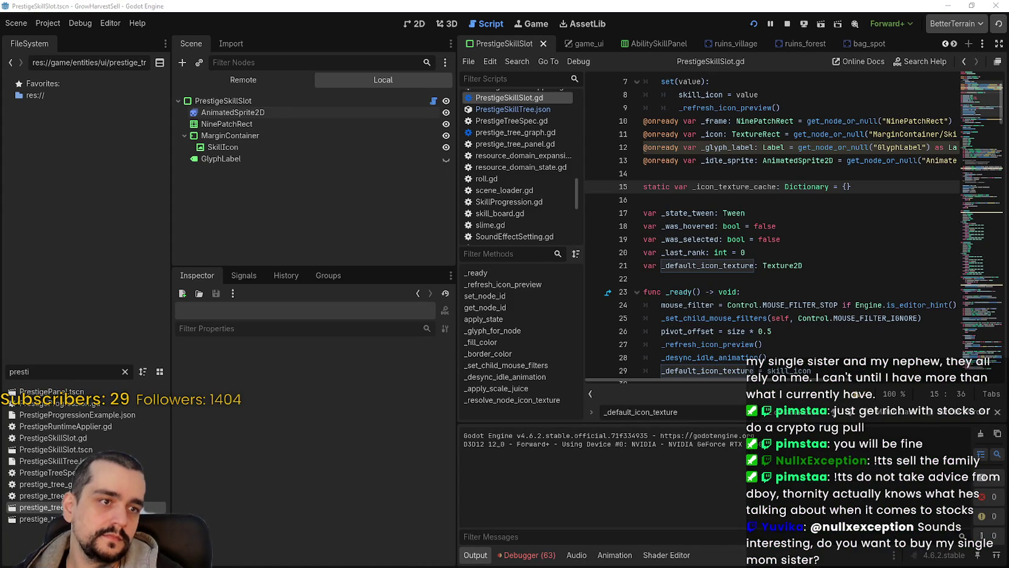
{"action": "left_click", "coordinate": [852, 240]}
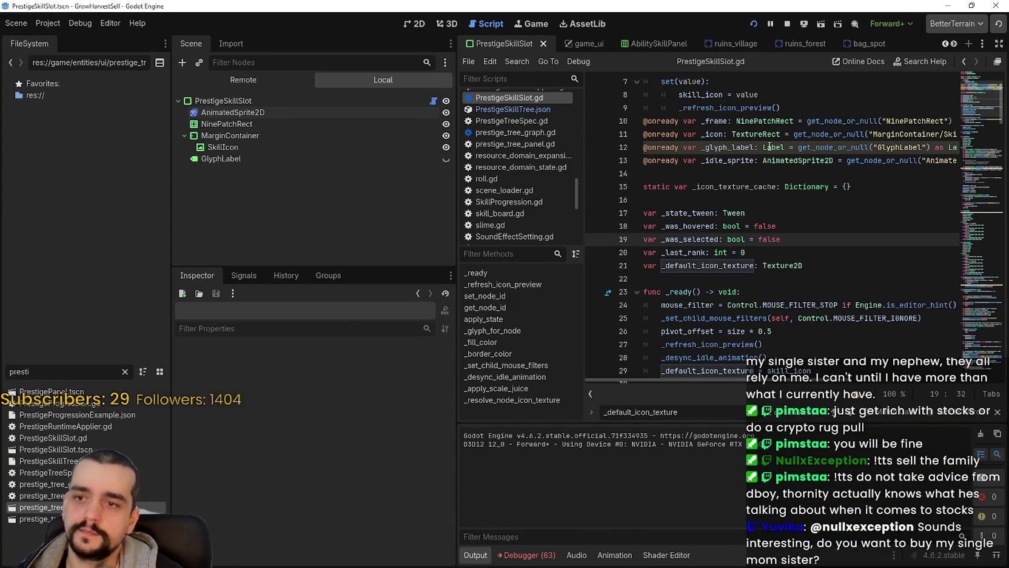
{"action": "left_click", "coordinate": [754, 25]}
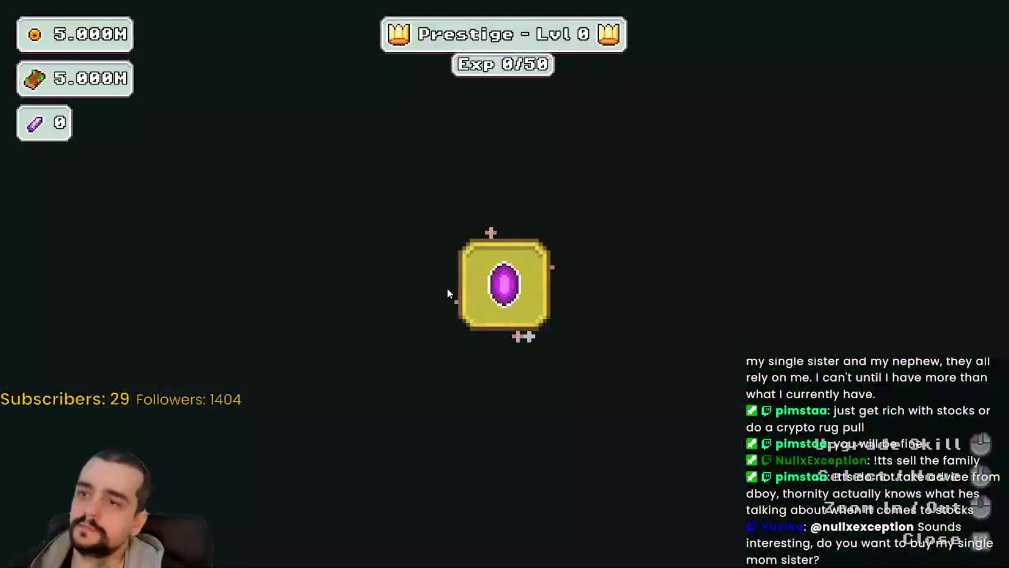
Unlock the central Portal node and buy Resource Domain
{"action": "left_click", "coordinate": [472, 286]}
{"action": "scroll", "coordinate": [491, 417], "scroll_direction": "down", "scroll_amount": 2}
{"action": "left_click_drag", "start_coordinate": [491, 418], "coordinate": [406, 367]}
{"action": "scroll", "coordinate": [420, 351], "scroll_direction": "up", "scroll_amount": 3}
{"action": "mouse_move", "coordinate": [625, 270]}
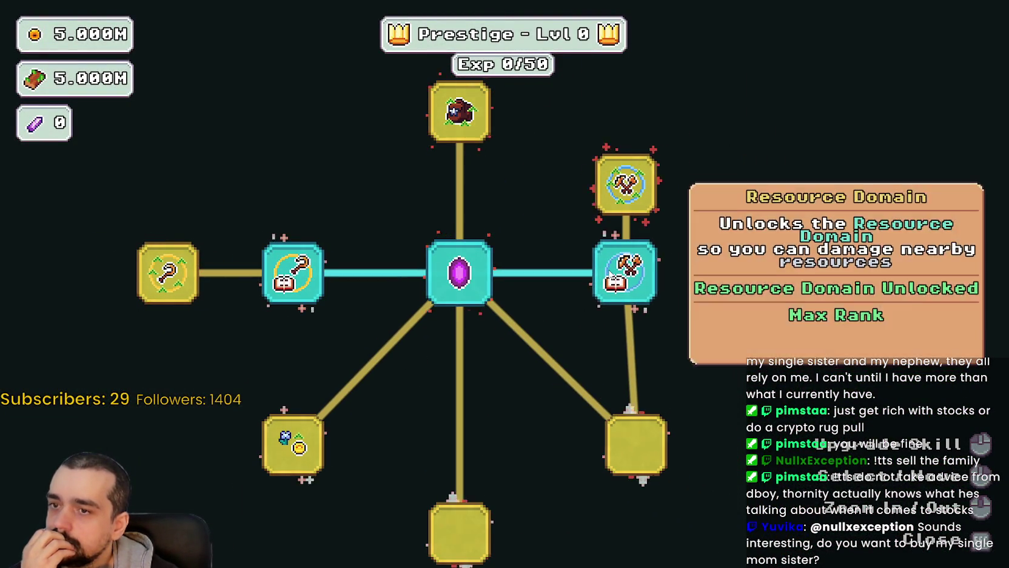
{"action": "mouse_move", "coordinate": [686, 327]}
{"action": "left_mouse_down"}
{"action": "mouse_move", "coordinate": [778, 346]}
{"action": "mouse_move", "coordinate": [782, 408]}
{"action": "left_mouse_up"}
{"action": "scroll", "coordinate": [767, 401], "scroll_direction": "down", "scroll_amount": 2}
{"action": "left_click", "coordinate": [727, 288]}
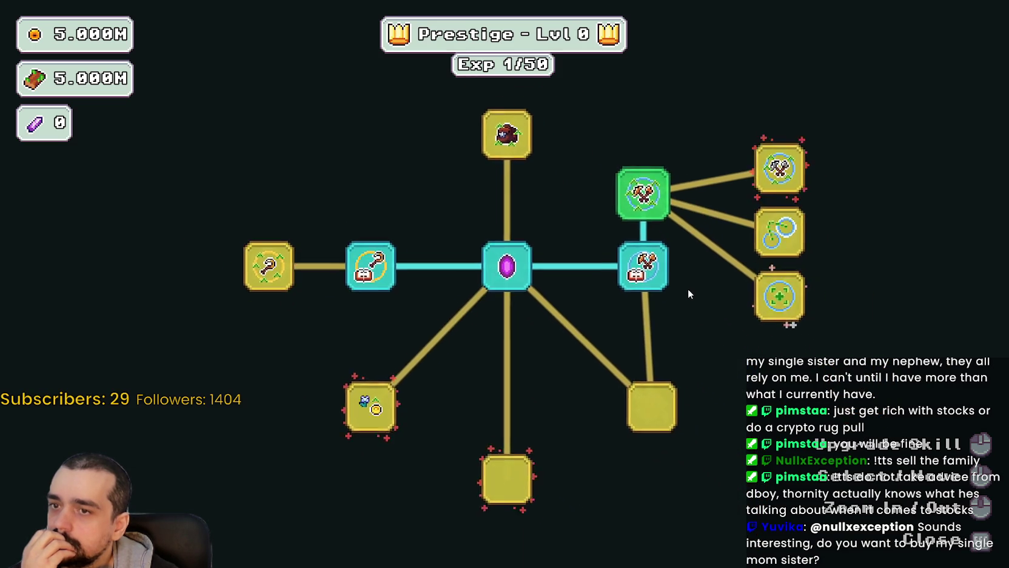
Buy Domain Range, Resource Domain Damage II and Magical Bag Slots I
{"action": "left_click_drag", "start_coordinate": [681, 283], "coordinate": [687, 347]}
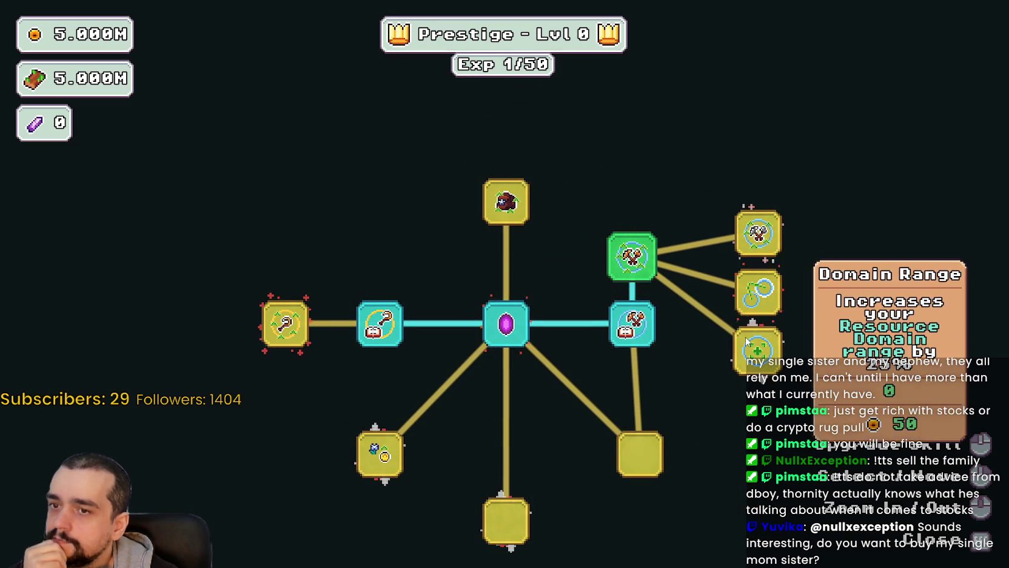
{"action": "left_click", "coordinate": [748, 342]}
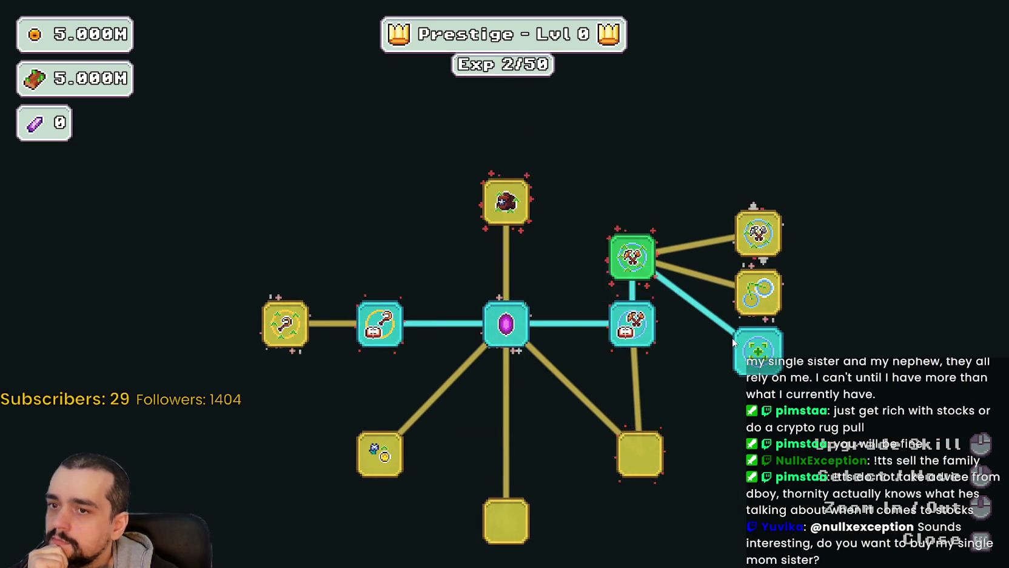
{"action": "left_click", "coordinate": [758, 232]}
{"action": "mouse_move", "coordinate": [755, 335]}
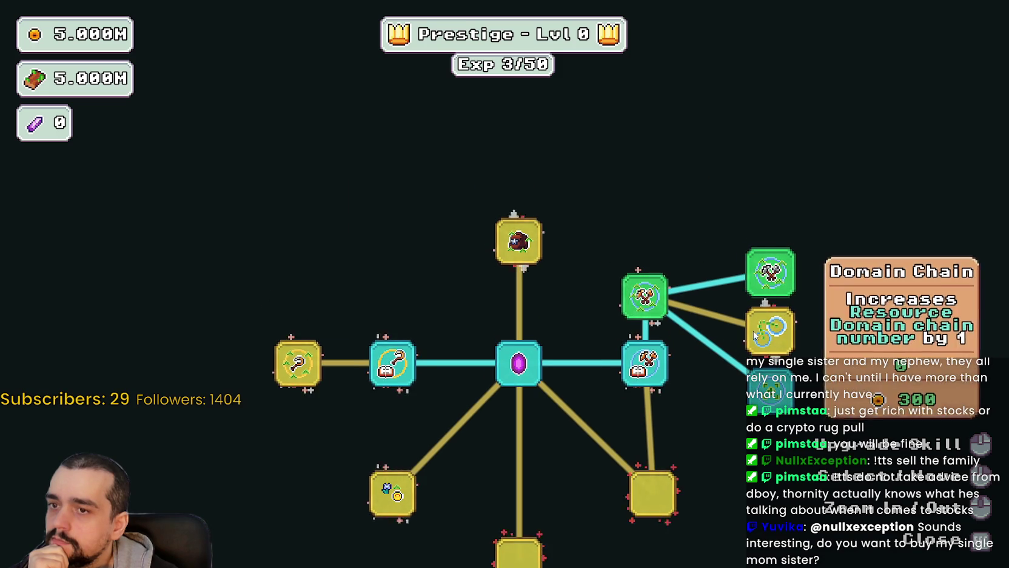
{"action": "left_click", "coordinate": [518, 241]}
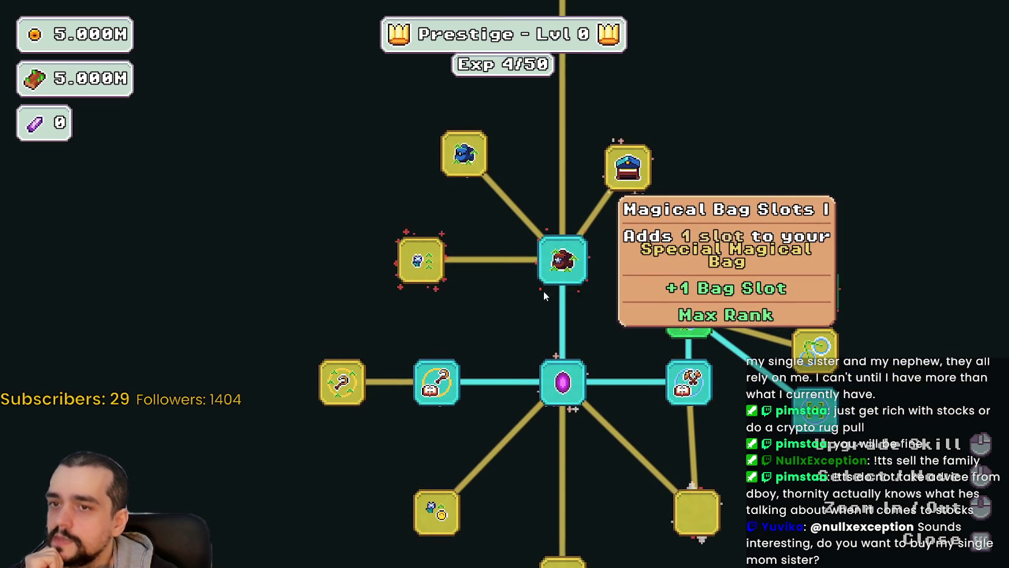
{"action": "mouse_move", "coordinate": [550, 390]}
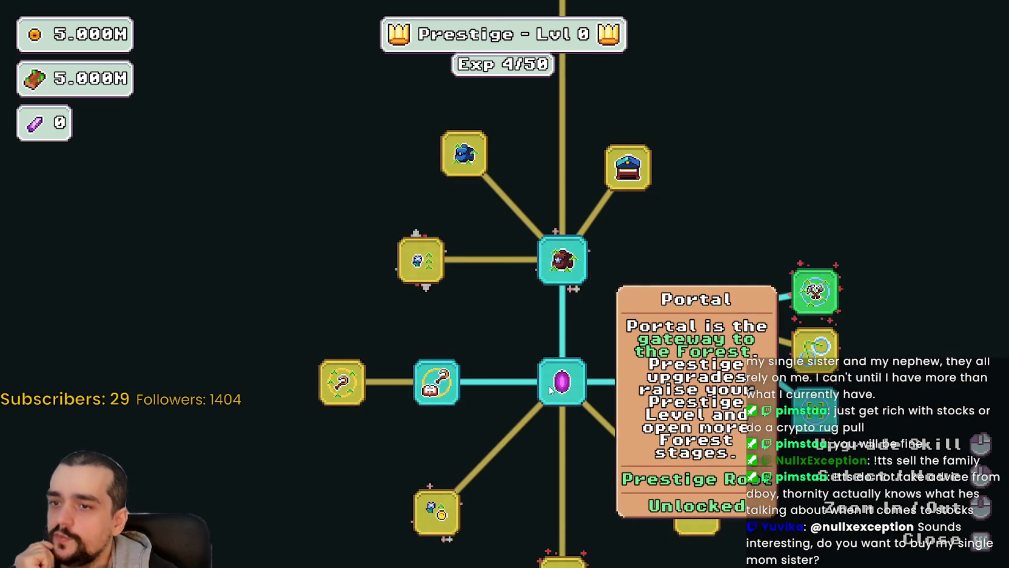
{"action": "scroll", "coordinate": [550, 390], "scroll_direction": "up", "scroll_amount": 2}
Buy another Resource Domain Damage rank and the hidden left-branch node
{"action": "mouse_move", "coordinate": [706, 309]}
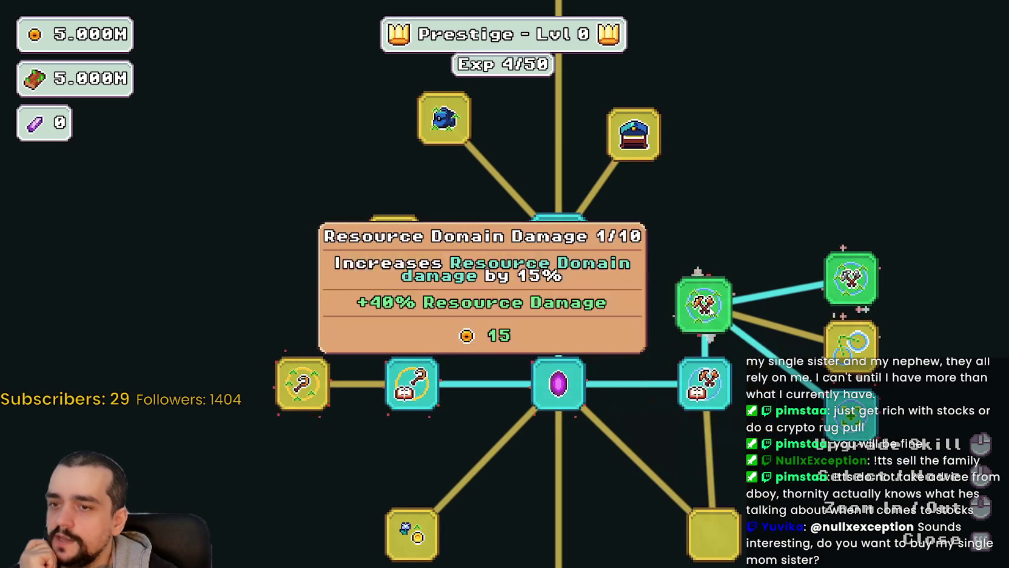
{"action": "scroll", "coordinate": [707, 310], "scroll_direction": "down", "scroll_amount": 1}
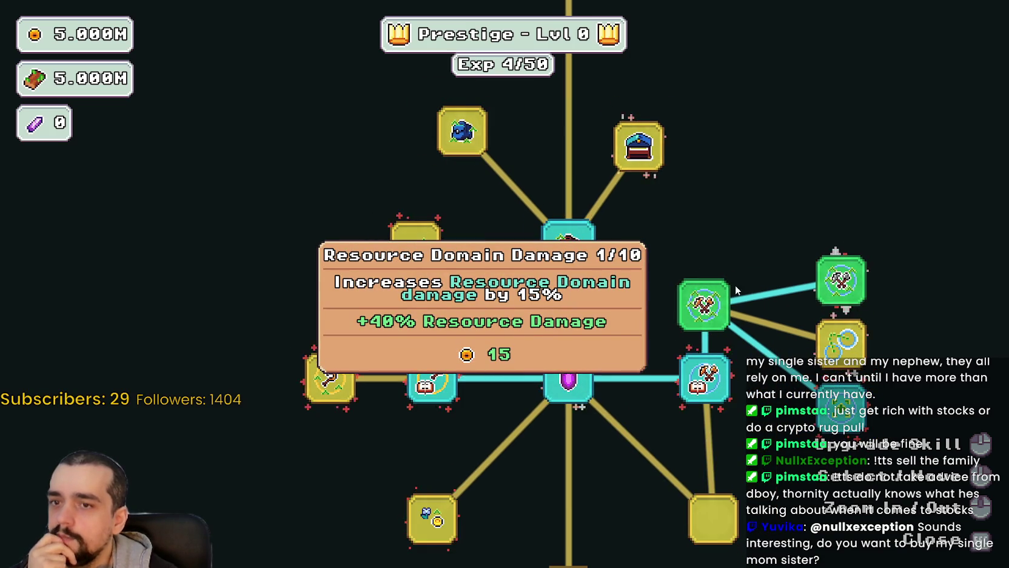
{"action": "left_click", "coordinate": [840, 276]}
{"action": "scroll", "coordinate": [364, 346], "scroll_direction": "down", "scroll_amount": 2}
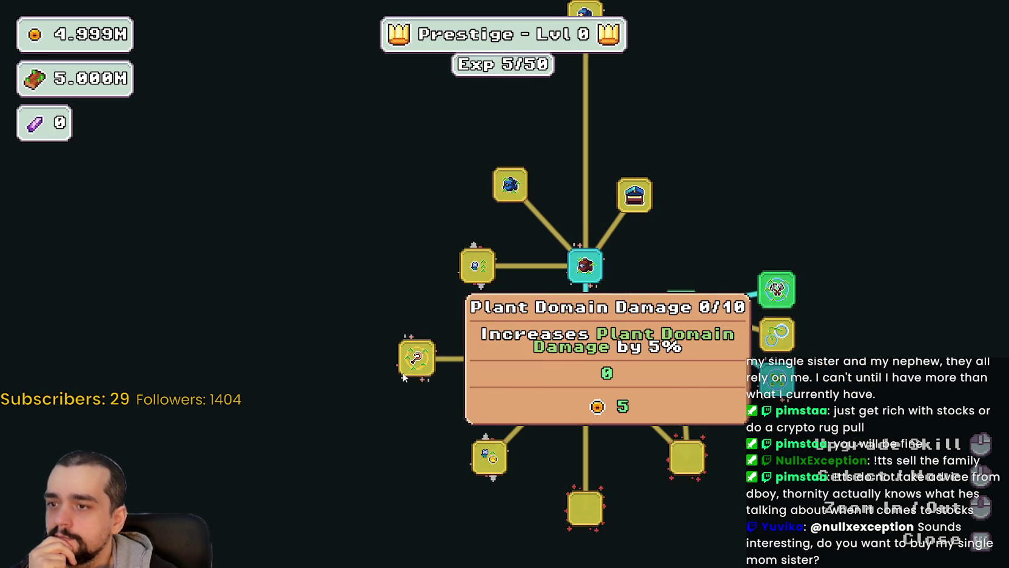
{"action": "left_click", "coordinate": [416, 358]}
{"action": "scroll", "coordinate": [461, 395], "scroll_direction": "up", "scroll_amount": 1}
Raise Plant Domain Damage to rank 2, buy Plant Domain, and take Plant Domain Damage II rank 1
{"action": "left_click", "coordinate": [428, 353]}
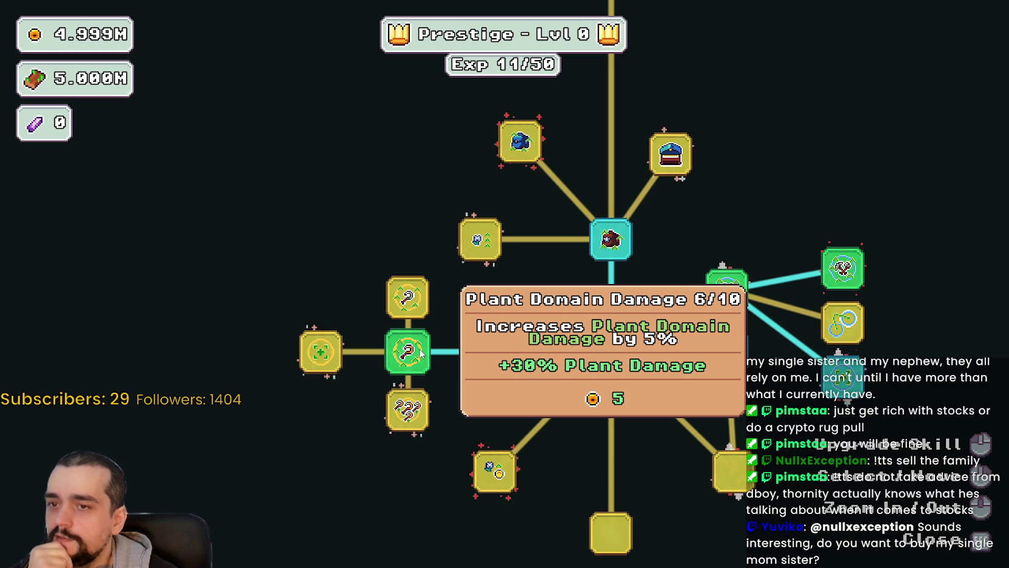
{"action": "left_click", "coordinate": [419, 353]}
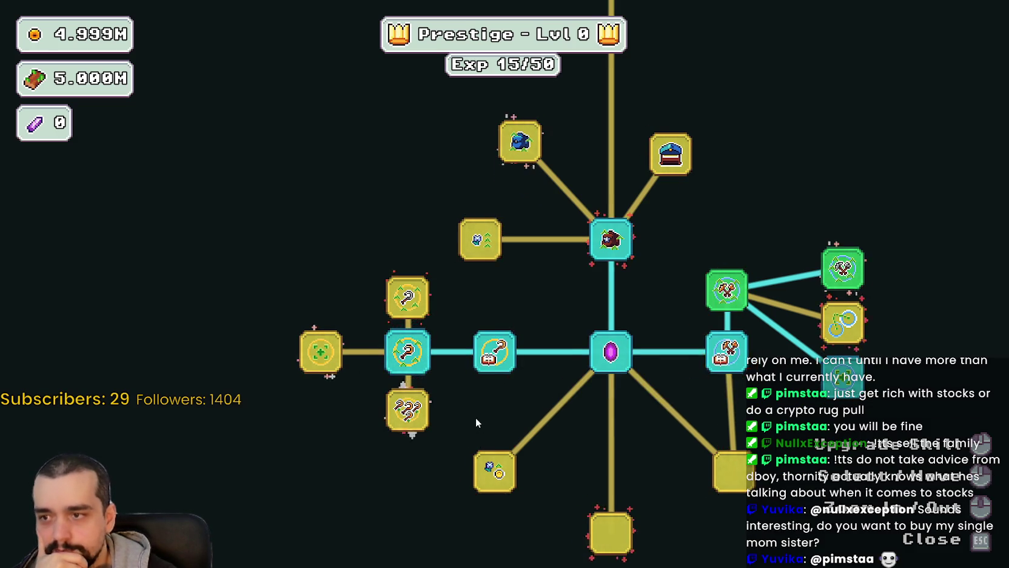
{"action": "mouse_move", "coordinate": [468, 409]}
{"action": "left_mouse_down"}
{"action": "mouse_move", "coordinate": [400, 391]}
{"action": "mouse_move", "coordinate": [416, 392]}
{"action": "left_mouse_up"}
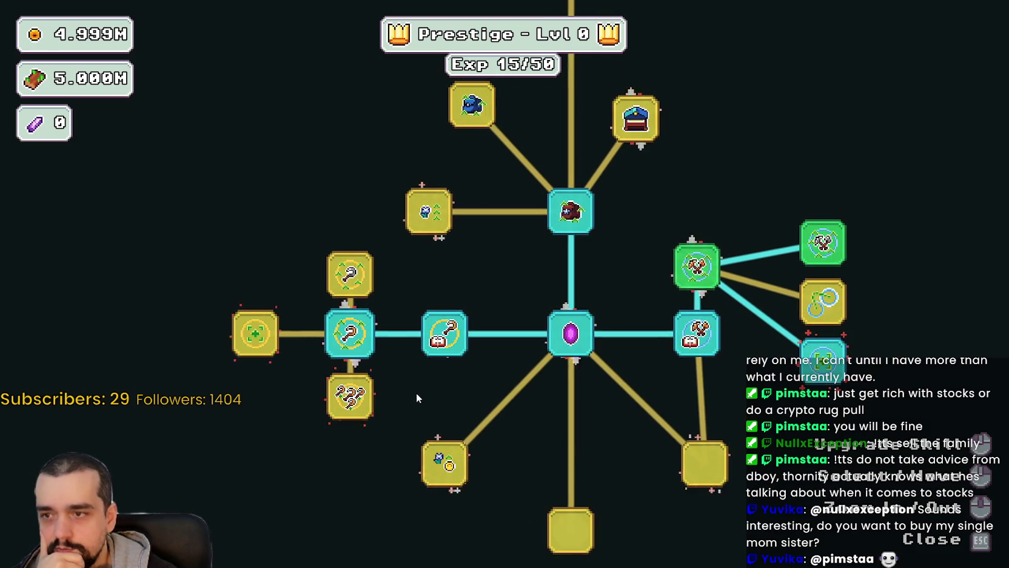
{"action": "left_click", "coordinate": [371, 280]}
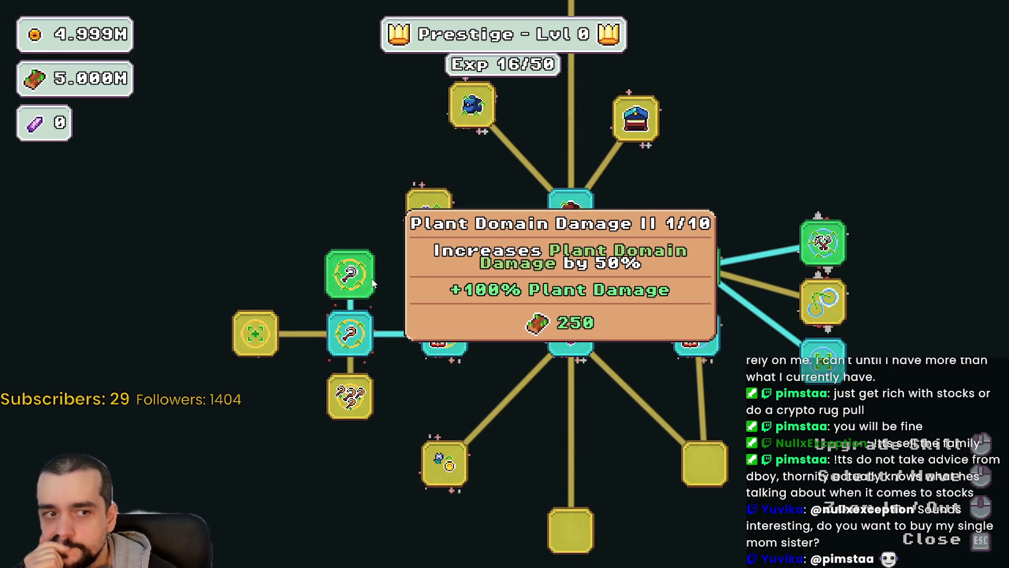
Buy the left Domain Expansion node and shift the view to the upper nodes
{"action": "mouse_move", "coordinate": [355, 404]}
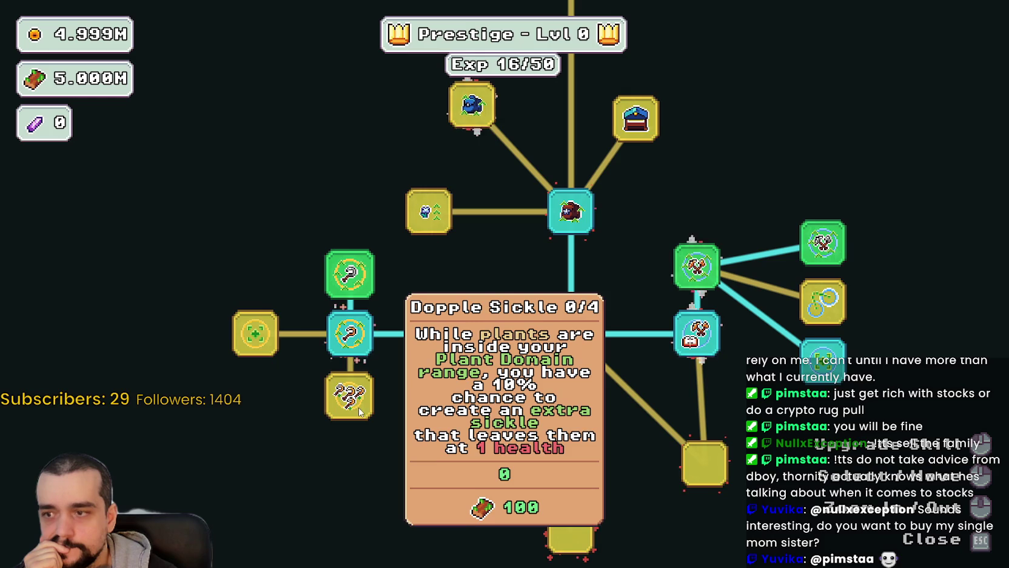
{"action": "left_click", "coordinate": [255, 333]}
{"action": "scroll", "coordinate": [467, 400], "scroll_direction": "down", "scroll_amount": 3}
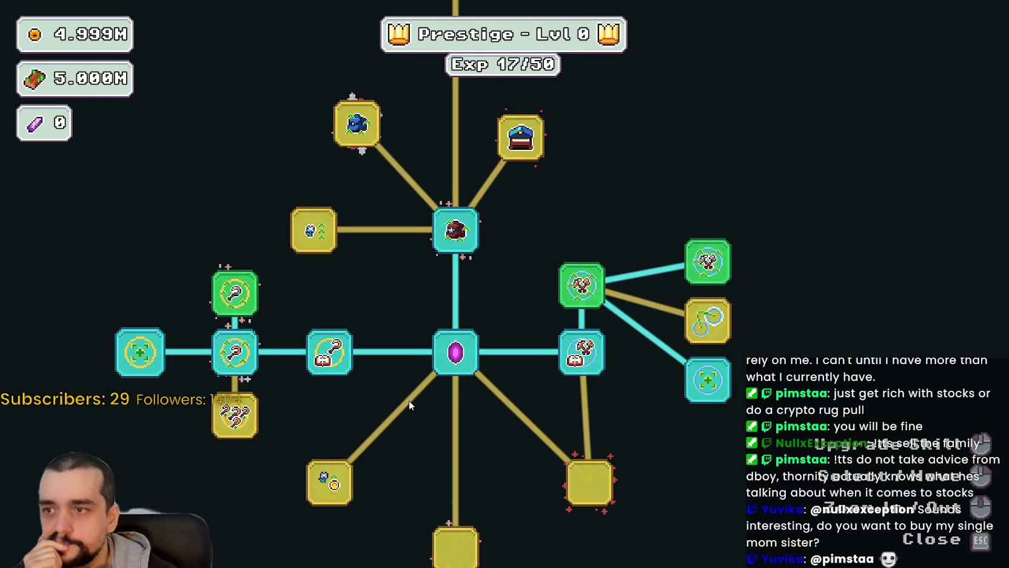
{"action": "key", "text": "w"}
{"action": "key", "text": "a"}
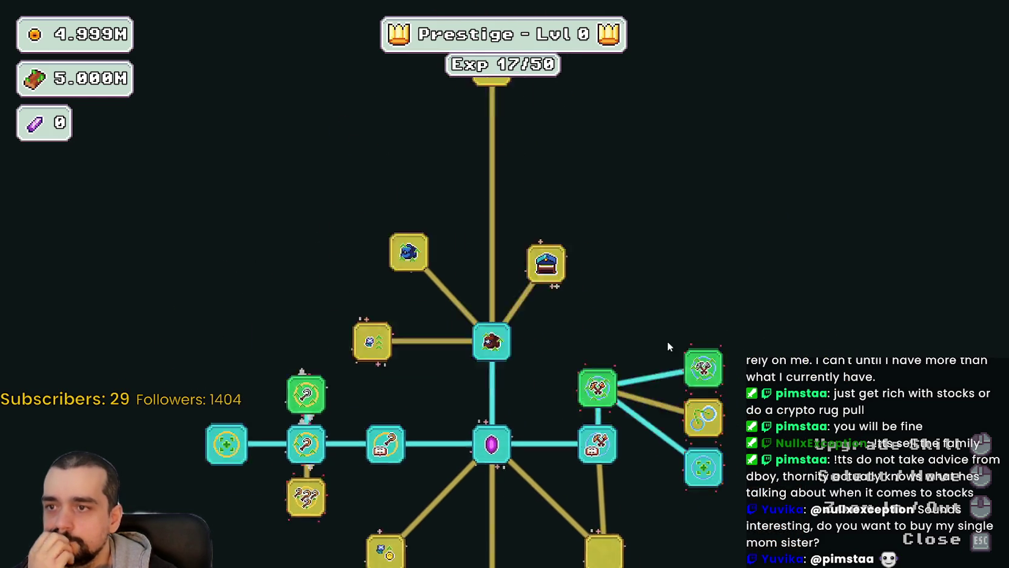
{"action": "key", "text": "s"}
Buy Market Stall, Chest Speed, Market Speed rank 1, the orange chest node and Expedition Demand
{"action": "left_click", "coordinate": [584, 331]}
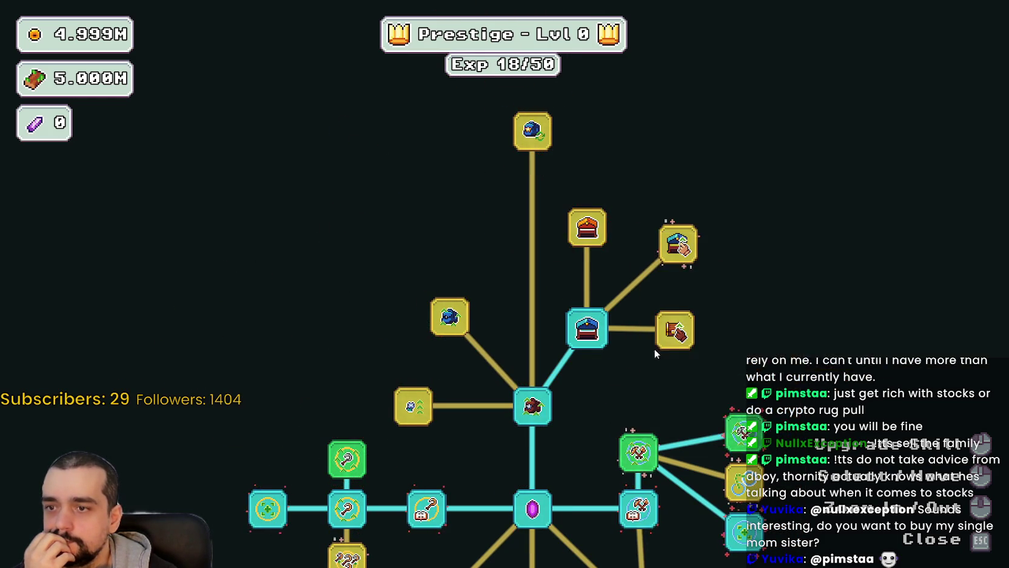
{"action": "left_click", "coordinate": [676, 331]}
{"action": "left_click", "coordinate": [678, 244]}
{"action": "left_click", "coordinate": [587, 228]}
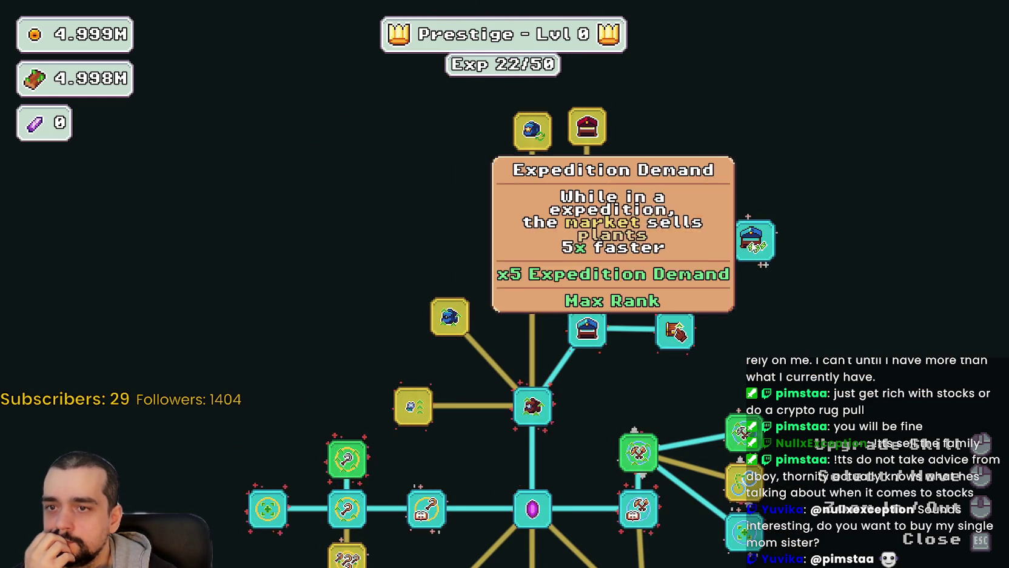
{"action": "left_click", "coordinate": [750, 242]}
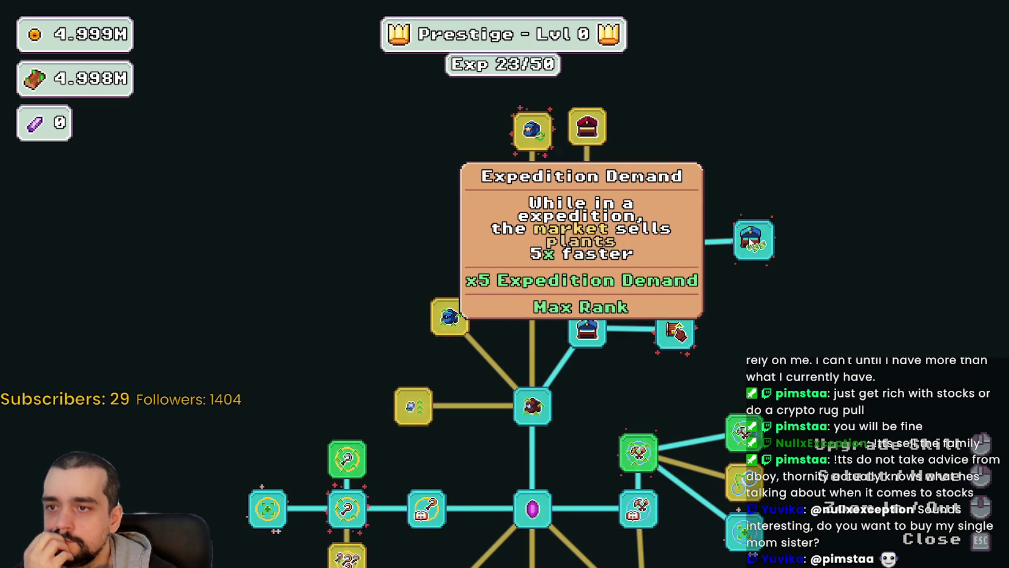
Upgrade Market Speed II and buy Market Stall III and Special Magical Bag Automation
{"action": "key", "text": "w"}
{"action": "key", "text": "a"}
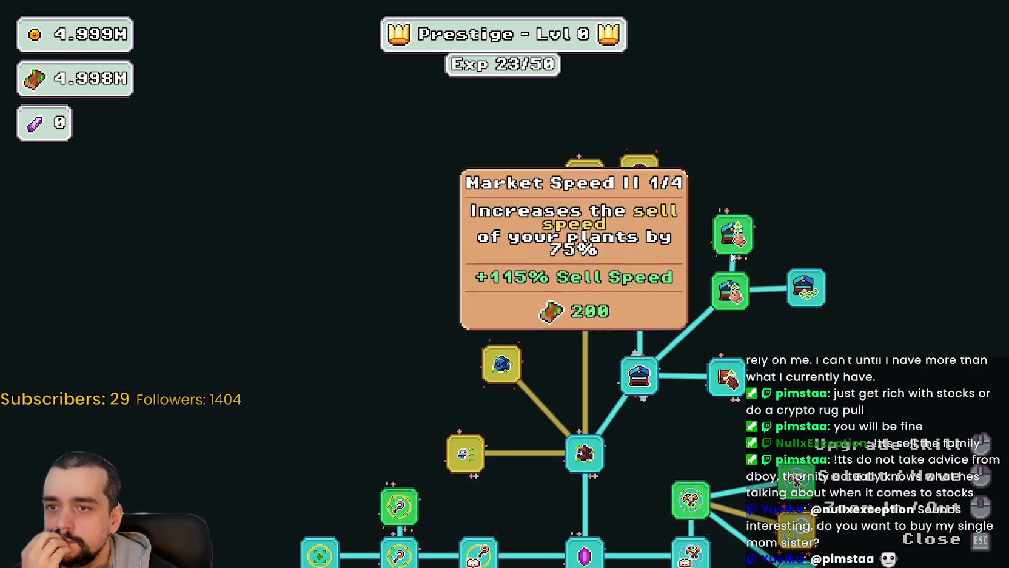
{"action": "left_click", "coordinate": [640, 274]}
{"action": "left_click", "coordinate": [639, 174]}
{"action": "left_click", "coordinate": [584, 178]}
{"action": "key", "text": "s"}
{"action": "key", "text": "a"}
Buy Magical Book, Magical Bag Slots II and III, and Item Capacity I and II
{"action": "left_click", "coordinate": [501, 162]}
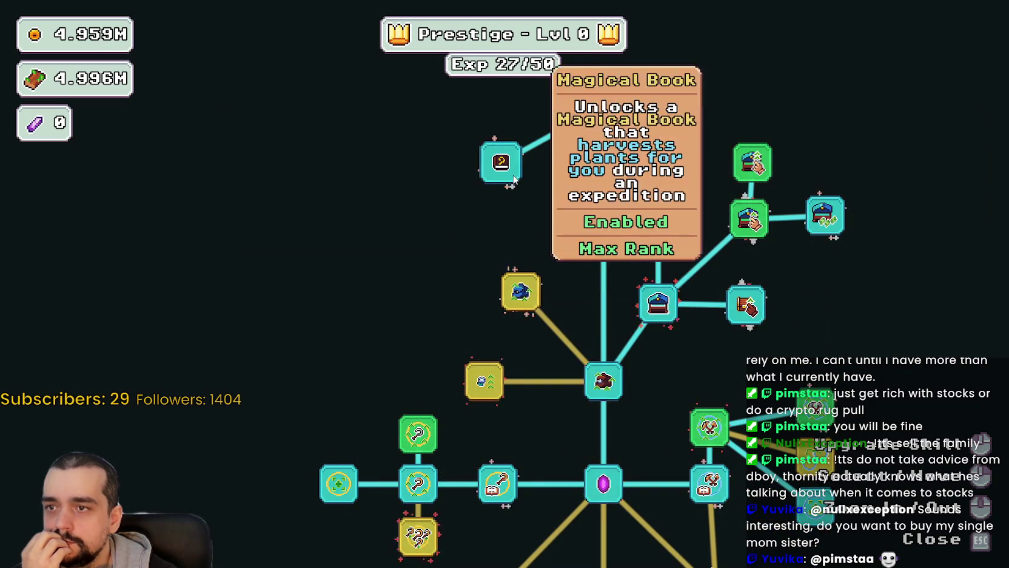
{"action": "left_click", "coordinate": [520, 291]}
{"action": "left_click", "coordinate": [461, 238]}
{"action": "left_click", "coordinate": [481, 389]}
{"action": "left_click", "coordinate": [415, 285]}
Max out Plant Domain Damage II at 10/10
{"action": "scroll", "coordinate": [388, 315], "scroll_direction": "down", "scroll_amount": 3}
{"action": "scroll", "coordinate": [364, 351], "scroll_direction": "up", "scroll_amount": 3}
{"action": "left_click_drag", "start_coordinate": [364, 351], "coordinate": [434, 292]}
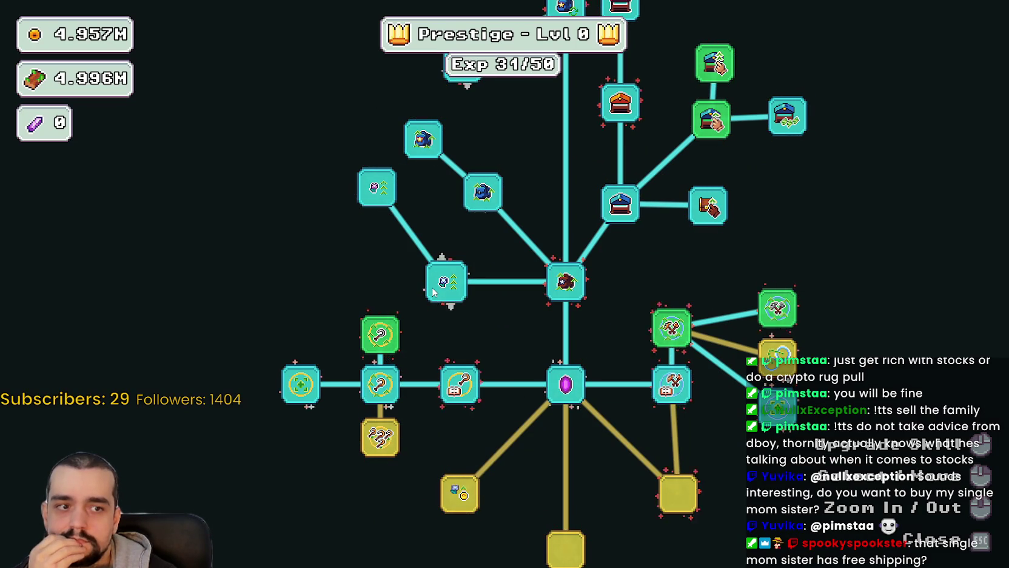
{"action": "left_click", "coordinate": [394, 339]}
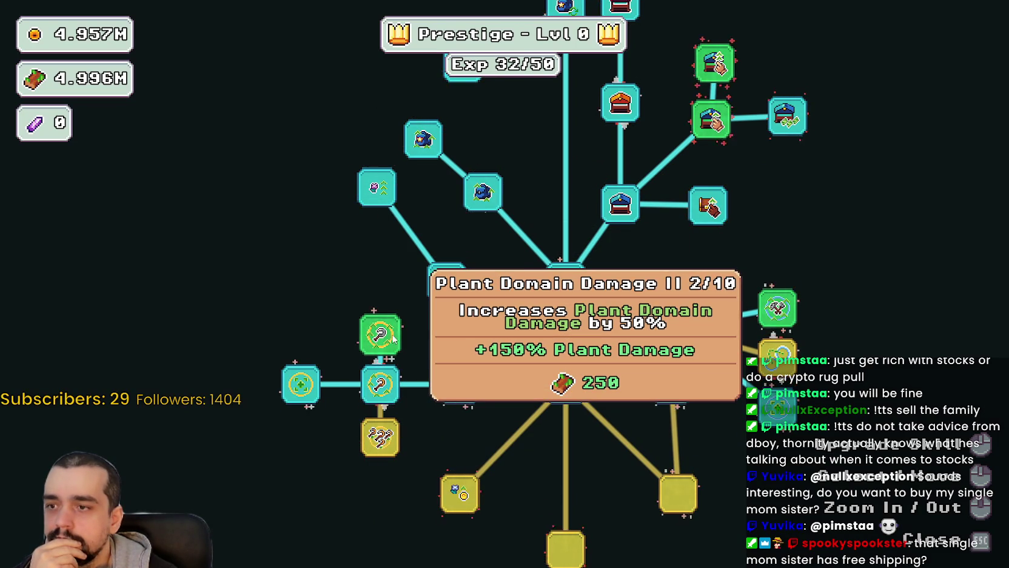
{"action": "left_click", "coordinate": [387, 334]}
{"action": "left_click", "coordinate": [387, 334]}
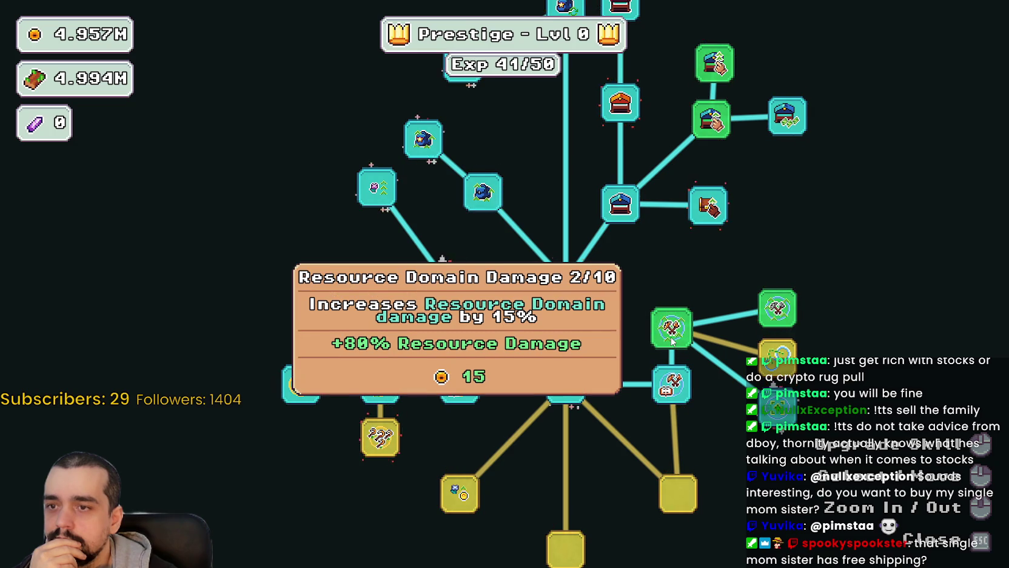
Buy Domain Chain, max Resource Domain Damage II to reach Prestige Lvl 1, and buy Plants Value
{"action": "left_click_drag", "start_coordinate": [700, 450], "coordinate": [694, 414]}
{"action": "left_click", "coordinate": [771, 316]}
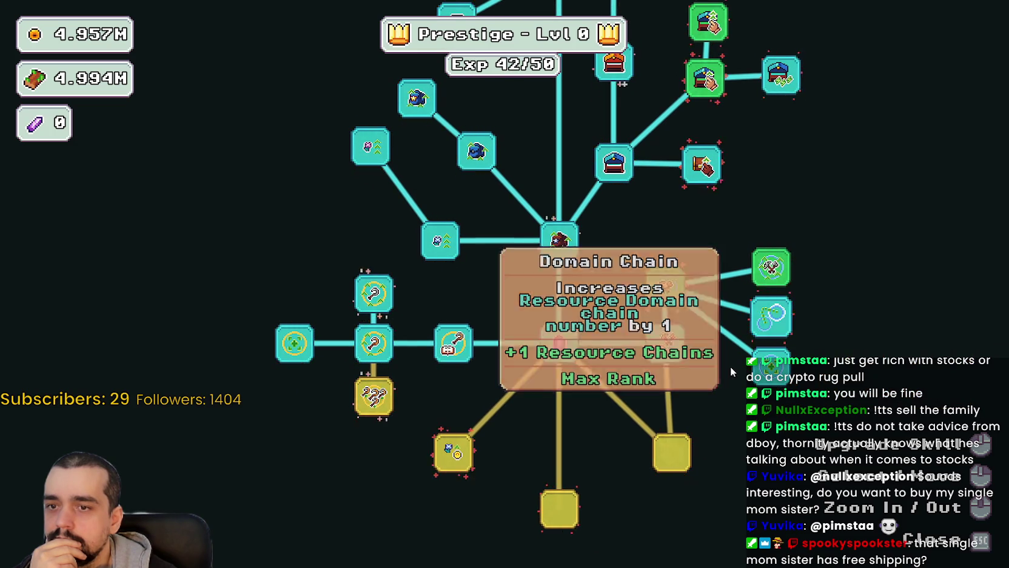
{"action": "left_click", "coordinate": [781, 273]}
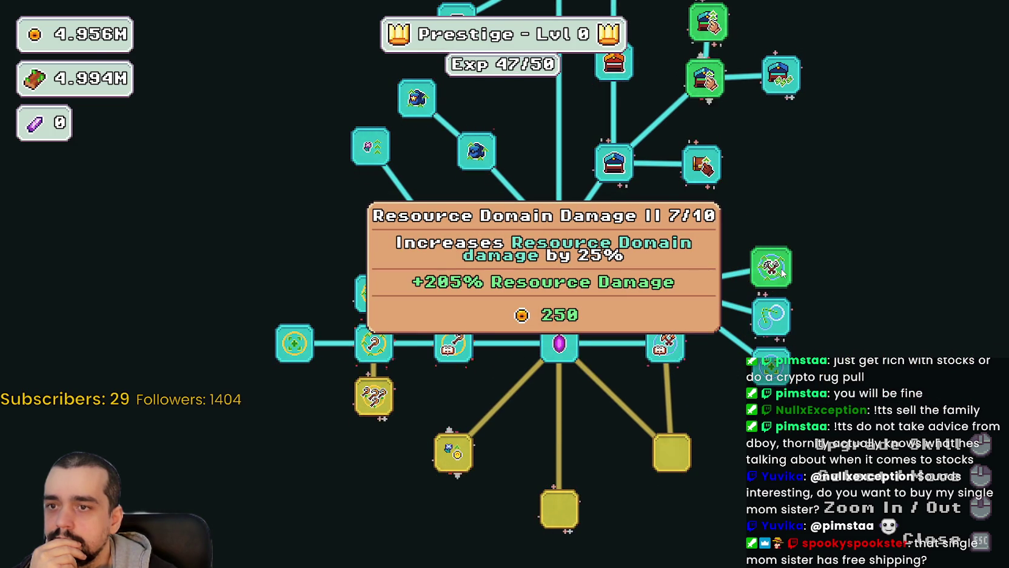
{"action": "left_click", "coordinate": [781, 272]}
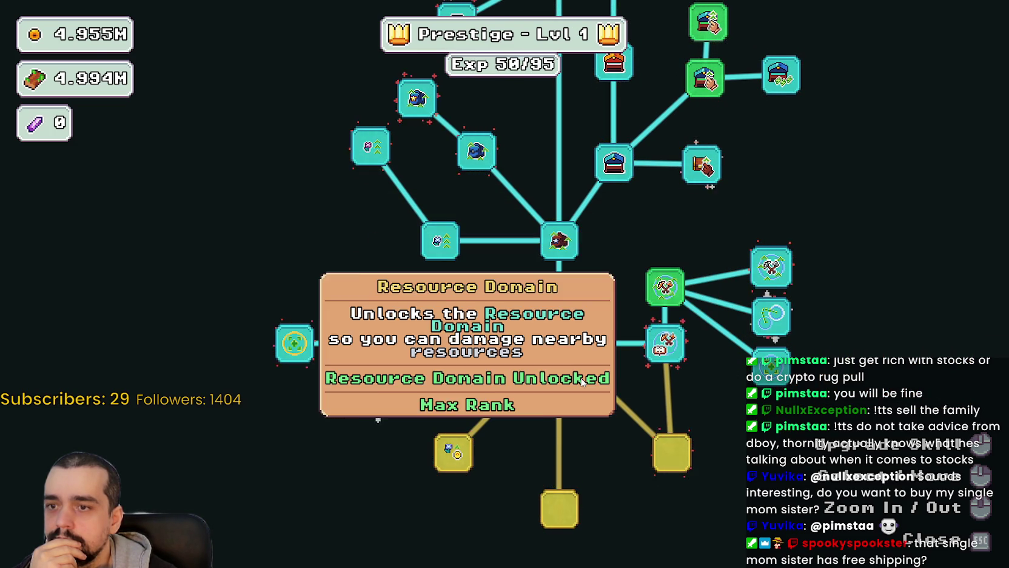
{"action": "left_click", "coordinate": [454, 452]}
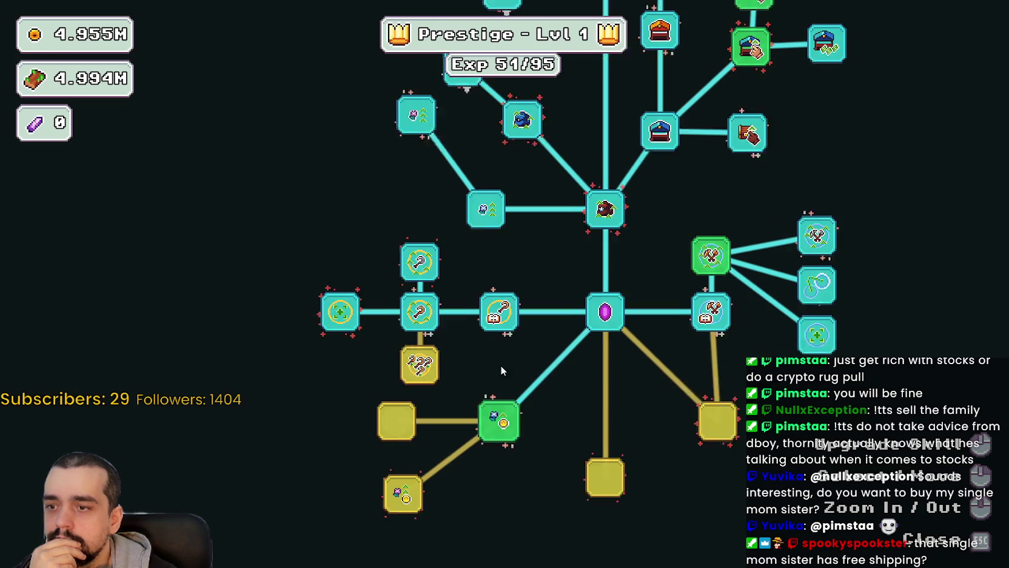
Buy Plant Merchant, rank Dopple Sickle to 4/4, max Resource Domain Damage, and rank up Plants Value
{"action": "left_click", "coordinate": [434, 478]}
{"action": "left_click", "coordinate": [449, 347]}
{"action": "left_click", "coordinate": [493, 467]}
{"action": "left_click", "coordinate": [493, 467]}
{"action": "left_click", "coordinate": [493, 467]}
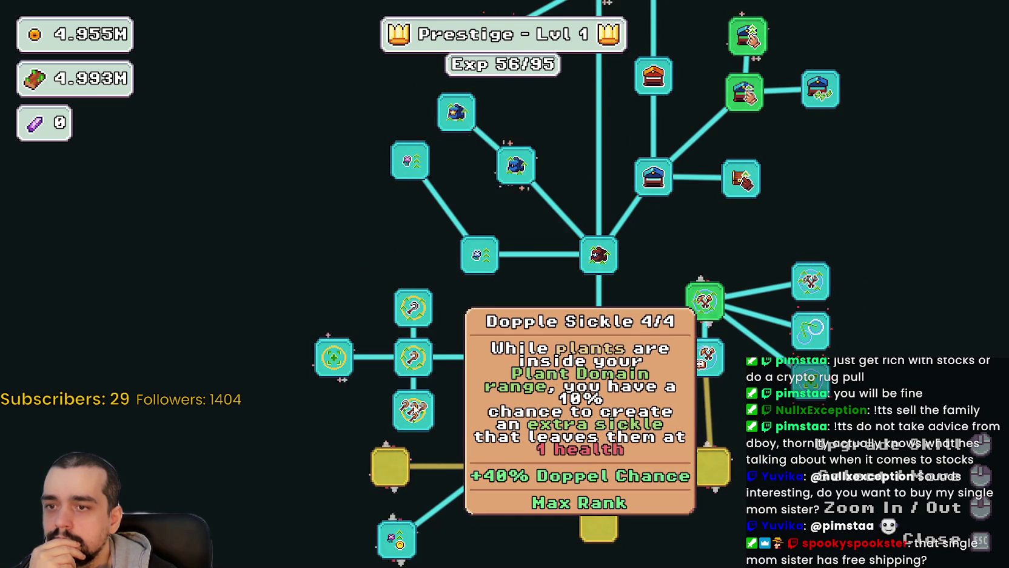
{"action": "left_click", "coordinate": [715, 305]}
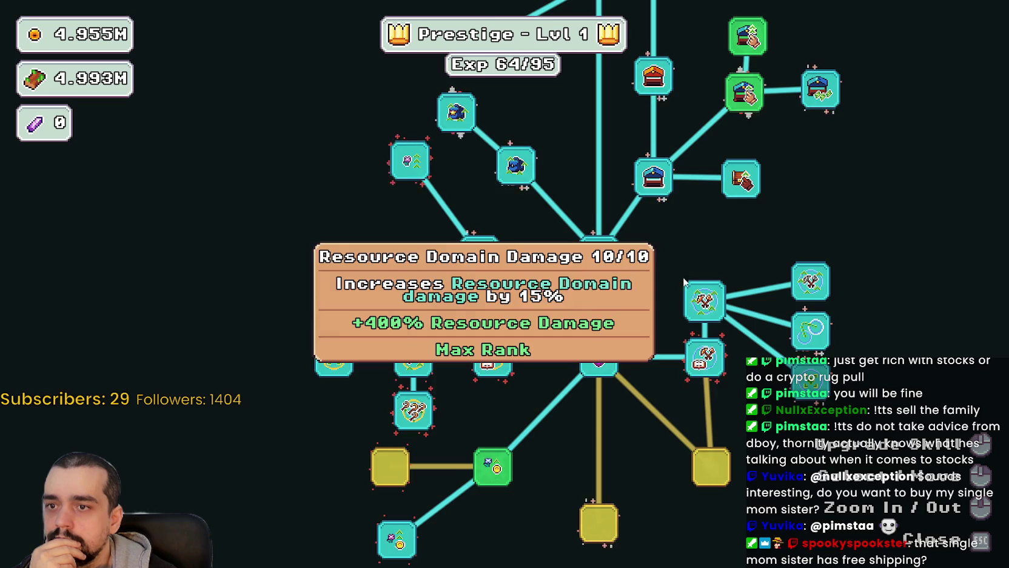
{"action": "left_click", "coordinate": [429, 496]}
{"action": "left_click", "coordinate": [442, 437]}
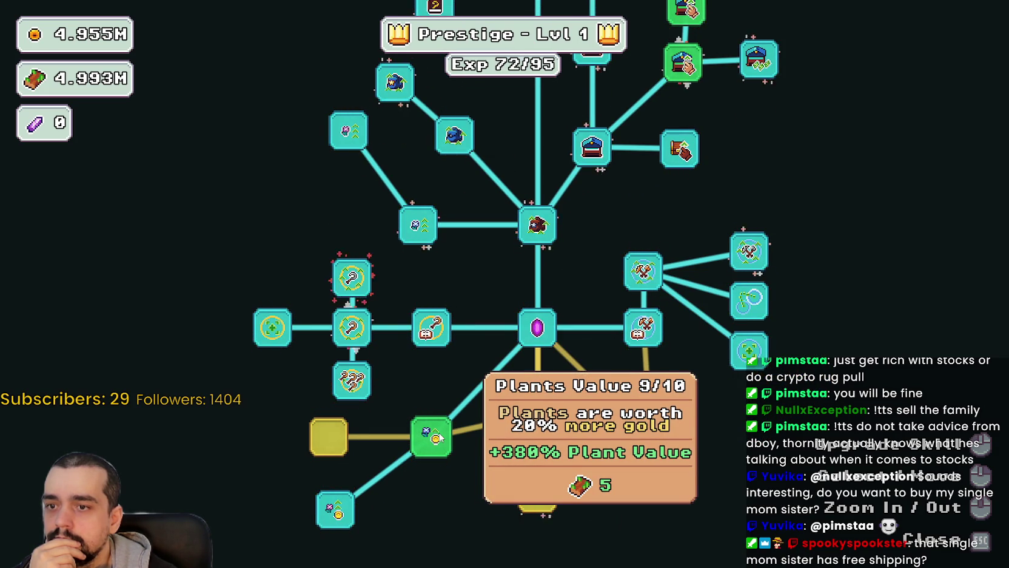
{"action": "left_click", "coordinate": [441, 438]}
Max Market Speed at 5/5 and Market Speed II at 4/4, then close the tree
{"action": "left_click", "coordinate": [542, 293]}
{"action": "left_click", "coordinate": [541, 293]}
{"action": "left_click", "coordinate": [542, 292]}
{"action": "left_click", "coordinate": [549, 247]}
{"action": "left_click", "coordinate": [549, 248]}
{"action": "left_click", "coordinate": [549, 247]}
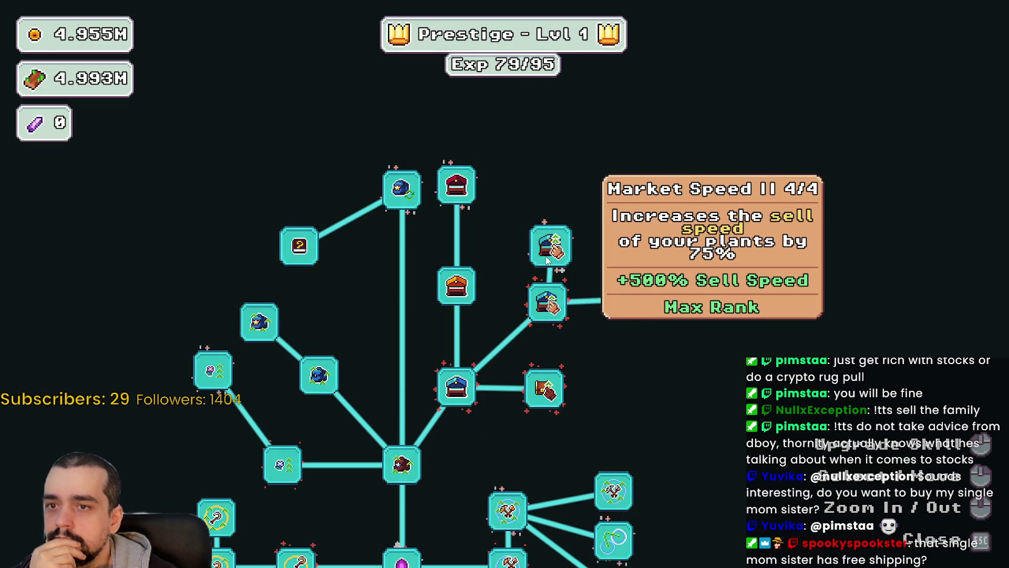
{"action": "scroll", "coordinate": [697, 249], "scroll_direction": "down", "scroll_amount": 1}
{"action": "scroll", "coordinate": [695, 250], "scroll_direction": "down", "scroll_amount": 1}
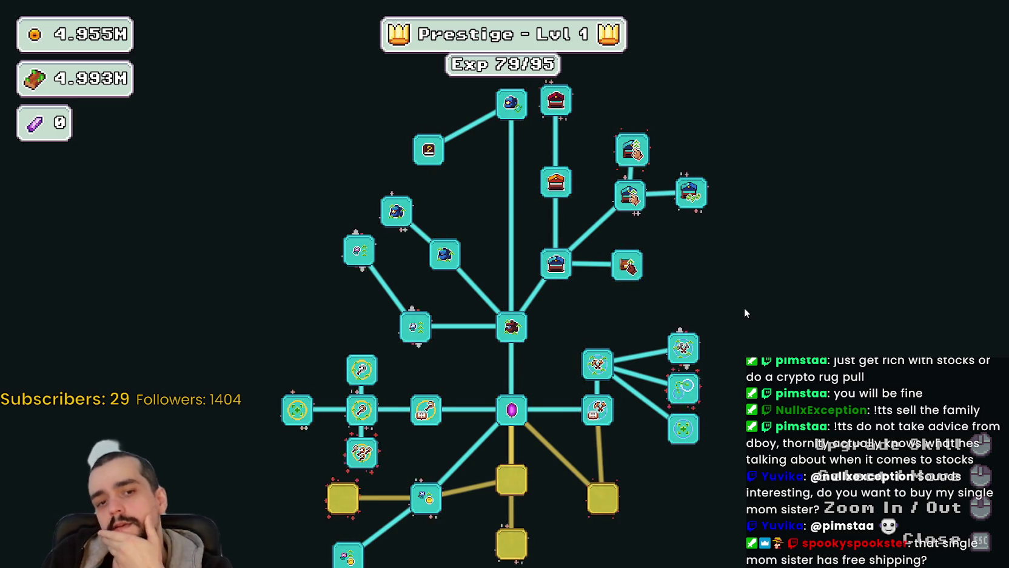
{"action": "key", "text": "Escape"}
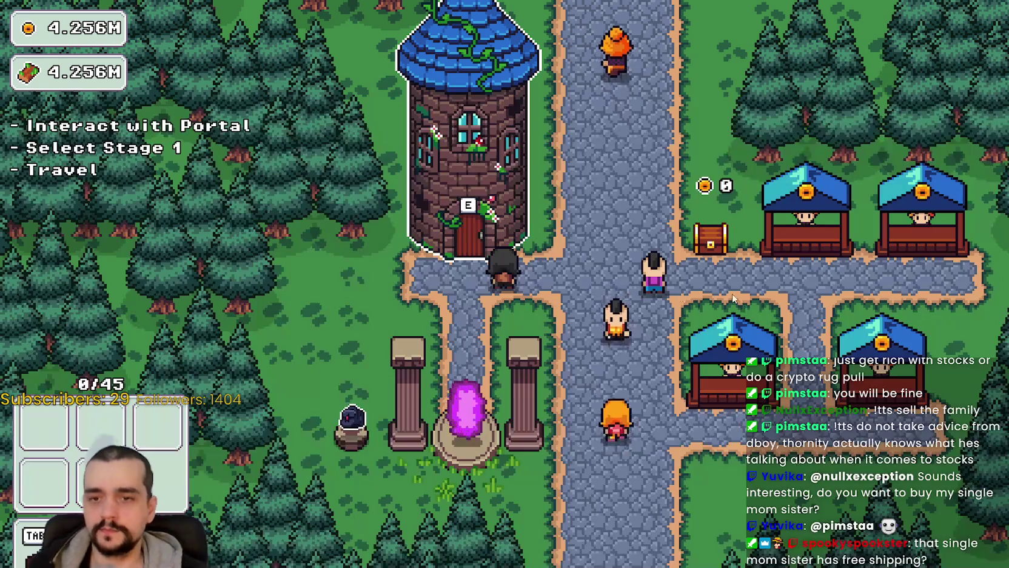
Stop the running game with F8 and relaunch Harvest Mage from the Godot editor
{"action": "key", "text": "w"}
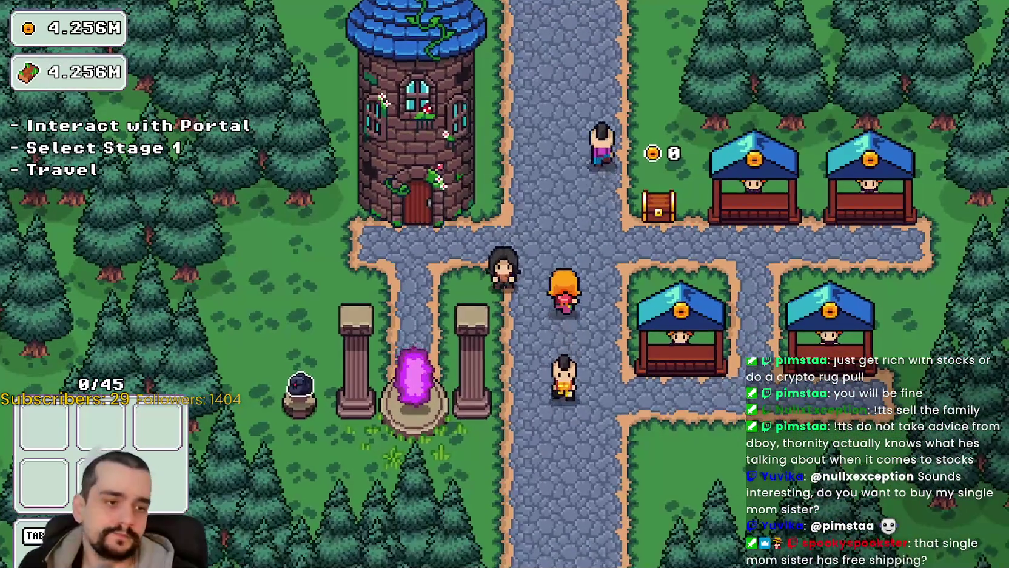
{"action": "key", "text": "F8"}
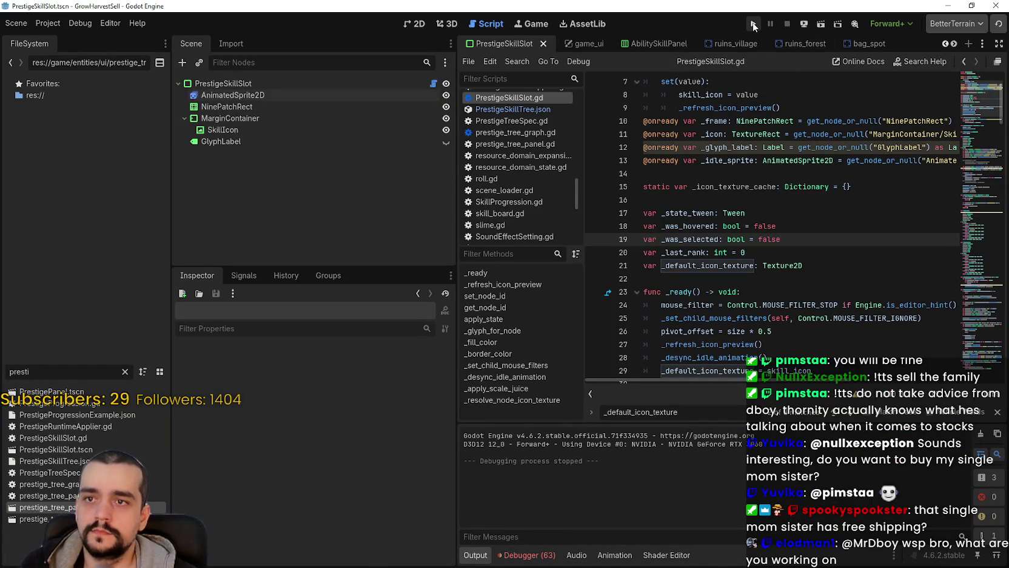
{"action": "left_click", "coordinate": [754, 26]}
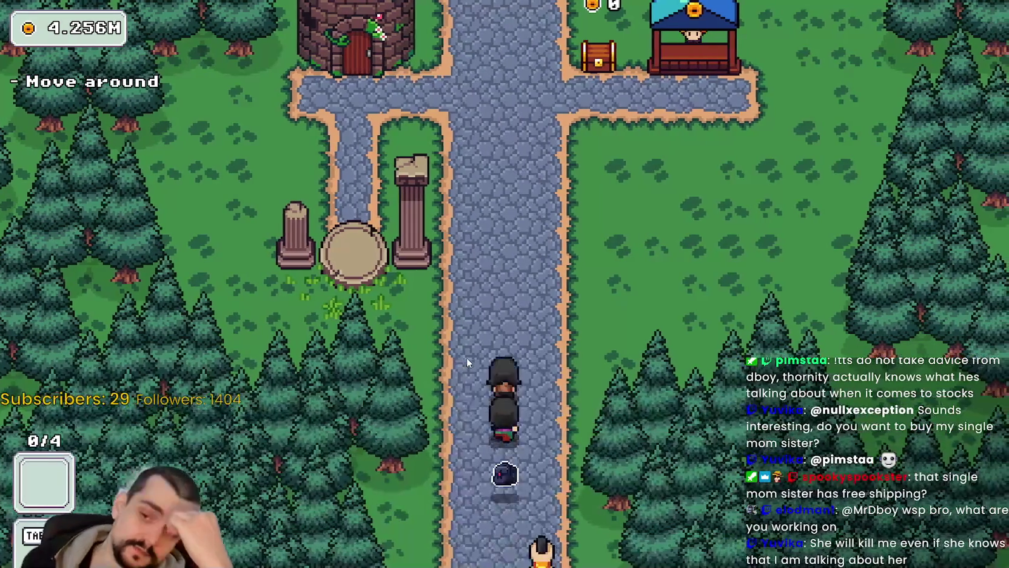
Walk the character to the shop stall, then left along the main road to the Mage Tower door
{"action": "key", "text": "w"}
{"action": "key", "text": "d"}
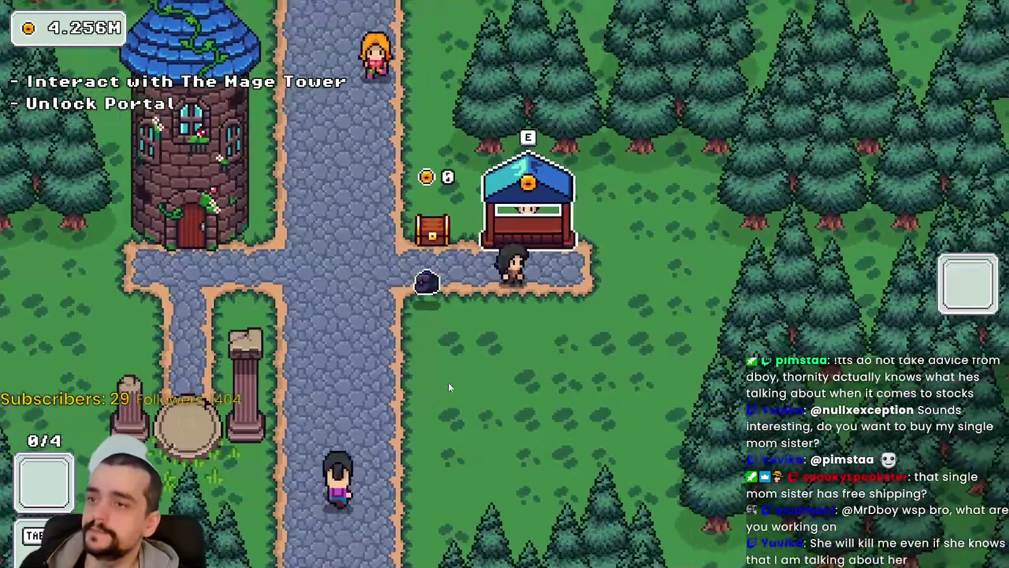
{"action": "key", "text": "s"}
{"action": "key", "text": "w"}
{"action": "key", "text": "s"}
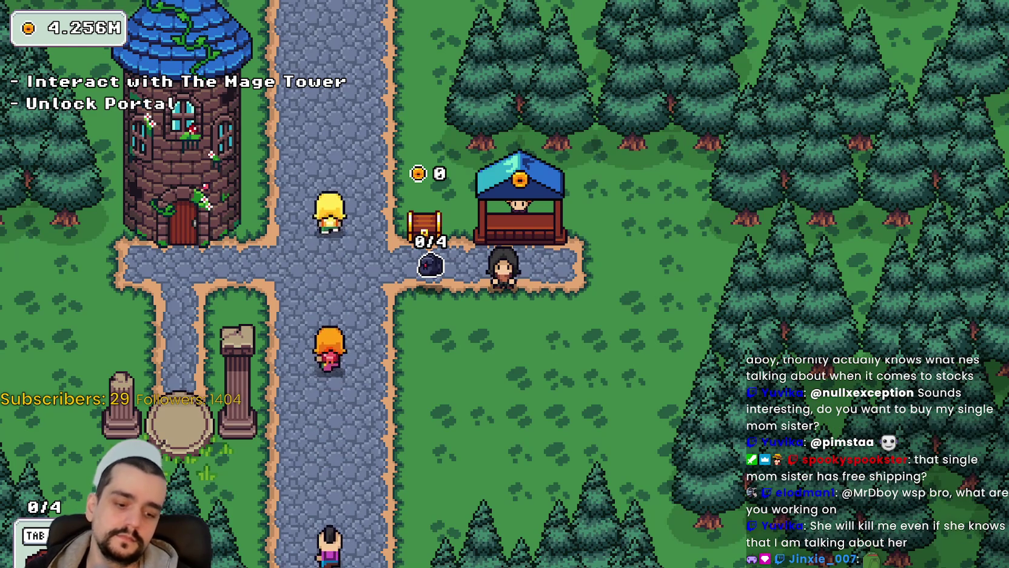
{"action": "key", "text": "a"}
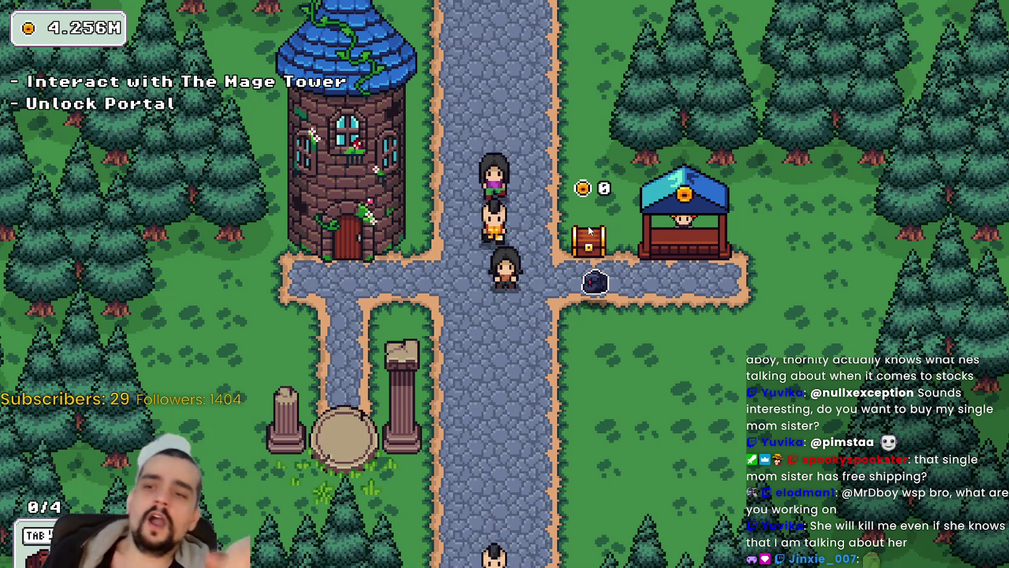
{"action": "key", "text": "a"}
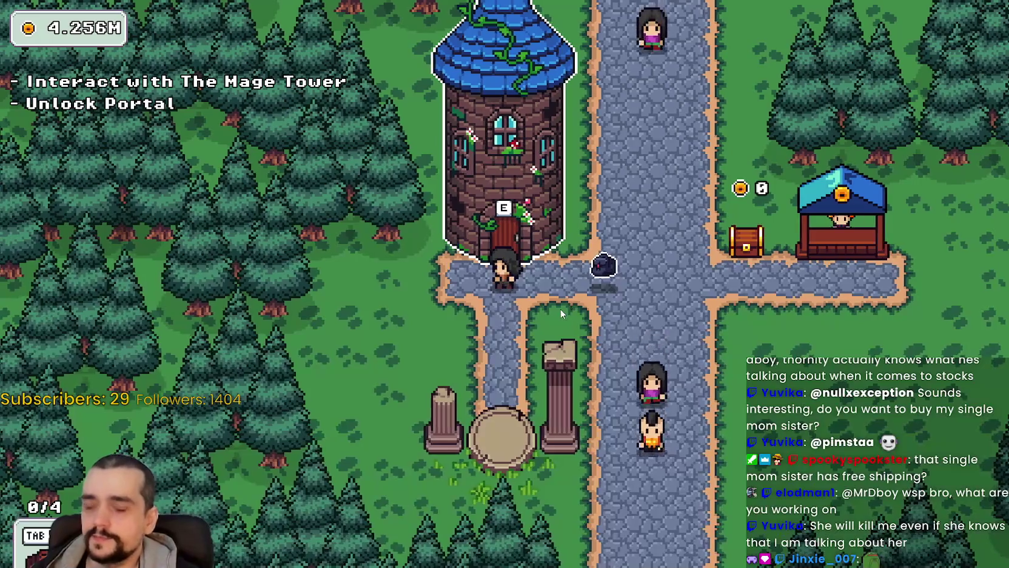
Open the Prestige tree, step toward the portal and back, and reopen the tree at the tower
{"action": "key", "text": "e"}
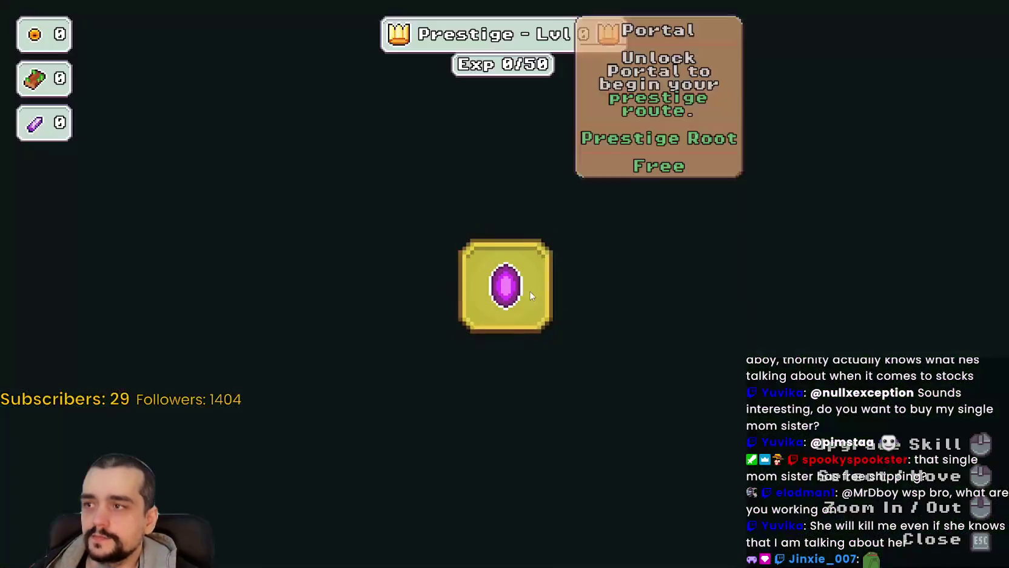
{"action": "key", "text": "Escape"}
{"action": "key", "text": "s"}
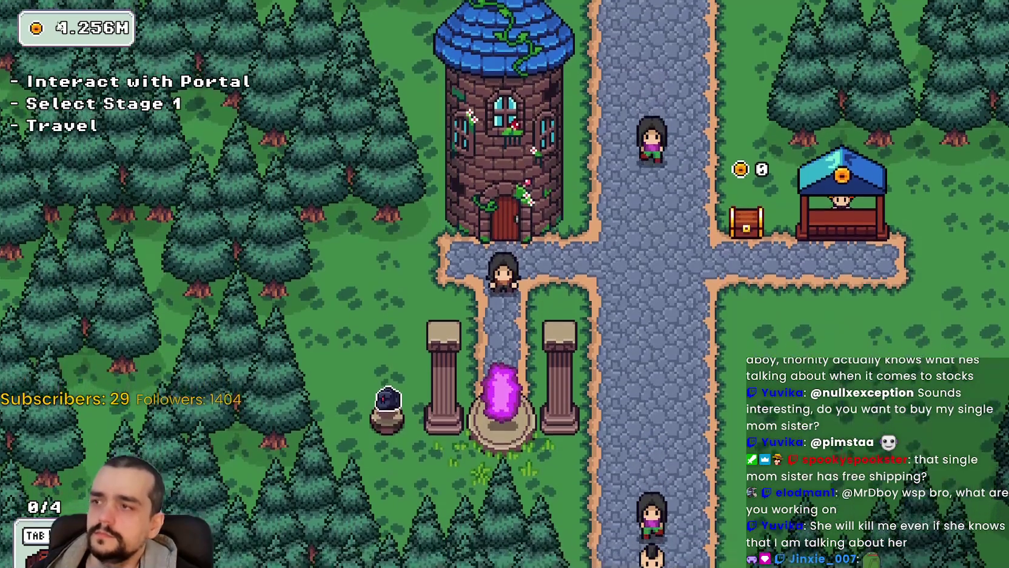
{"action": "key", "text": "w"}
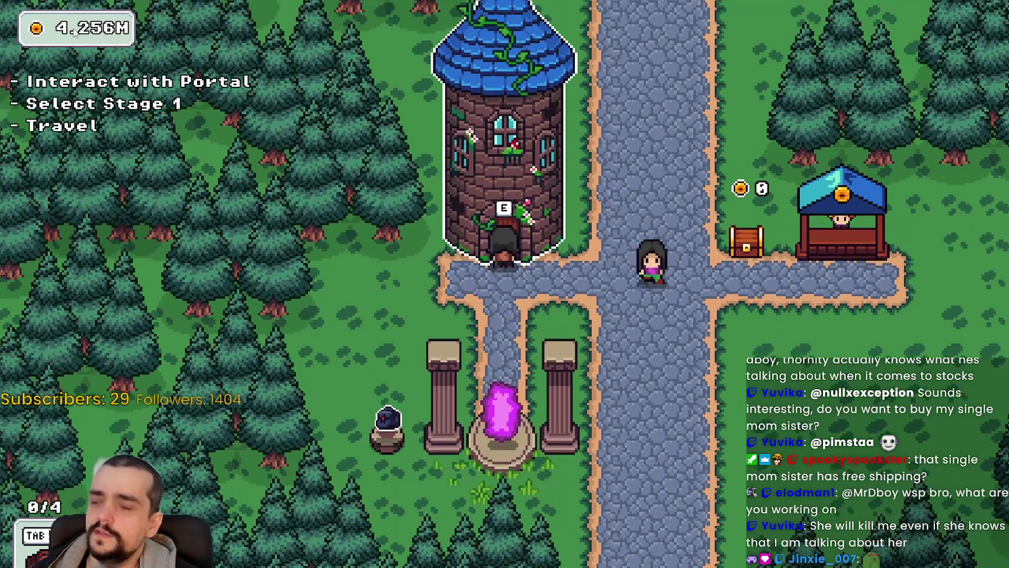
{"action": "key", "text": "e"}
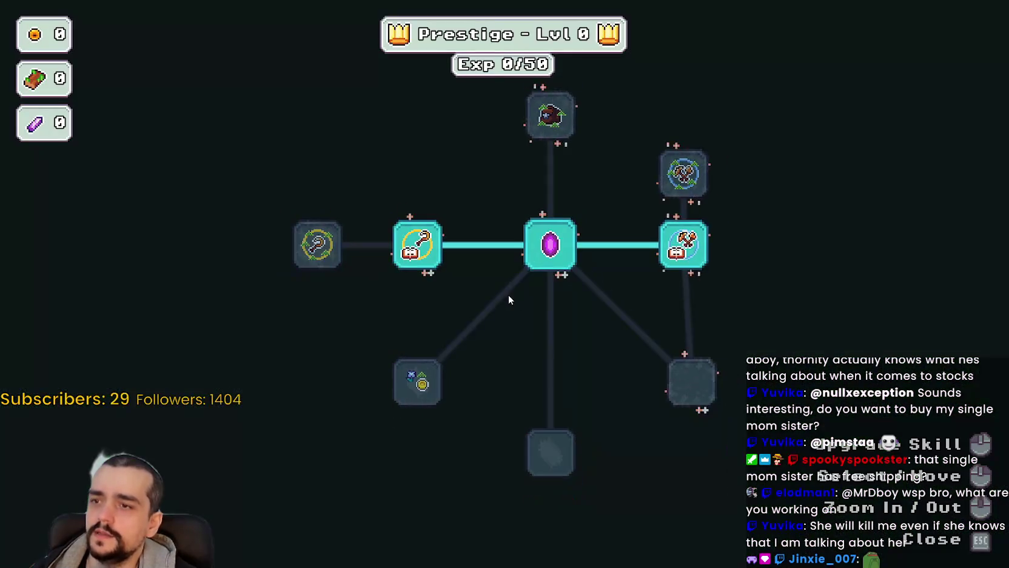
Pan and zoom across the Prestige skill tree's branches
{"action": "left_click_drag", "start_coordinate": [508, 294], "coordinate": [458, 344]}
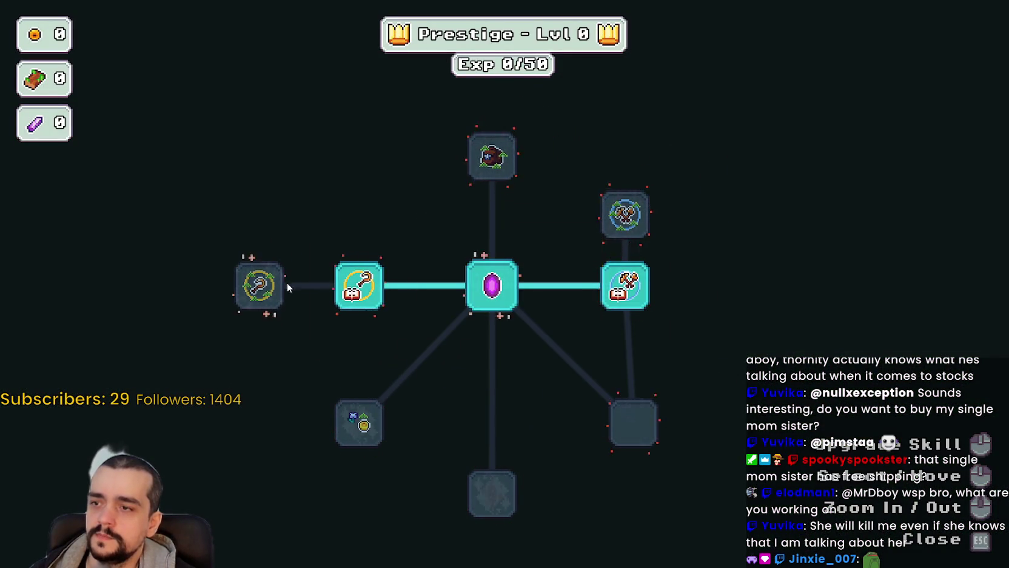
{"action": "left_click_drag", "start_coordinate": [608, 355], "coordinate": [570, 363]}
{"action": "mouse_move", "coordinate": [670, 326]}
{"action": "left_mouse_down"}
{"action": "mouse_move", "coordinate": [705, 376]}
{"action": "mouse_move", "coordinate": [706, 348]}
{"action": "left_mouse_up"}
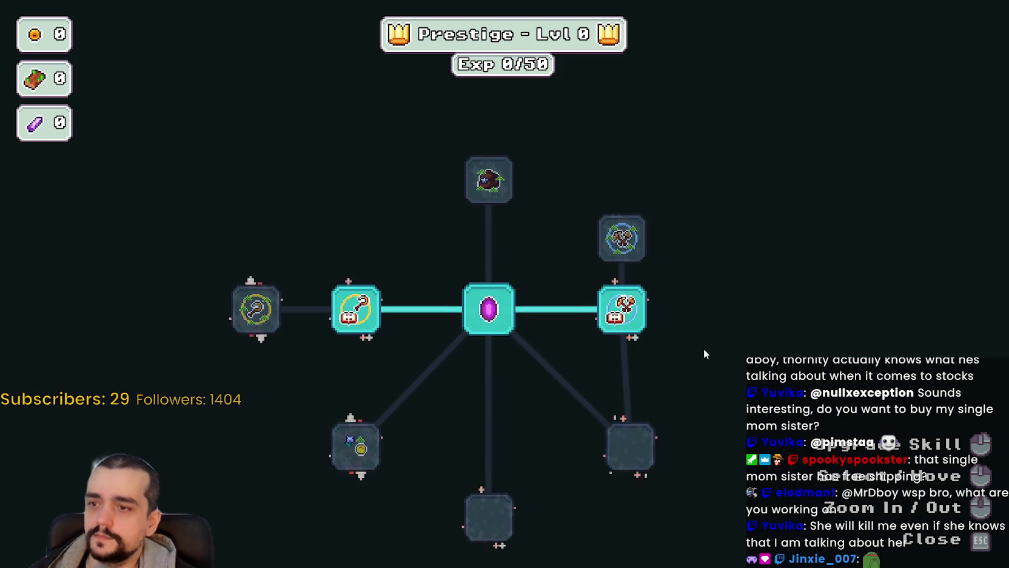
{"action": "scroll", "coordinate": [706, 353], "scroll_direction": "up", "scroll_amount": 1}
{"action": "scroll", "coordinate": [628, 454], "scroll_direction": "down", "scroll_amount": 1}
{"action": "scroll", "coordinate": [512, 477], "scroll_direction": "down", "scroll_amount": 1}
{"action": "mouse_move", "coordinate": [512, 482]}
{"action": "left_mouse_down"}
{"action": "mouse_move", "coordinate": [508, 438]}
{"action": "mouse_move", "coordinate": [439, 382]}
{"action": "mouse_move", "coordinate": [424, 387]}
{"action": "mouse_move", "coordinate": [410, 444]}
{"action": "left_mouse_up"}
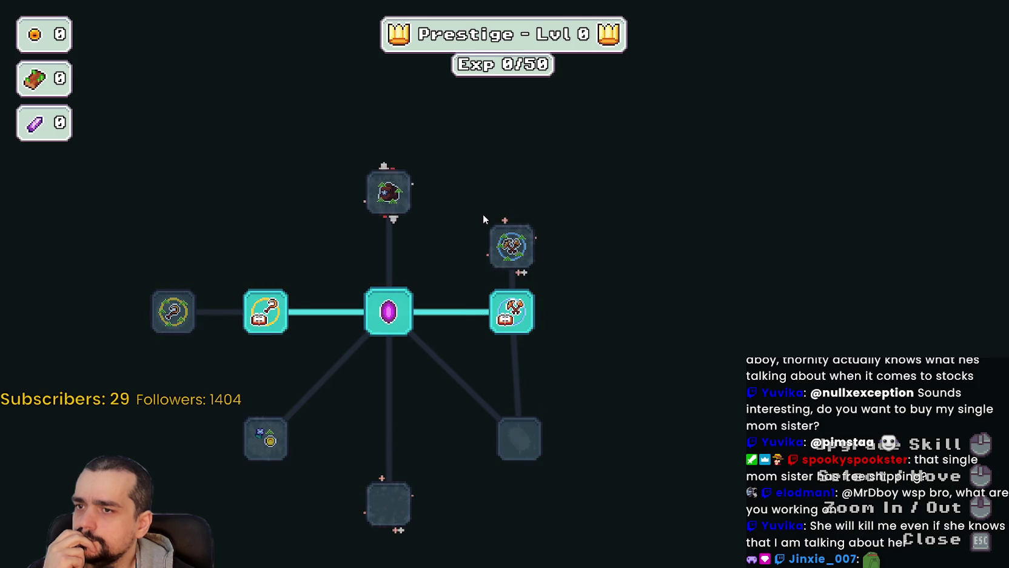
Inspect individual node costs, zooming closer into the skill tree
{"action": "mouse_move", "coordinate": [522, 251]}
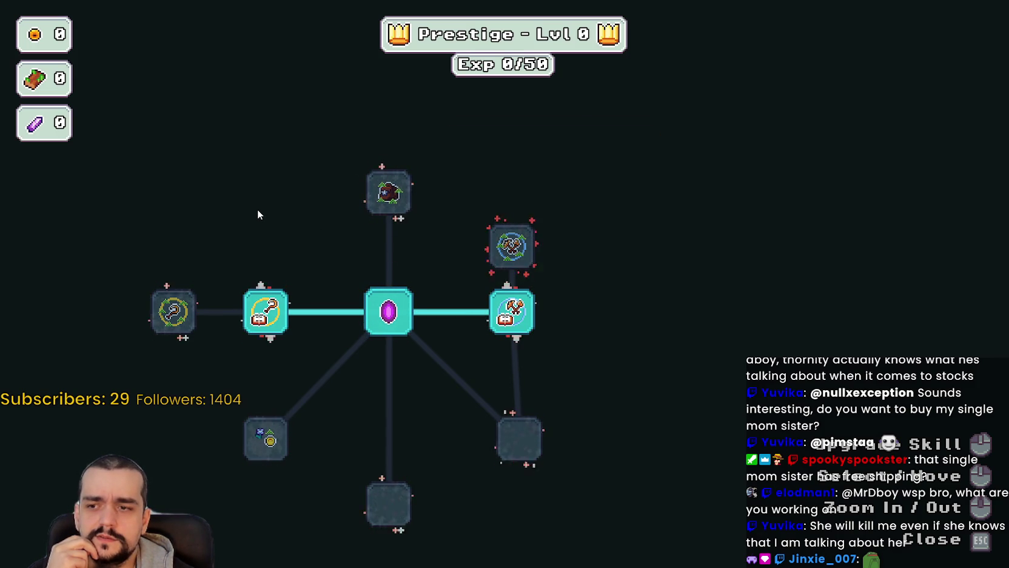
{"action": "mouse_move", "coordinate": [402, 208]}
{"action": "scroll", "coordinate": [443, 231], "scroll_direction": "up", "scroll_amount": 2}
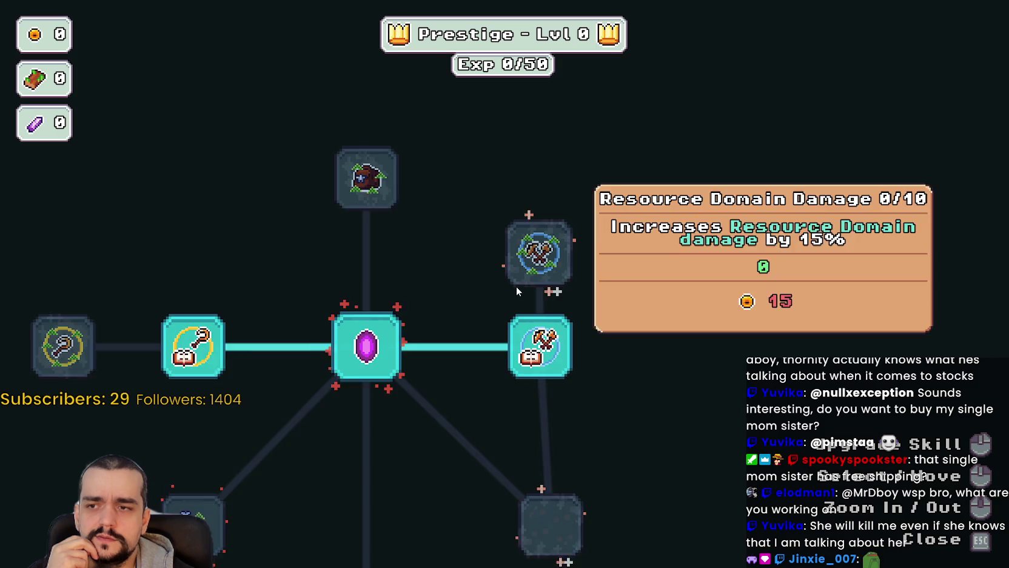
{"action": "key", "text": "s"}
{"action": "mouse_move", "coordinate": [266, 322]}
{"action": "scroll", "coordinate": [264, 319], "scroll_direction": "up", "scroll_amount": 1}
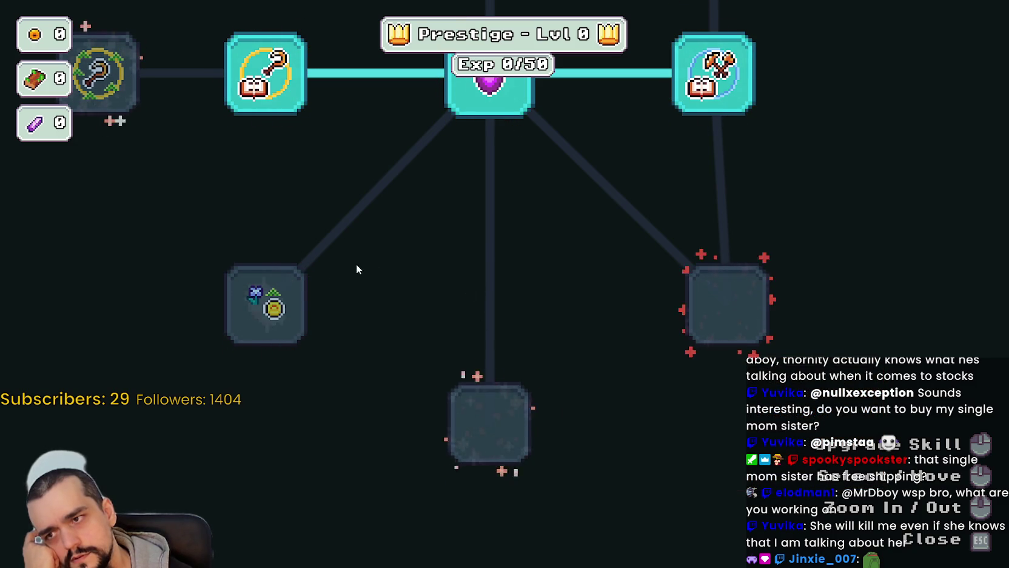
Centre the purple gem root node, look it over, and close the Prestige tree
{"action": "left_click_drag", "start_coordinate": [322, 234], "coordinate": [507, 429]}
{"action": "scroll", "coordinate": [506, 423], "scroll_direction": "down", "scroll_amount": 3}
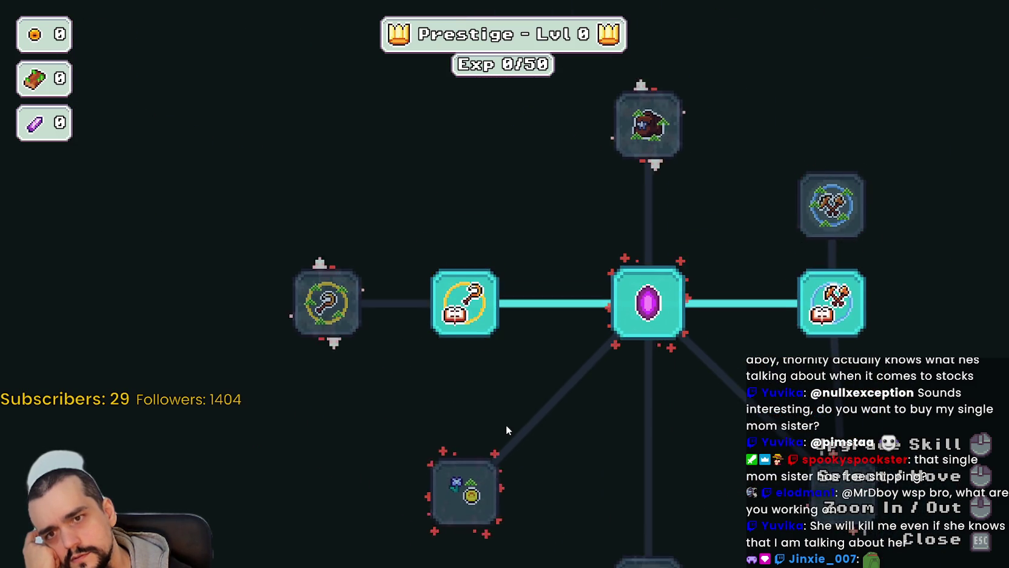
{"action": "mouse_move", "coordinate": [366, 285]}
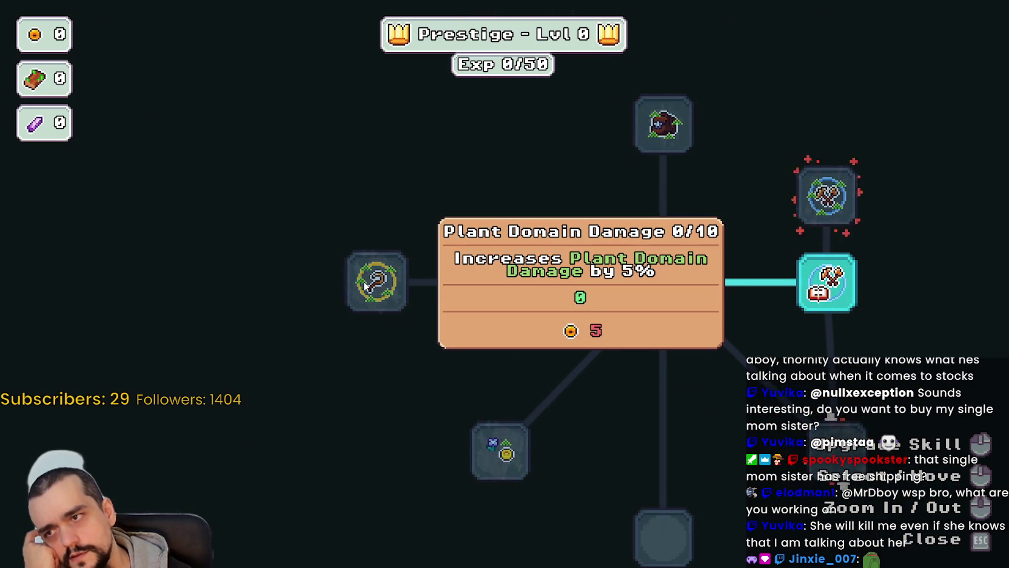
{"action": "scroll", "coordinate": [568, 163], "scroll_direction": "down", "scroll_amount": 1}
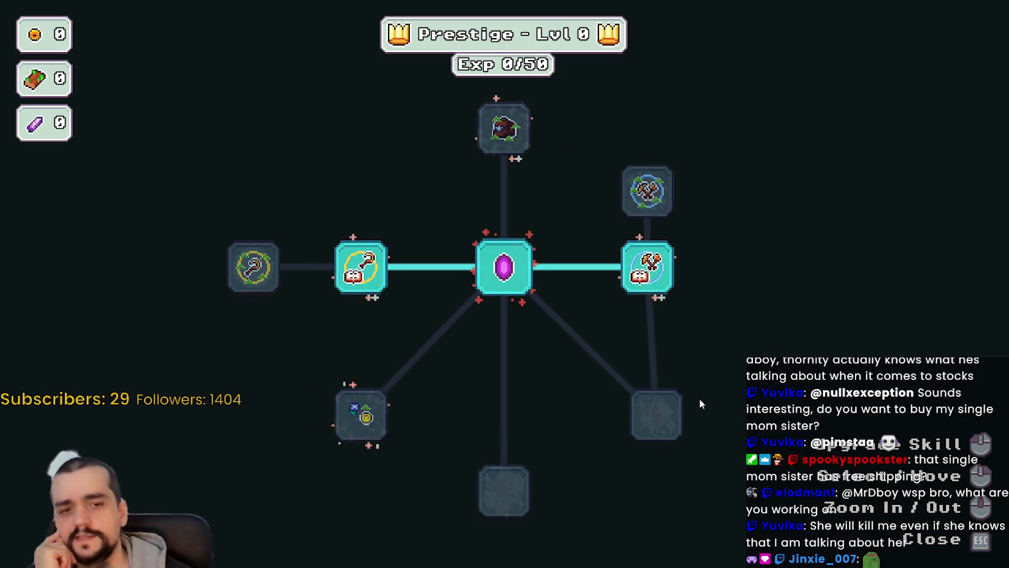
{"action": "scroll", "coordinate": [697, 364], "scroll_direction": "up", "scroll_amount": 1}
{"action": "scroll", "coordinate": [697, 371], "scroll_direction": "down", "scroll_amount": 2}
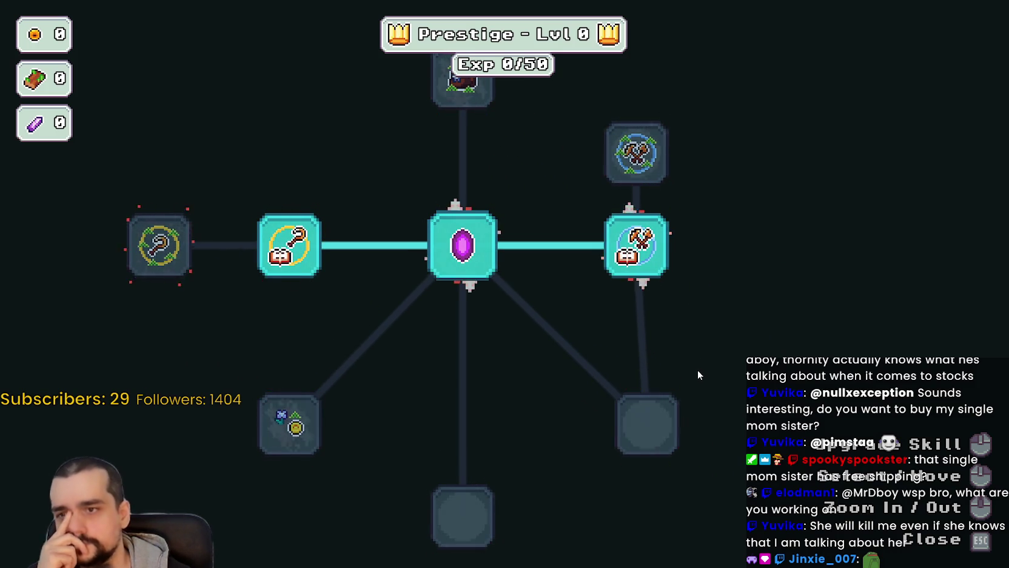
{"action": "key", "text": "Escape"}
Travel from the portal to Stage 1, The Forest
{"action": "key", "text": "s"}
{"action": "key", "text": "e"}
{"action": "left_click", "coordinate": [264, 357]}
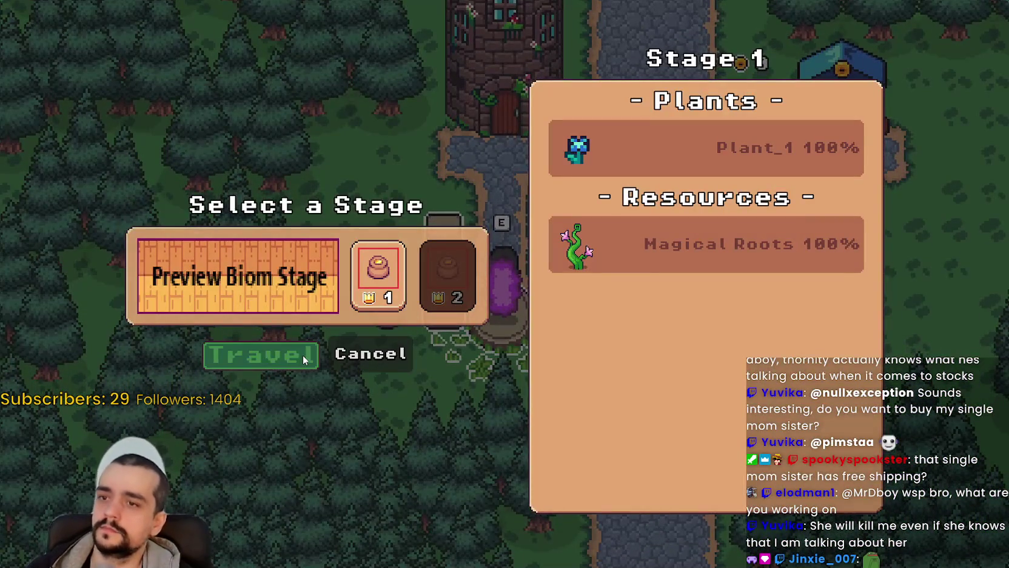
Harvest the nearby vine plant, switching tools until a flower lands in the inventory
{"action": "key", "text": "d"}
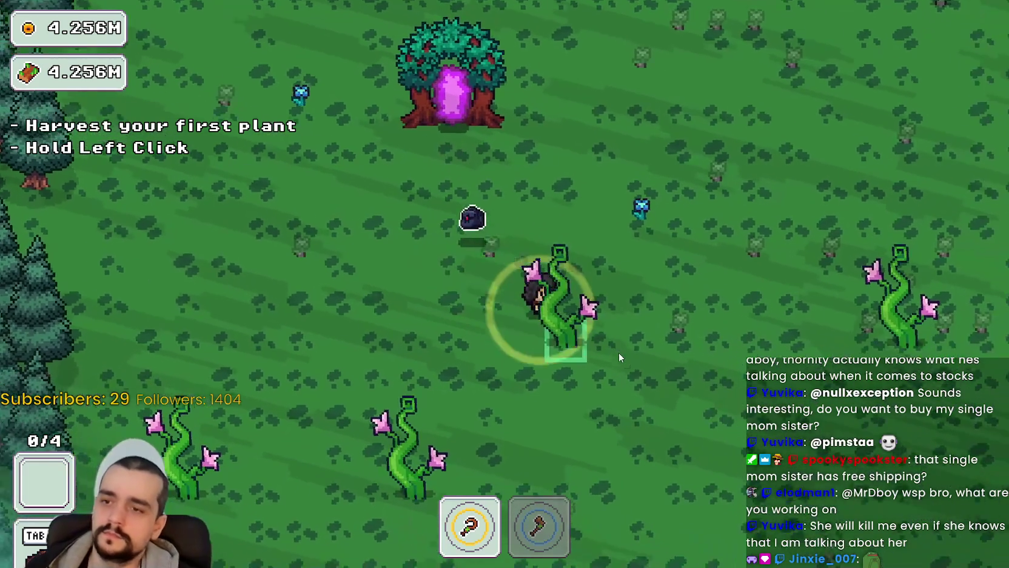
{"action": "key", "text": "s"}
{"action": "left_click", "coordinate": [619, 343]}
{"action": "key", "text": "w"}
{"action": "key", "text": "d"}
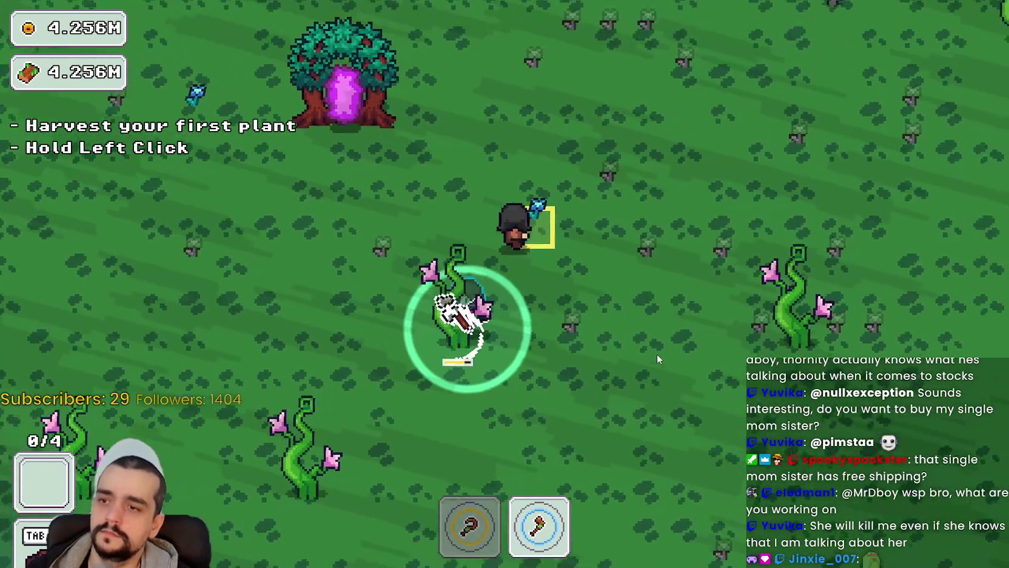
{"action": "key", "text": "1"}
{"action": "left_click_drag", "start_coordinate": [650, 356], "coordinate": [637, 347]}
Roam south through the forest with the axe, chopping plants along the way
{"action": "key", "text": "w"}
{"action": "key", "text": "d"}
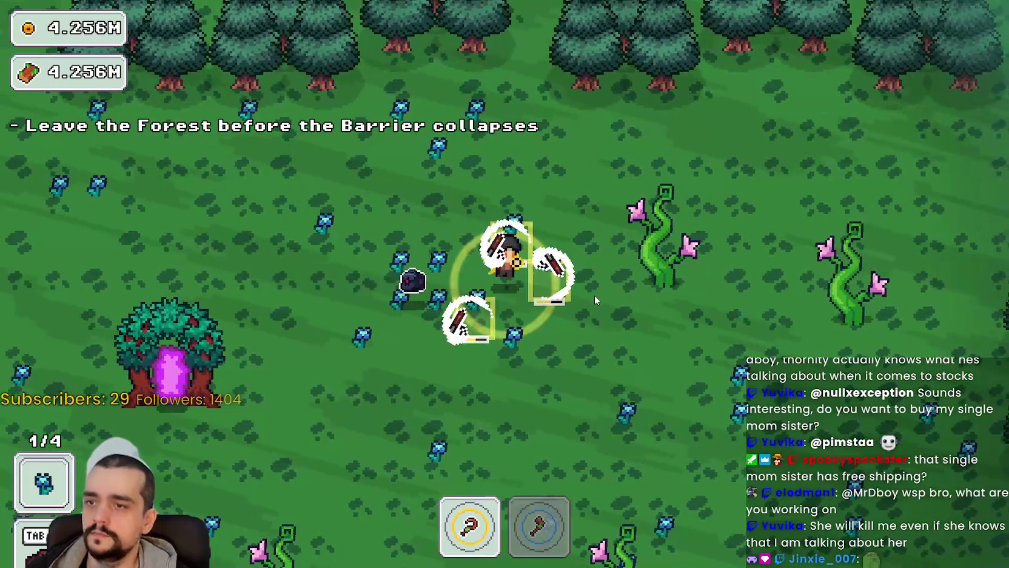
{"action": "key", "text": "s"}
{"action": "key", "text": "a"}
{"action": "key", "text": "d"}
{"action": "key", "text": "s"}
{"action": "key", "text": "d"}
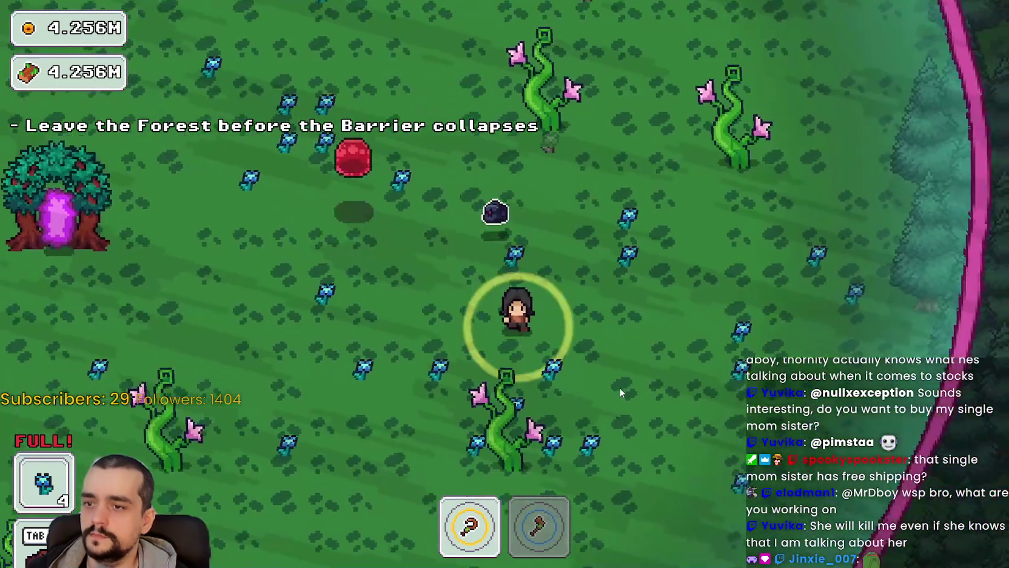
{"action": "key", "text": "2"}
{"action": "key", "text": "a"}
{"action": "key", "text": "s"}
{"action": "key", "text": "d"}
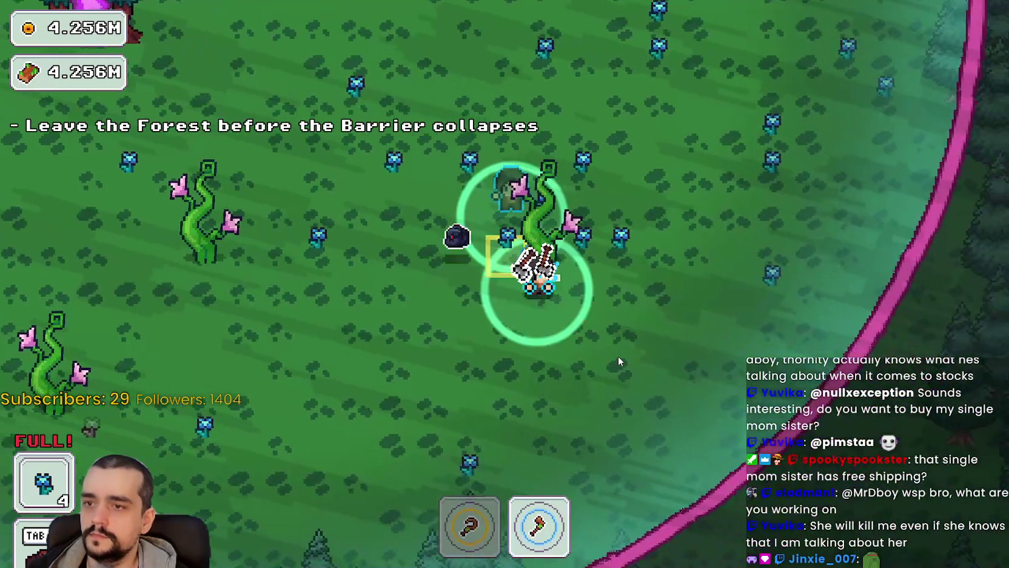
{"action": "key", "text": "a"}
{"action": "key", "text": "w"}
{"action": "key", "text": "a"}
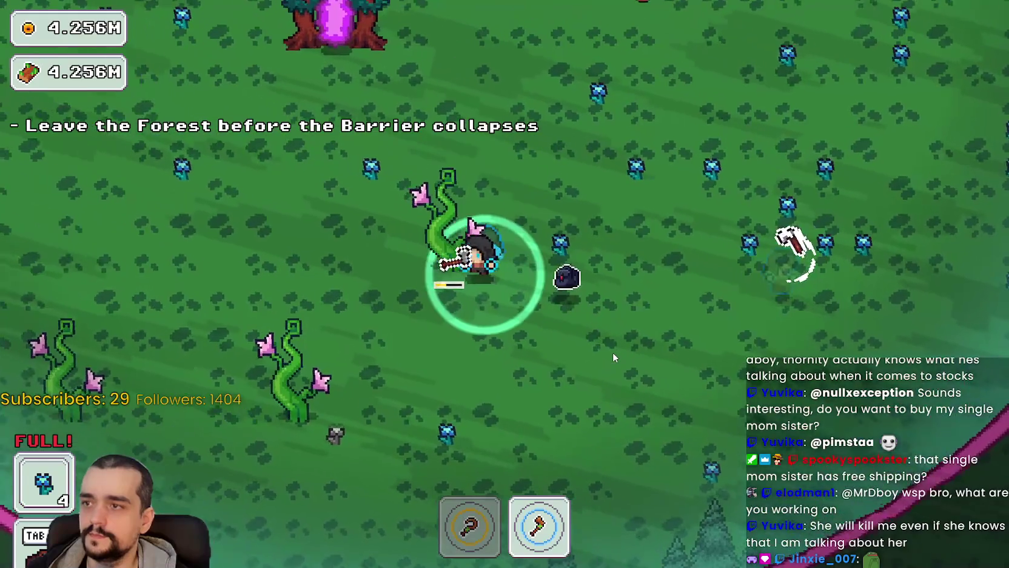
Head south-west toward the barrier and harvest the vine plant, swapping tools
{"action": "key", "text": "a"}
{"action": "key", "text": "s"}
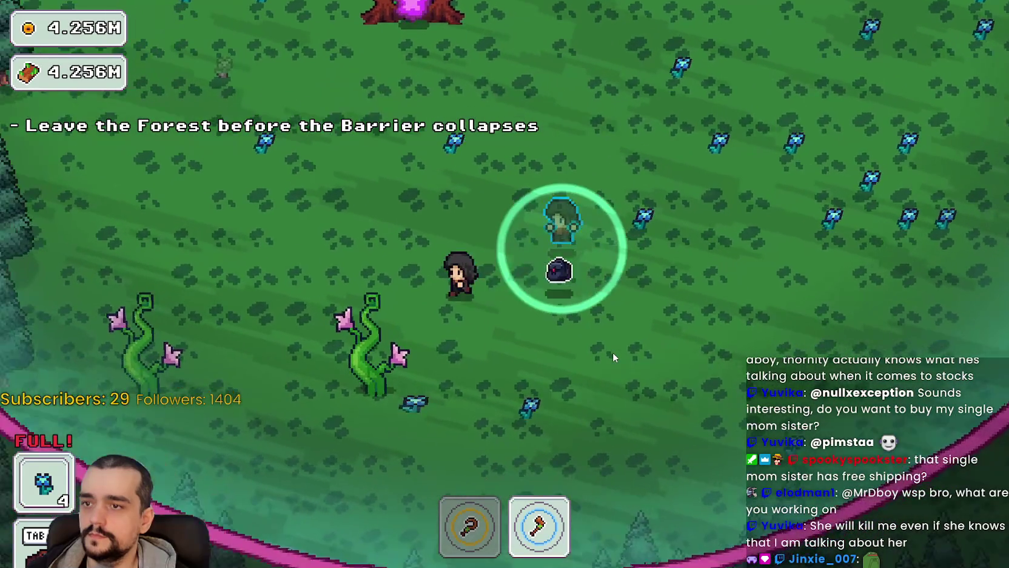
{"action": "key", "text": "s"}
{"action": "key", "text": "d"}
{"action": "key", "text": "s"}
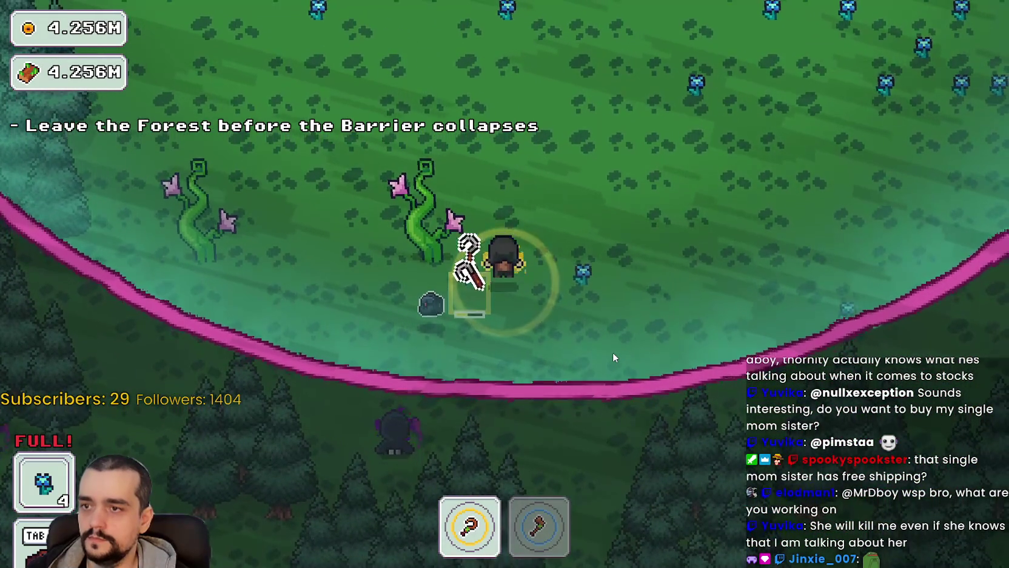
{"action": "key", "text": "a"}
{"action": "key", "text": "w"}
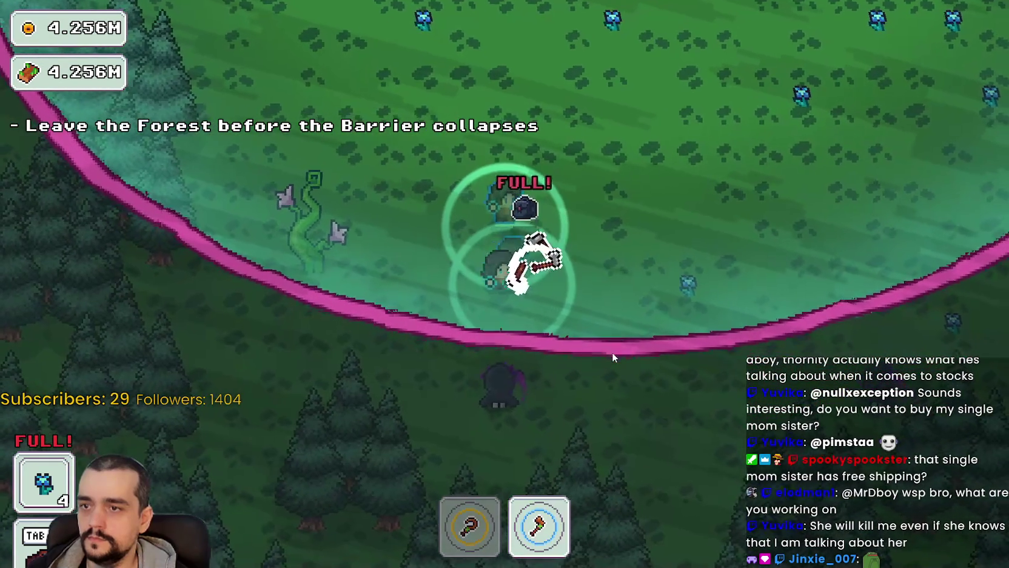
Walk into the tree portal to end Stage 1 and return to the village
{"action": "key", "text": "w"}
{"action": "key", "text": "w"}
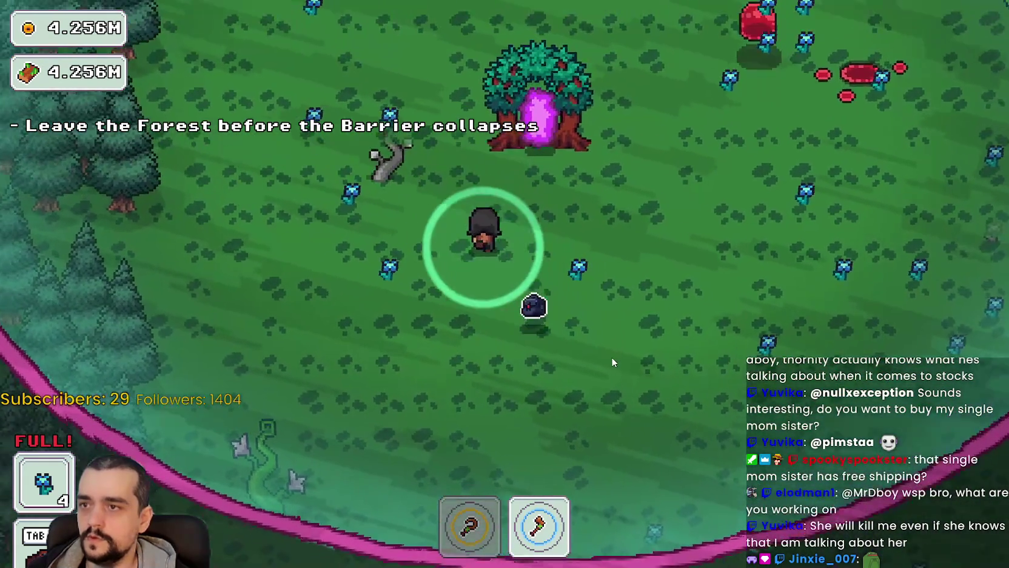
{"action": "key", "text": "w"}
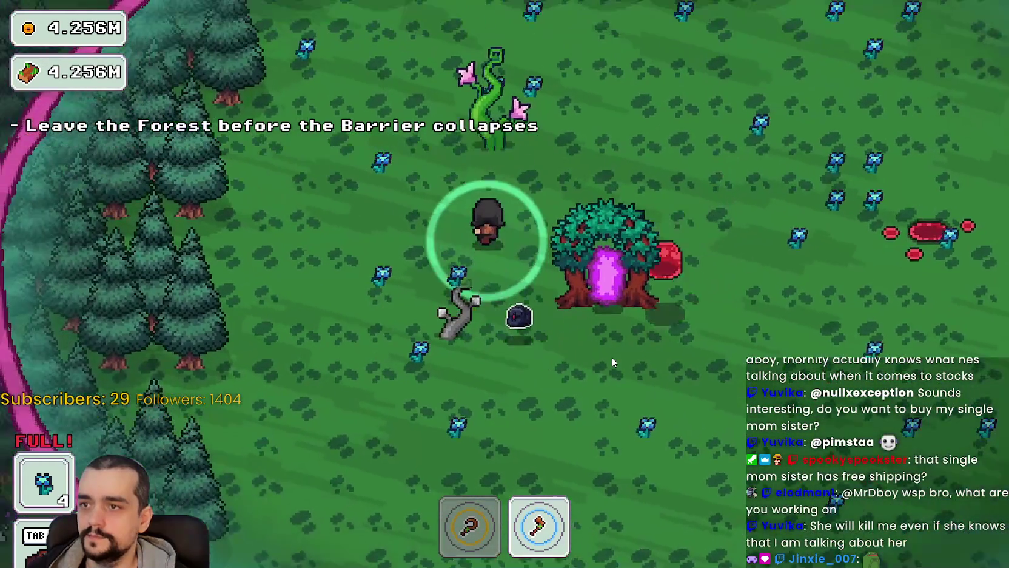
{"action": "key", "text": "d"}
{"action": "key", "text": "s"}
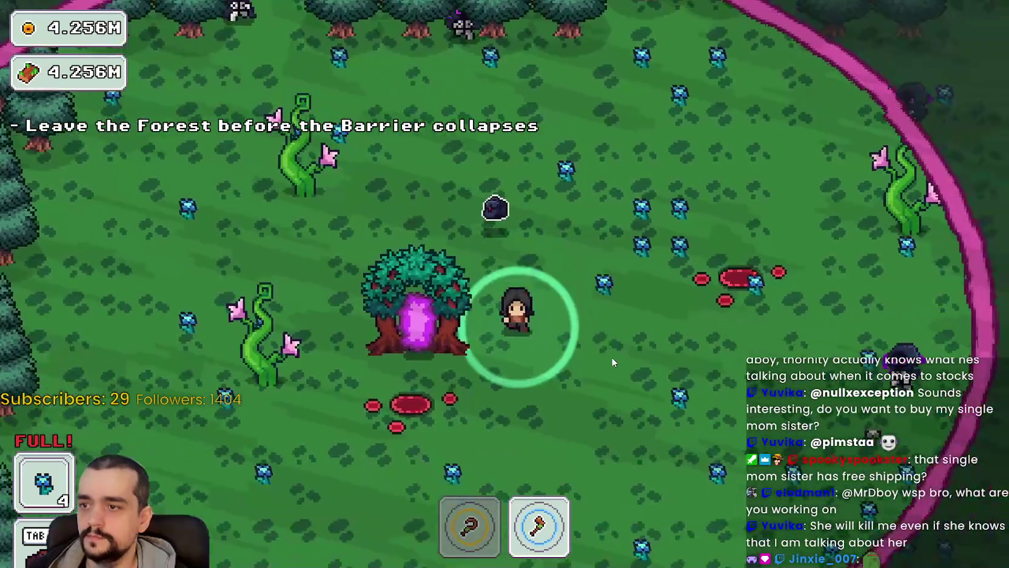
{"action": "key", "text": "e"}
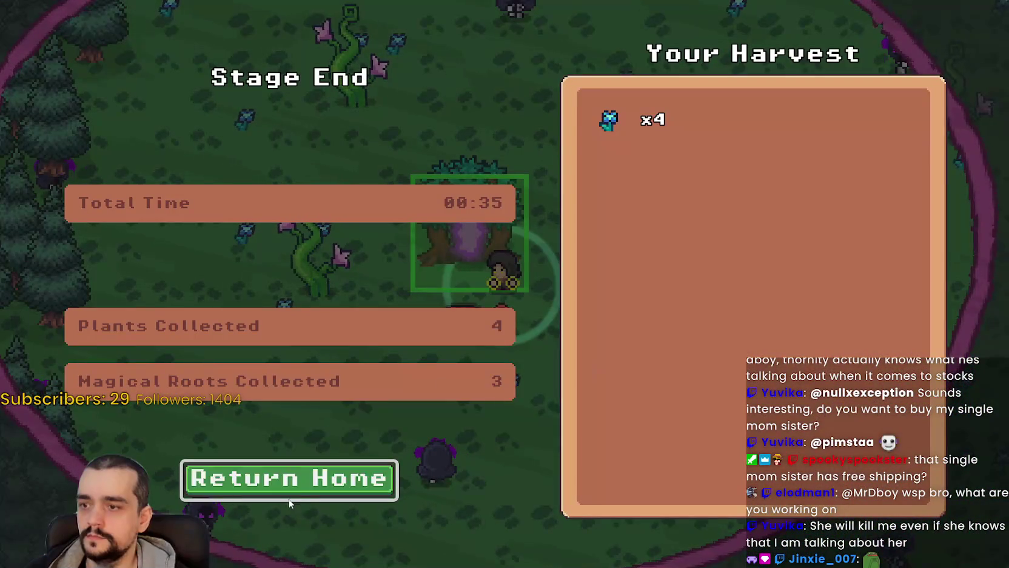
{"action": "left_click", "coordinate": [296, 486]}
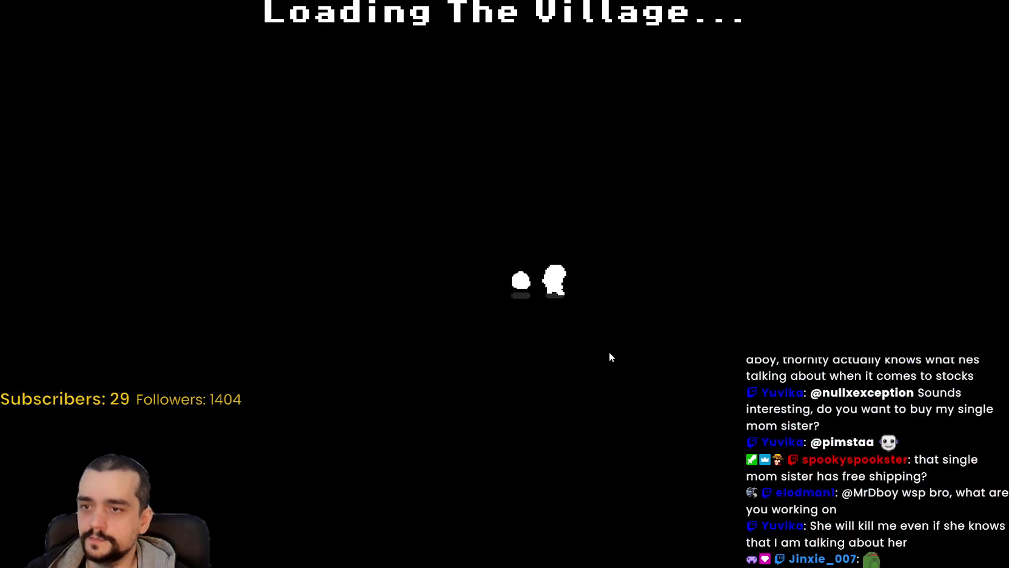
Walk to the market stall and deposit the four plants
{"action": "key", "text": "d"}
{"action": "key", "text": "w"}
{"action": "key", "text": "e"}
{"action": "key", "text": "s"}
Walk to the Mage Tower and check the Prestige skill tree
{"action": "key", "text": "a"}
{"action": "key", "text": "w"}
{"action": "key", "text": "e"}
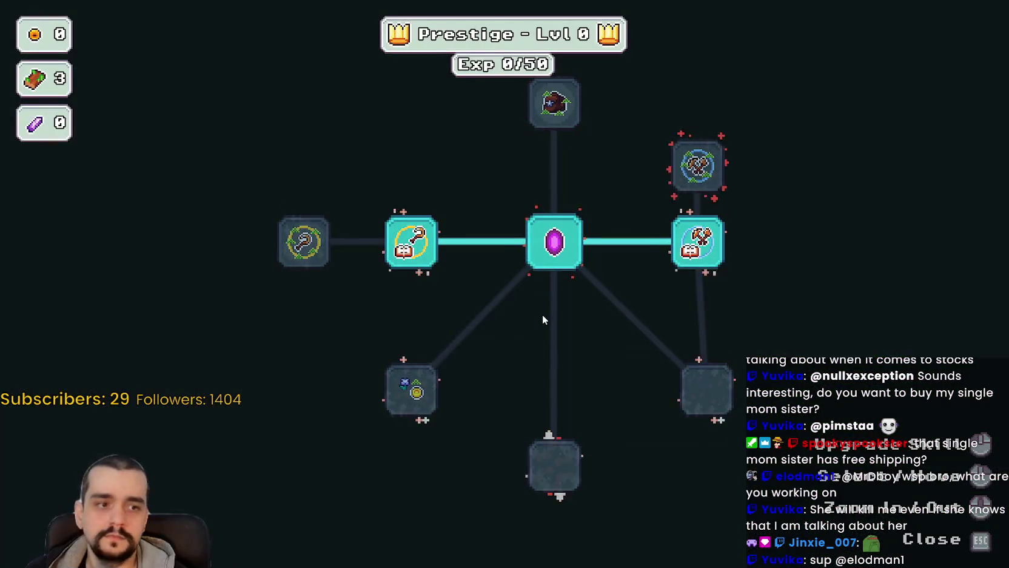
{"action": "key", "text": "Escape"}
Walk over to the bank chest and collect its gold
{"action": "key", "text": "d"}
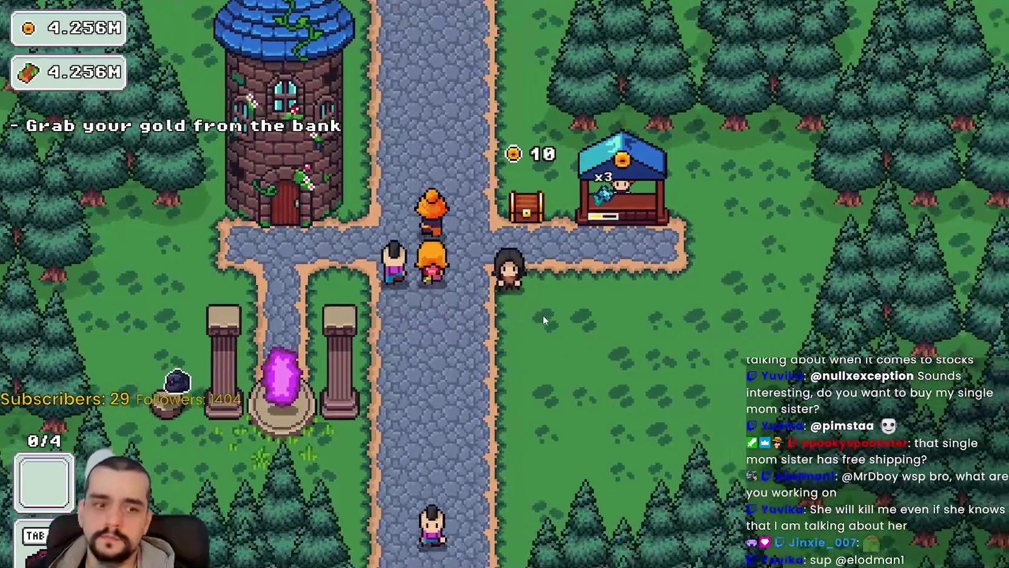
{"action": "key", "text": "a"}
{"action": "key", "text": "w"}
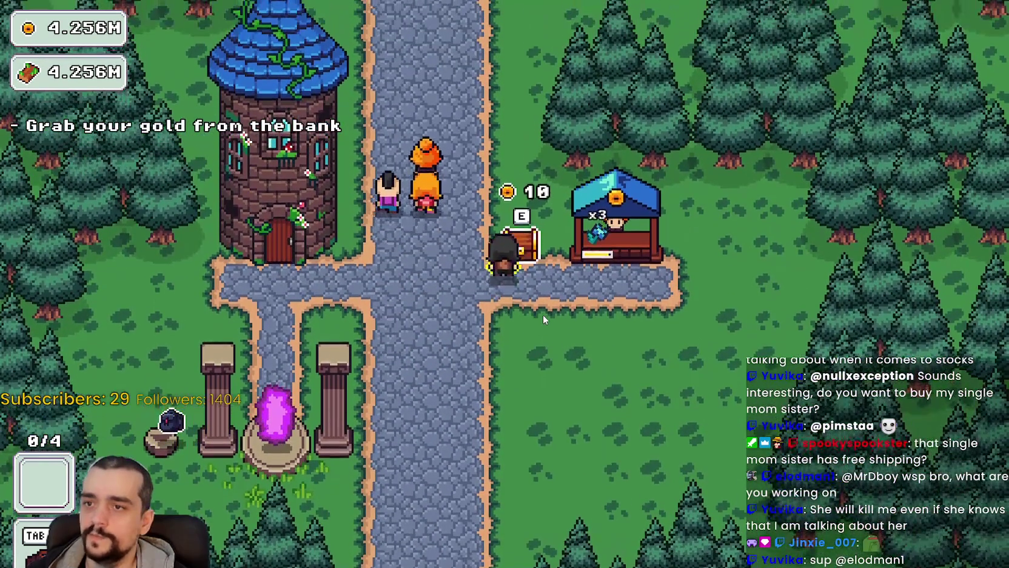
{"action": "key", "text": "e"}
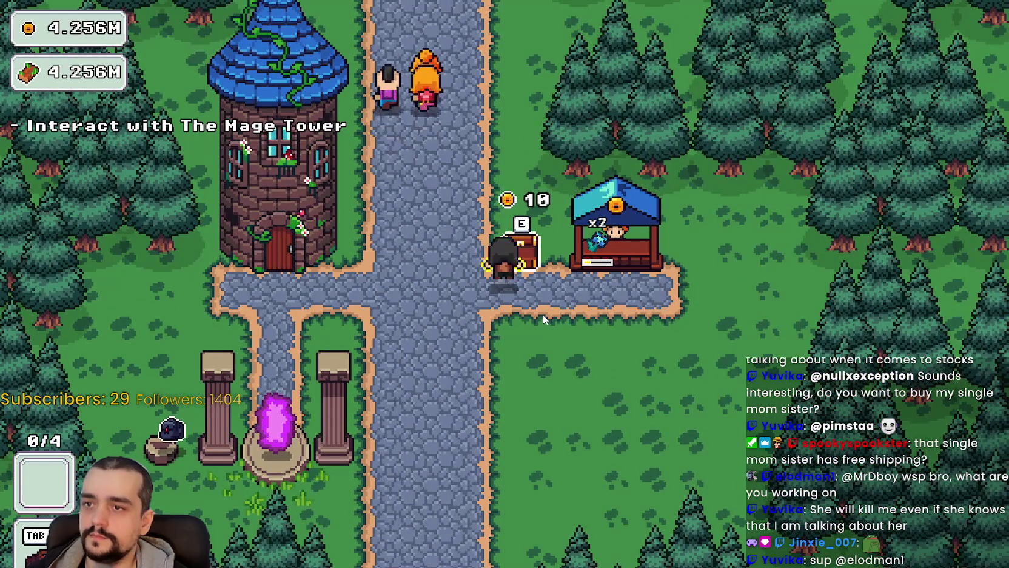
{"action": "key", "text": "s"}
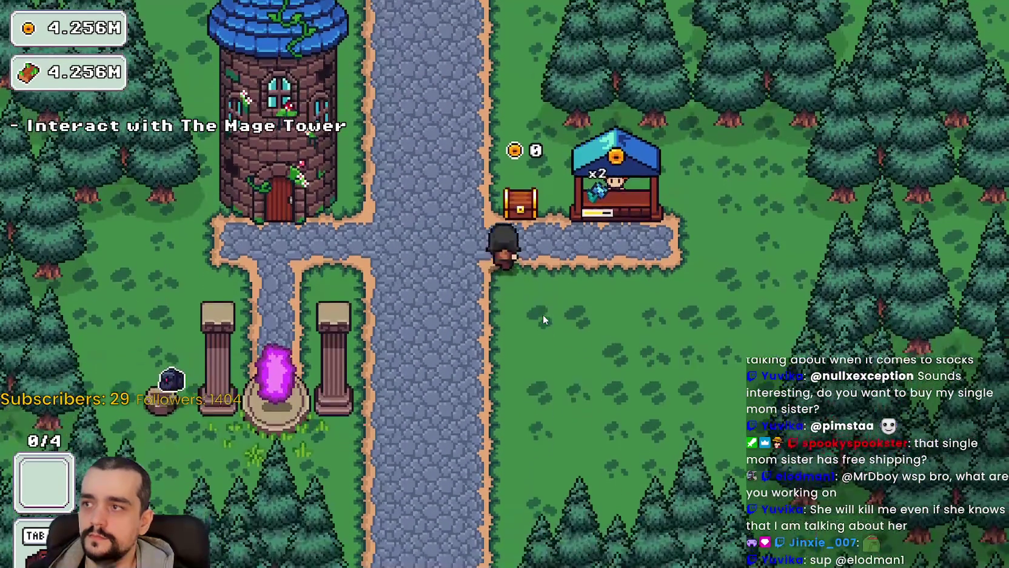
Return to the Mage Tower and reopen the Prestige skill tree twice
{"action": "key", "text": "w"}
{"action": "key", "text": "a"}
{"action": "key", "text": "e"}
{"action": "key", "text": "Escape"}
{"action": "key", "text": "e"}
{"action": "key", "text": "Escape"}
Collect coins from the bank chest again, then stop the game with F8
{"action": "key", "text": "d"}
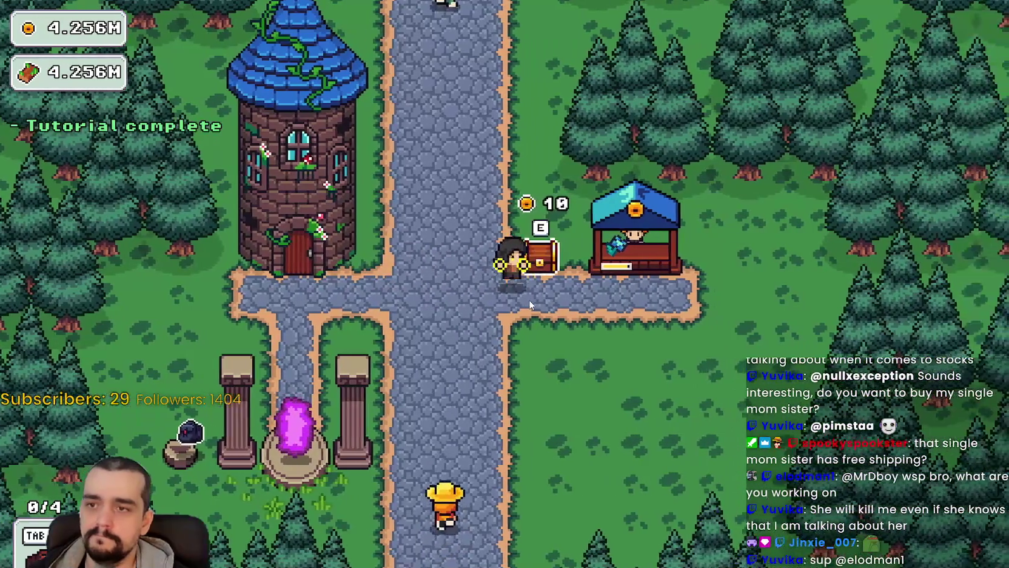
{"action": "key", "text": "e"}
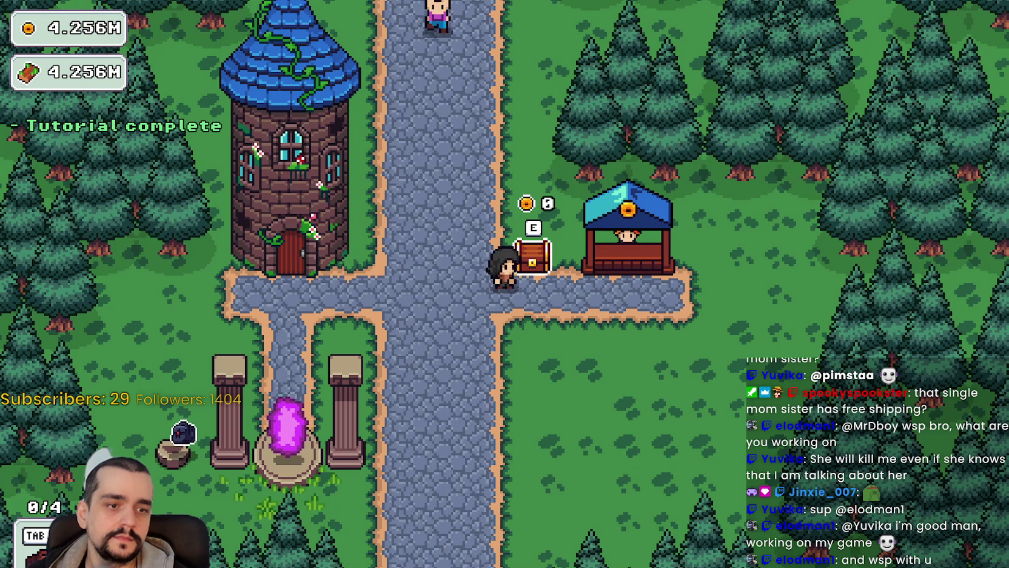
{"action": "key", "text": "F8"}
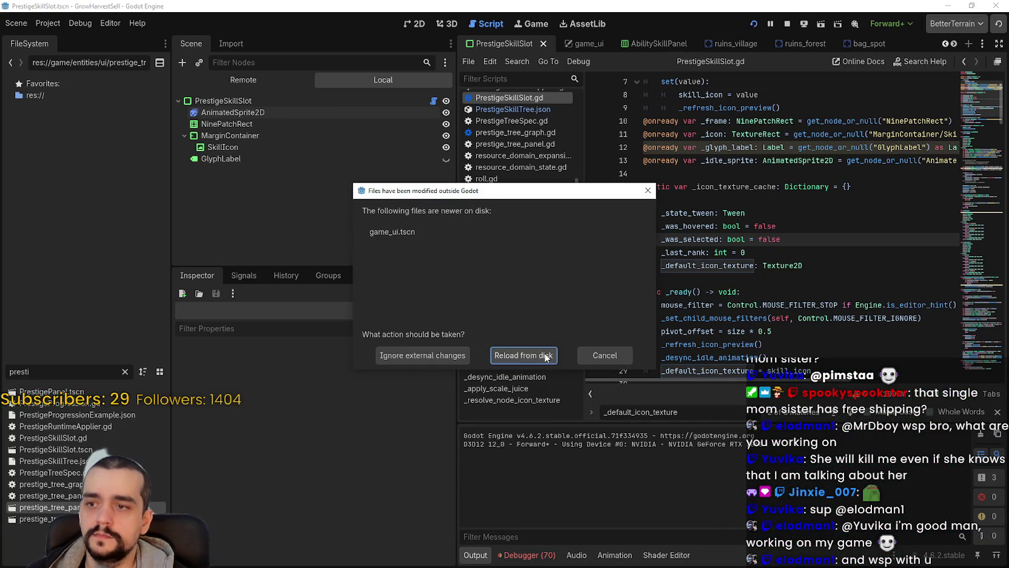
Reload game_ui from disk, start a fresh game, walk up the village path, then return to the editor
{"action": "left_click", "coordinate": [523, 356]}
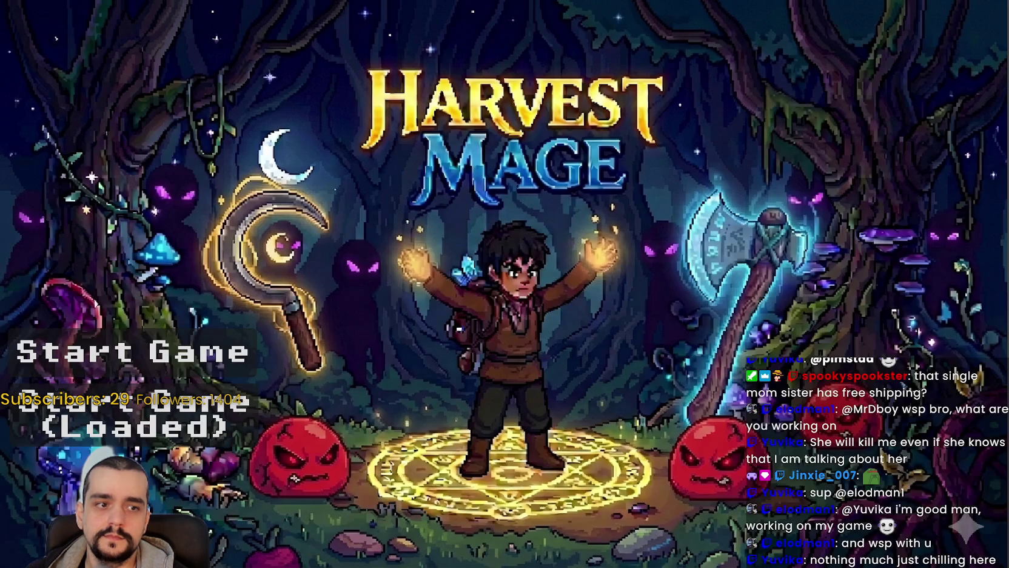
{"action": "left_click", "coordinate": [194, 363]}
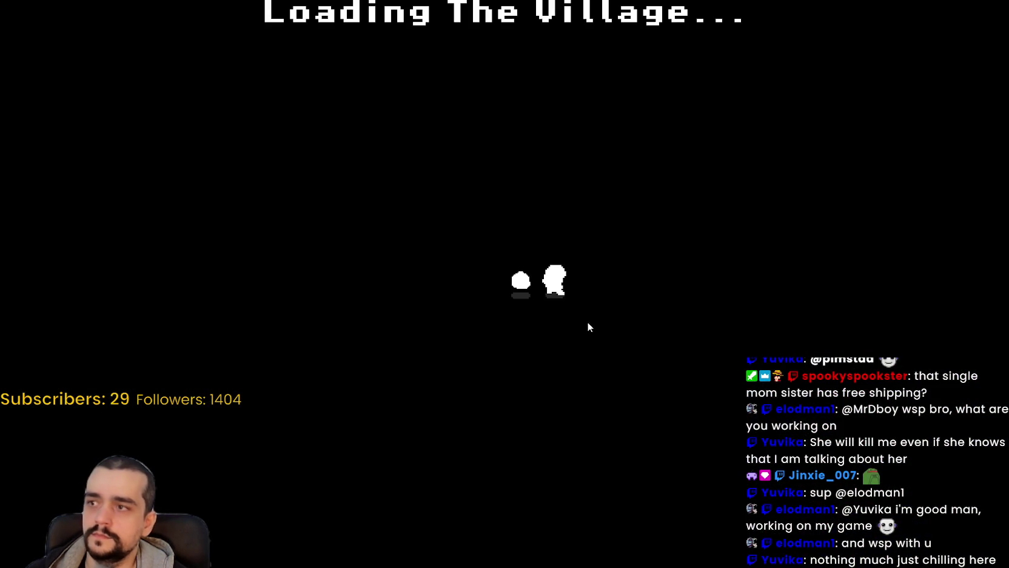
{"action": "key", "text": "w"}
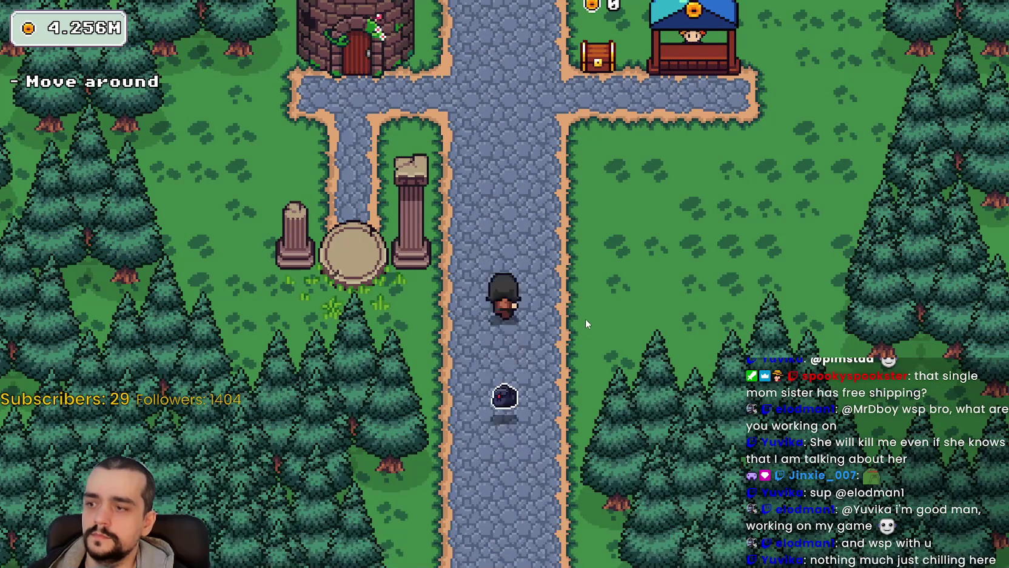
{"action": "key", "text": "w"}
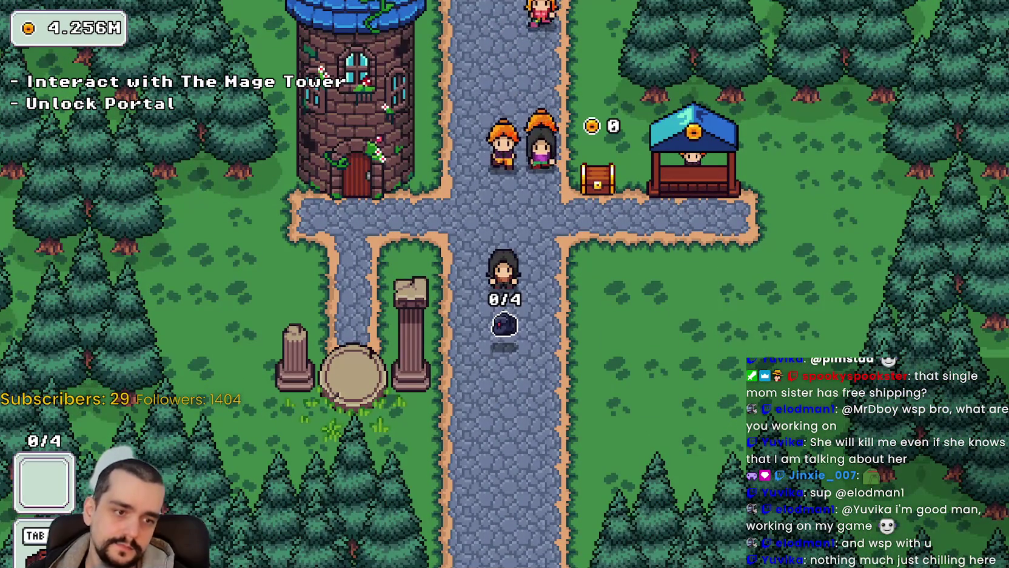
{"action": "key", "text": "alt+Tab"}
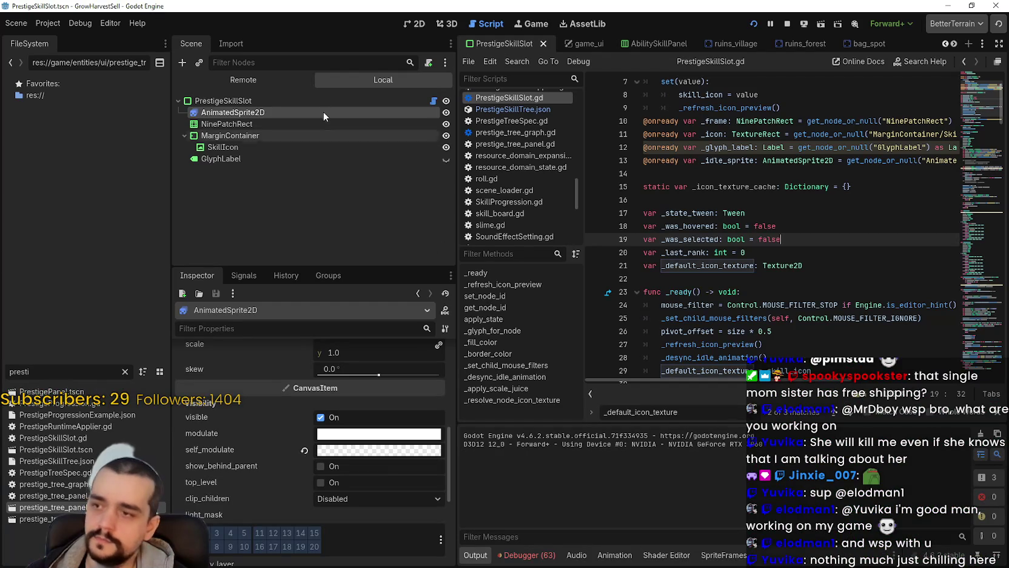
Filter FileSystem by 'ga', open game_ui.tscn, expand Inventory and select InventoryPanel
{"action": "key", "text": "ctrl+a"}
{"action": "key", "text": "BackSpace"}
{"action": "type", "text": "ga"}
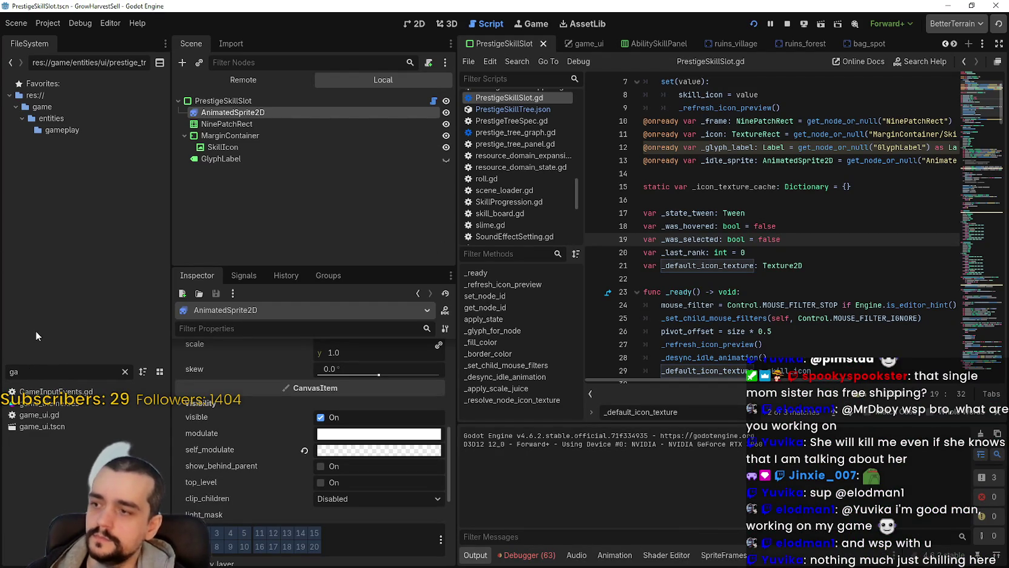
{"action": "double_click", "coordinate": [57, 427]}
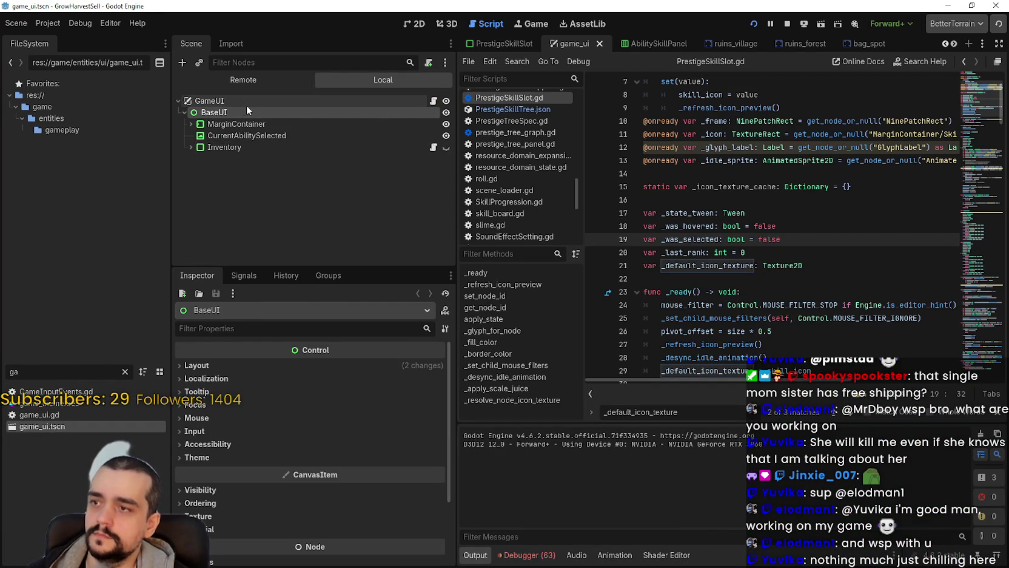
{"action": "left_click", "coordinate": [192, 147]}
{"action": "scroll", "coordinate": [332, 207], "scroll_direction": "down", "scroll_amount": 1}
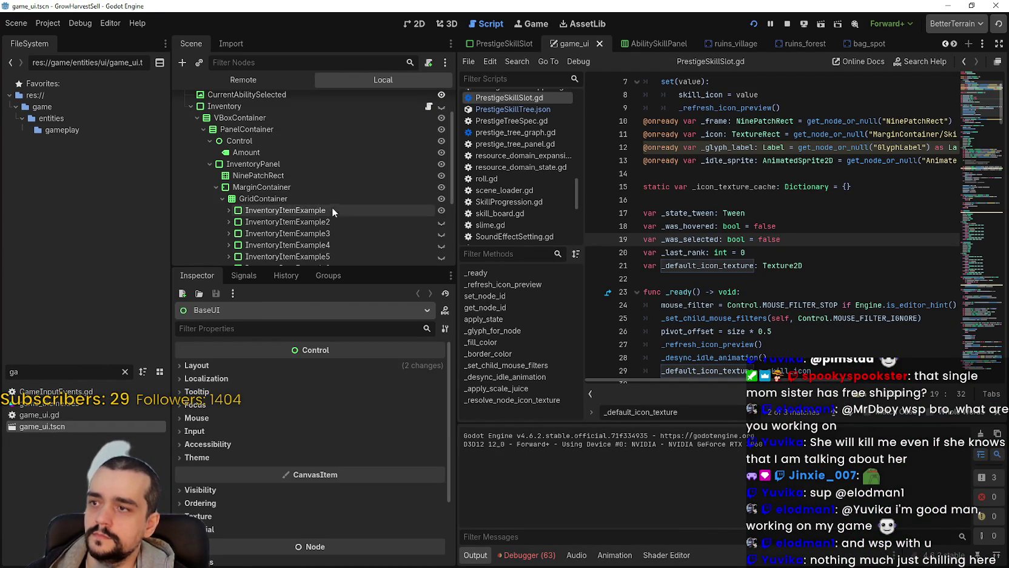
{"action": "left_click_drag", "start_coordinate": [344, 268], "coordinate": [344, 327]}
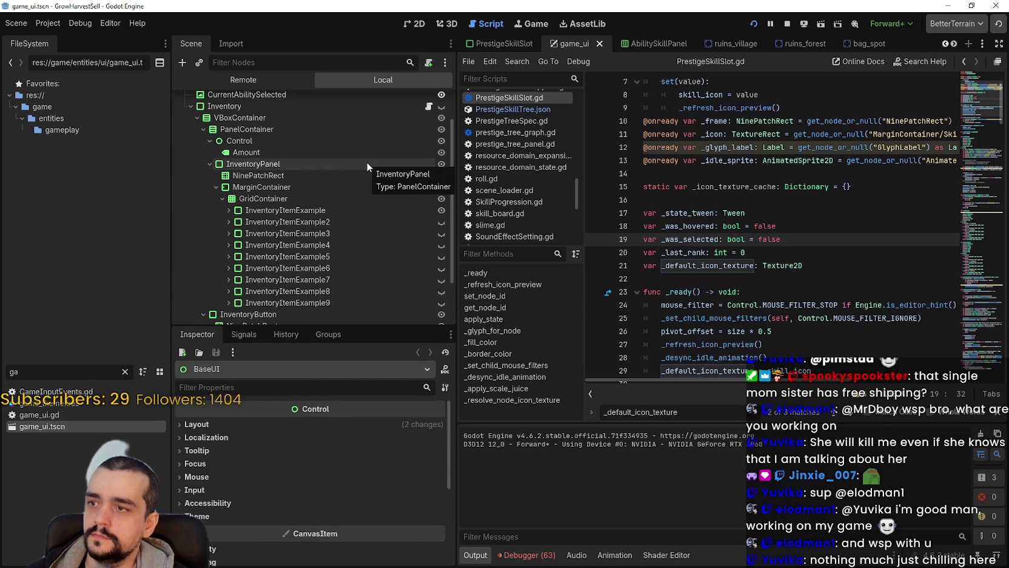
{"action": "left_click", "coordinate": [366, 161]}
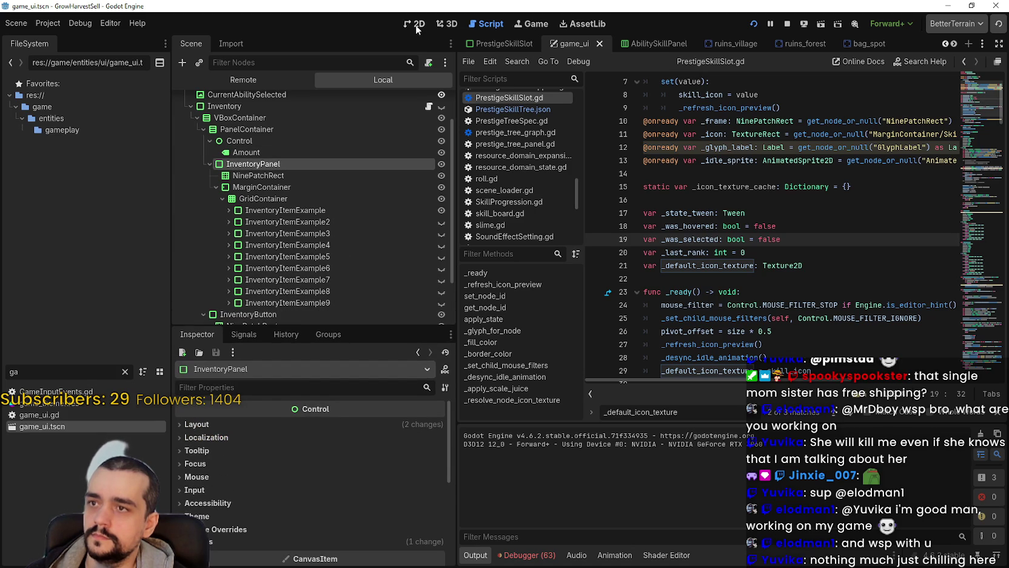
In the 2D view, make Inventory visible and toggle InventoryPanel, leaving it hidden
{"action": "left_click", "coordinate": [416, 24]}
{"action": "scroll", "coordinate": [551, 280], "scroll_direction": "down", "scroll_amount": 2}
{"action": "left_click", "coordinate": [442, 108]}
{"action": "scroll", "coordinate": [682, 308], "scroll_direction": "up", "scroll_amount": 2}
{"action": "left_click", "coordinate": [441, 165]}
{"action": "left_click", "coordinate": [441, 165]}
{"action": "left_click", "coordinate": [442, 165]}
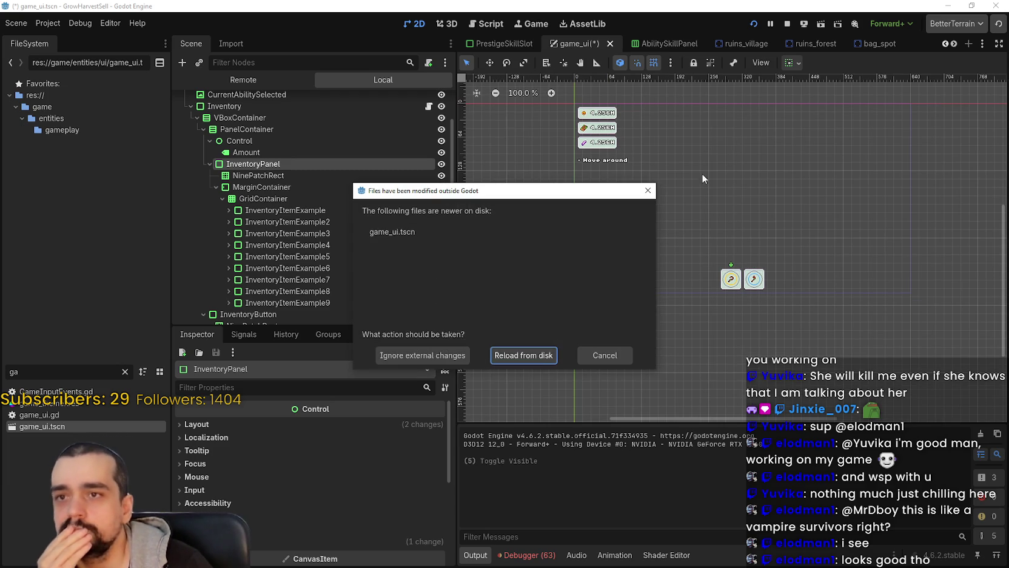
Reload game_ui.tscn from disk and run the game with F5
{"action": "left_click", "coordinate": [538, 356]}
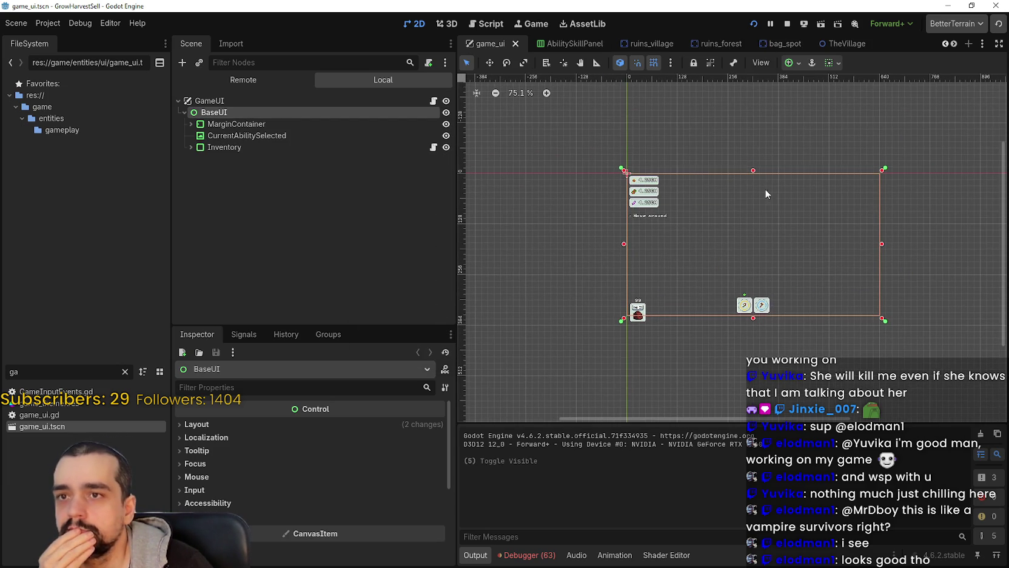
{"action": "scroll", "coordinate": [784, 253], "scroll_direction": "up", "scroll_amount": 4}
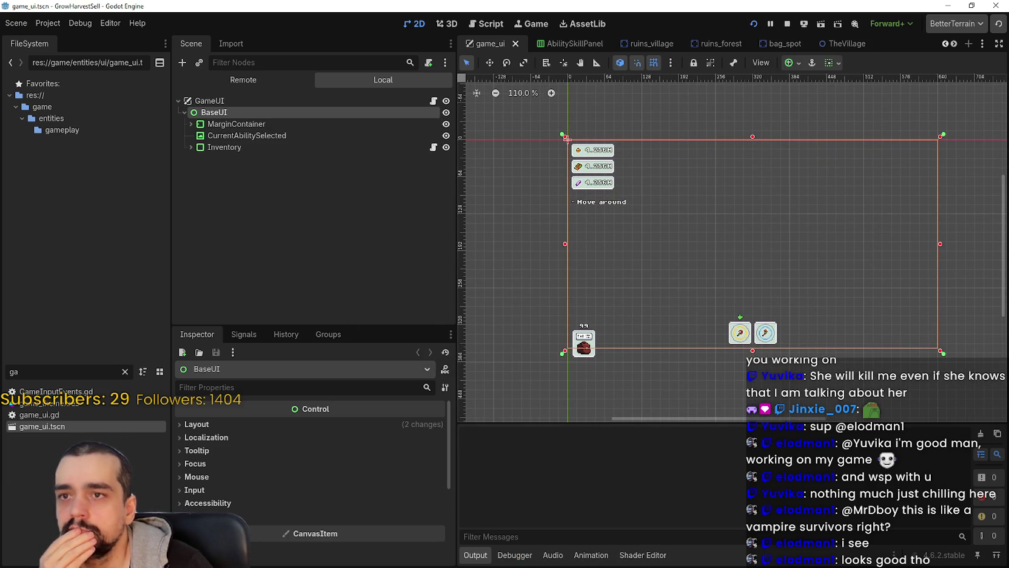
{"action": "key", "text": "F5"}
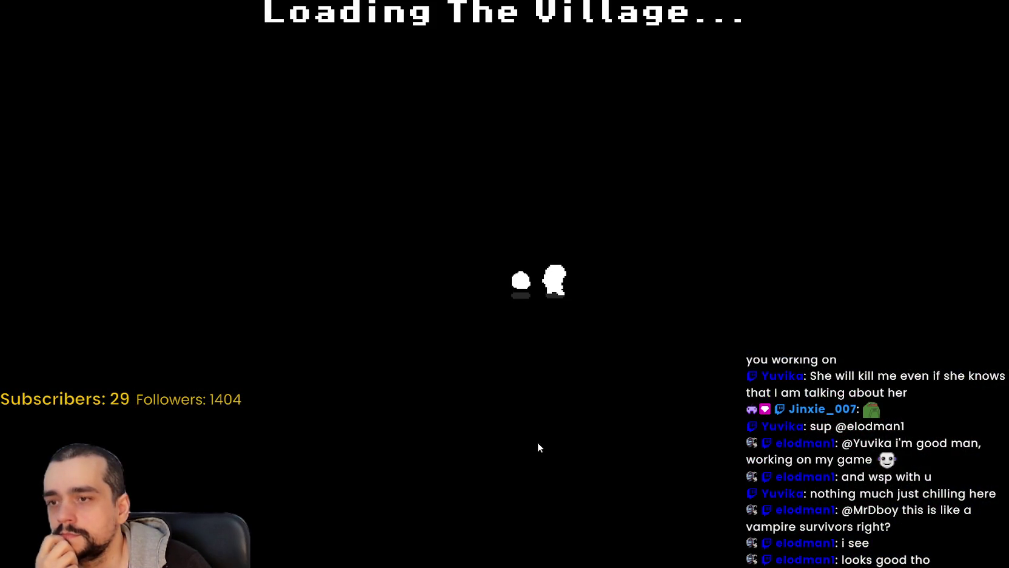
Check the Prestige tree at the tower, then travel to the Forest stage via the portal
{"action": "key", "text": "w"}
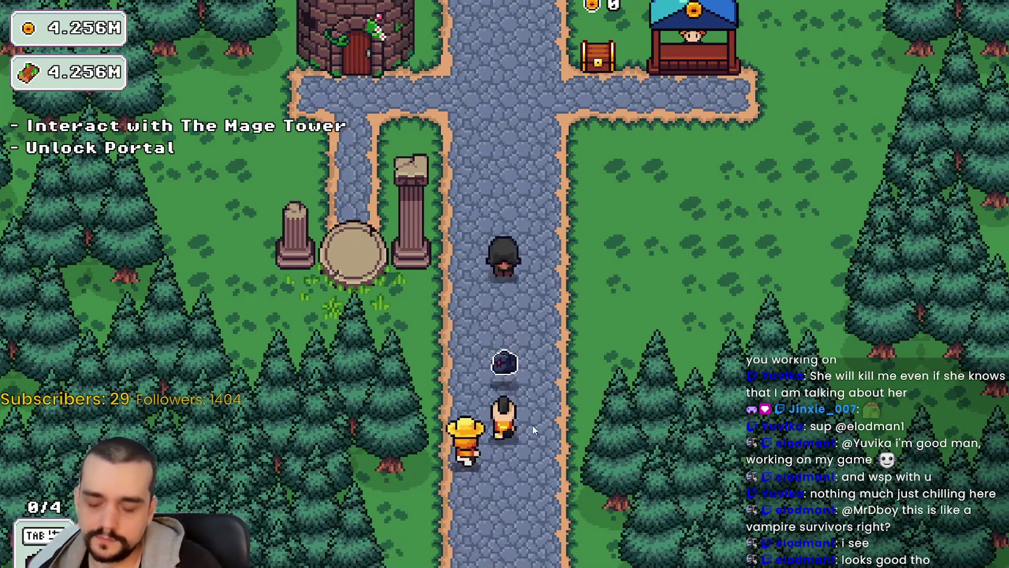
{"action": "key", "text": "e"}
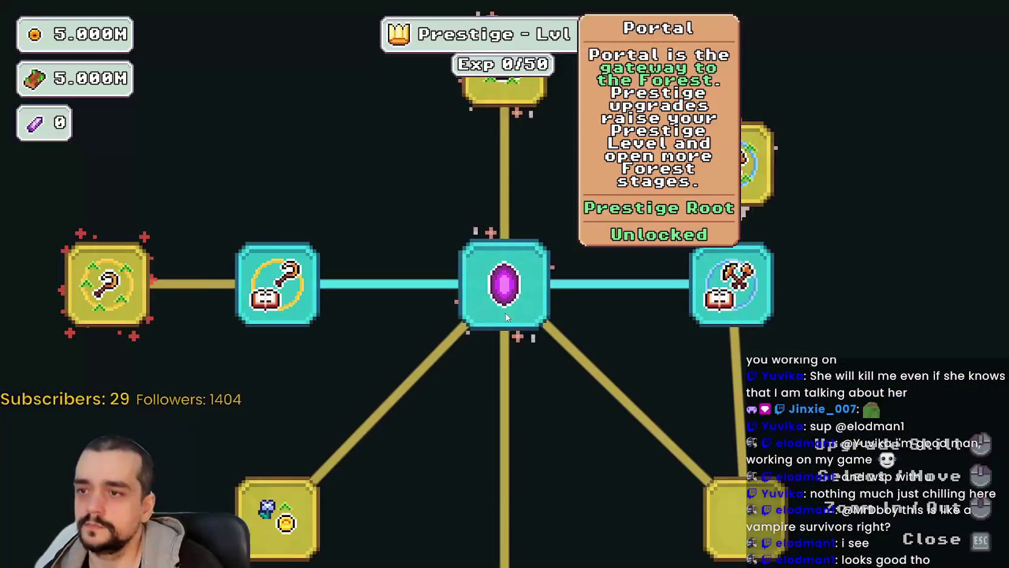
{"action": "key", "text": "Escape"}
{"action": "key", "text": "s"}
{"action": "key", "text": "e"}
{"action": "left_click", "coordinate": [303, 353]}
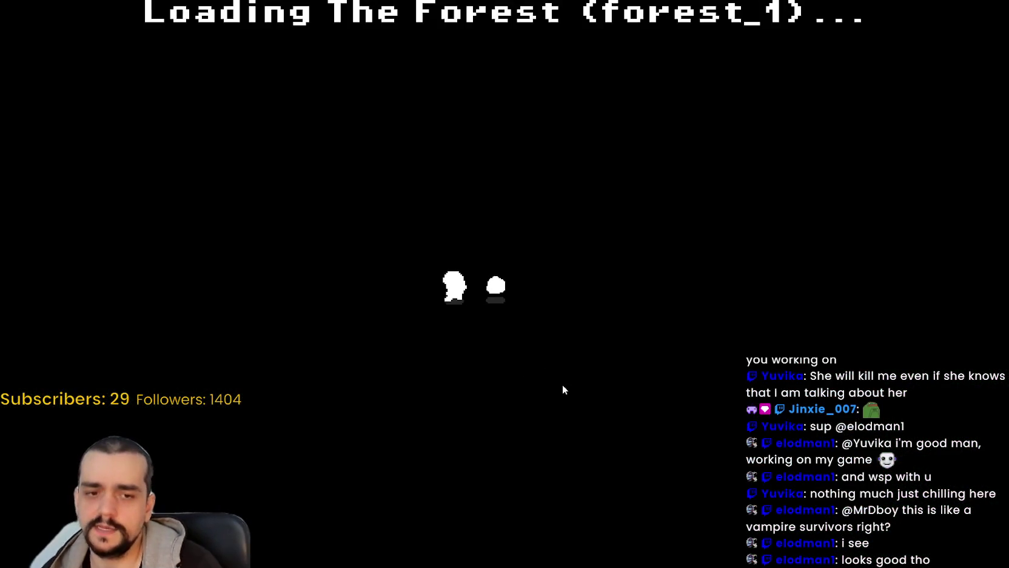
Harvest a forest plant with the axe and start attacking the vines
{"action": "key", "text": "s"}
{"action": "key", "text": "2"}
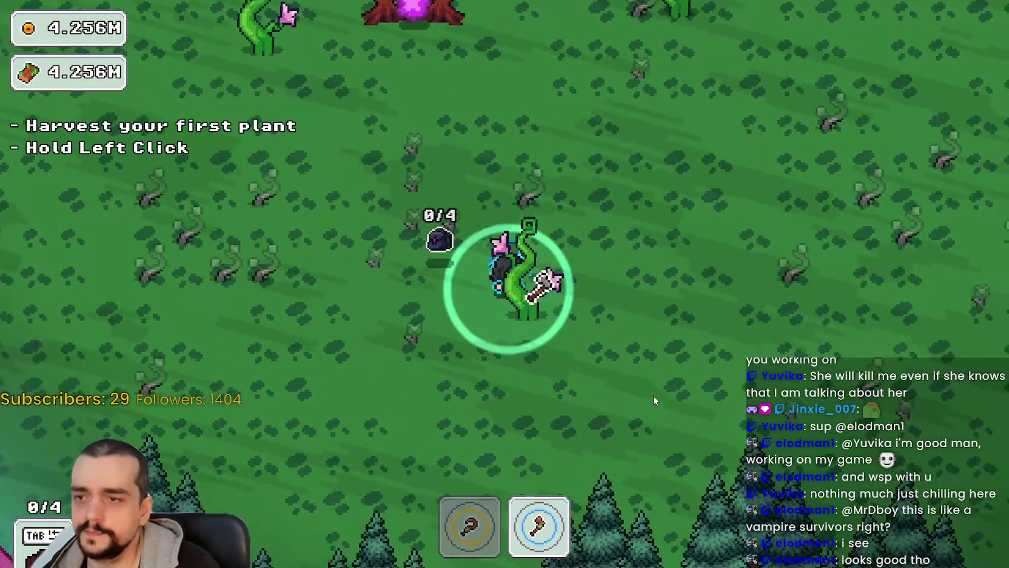
{"action": "key", "text": "w"}
{"action": "key", "text": "d"}
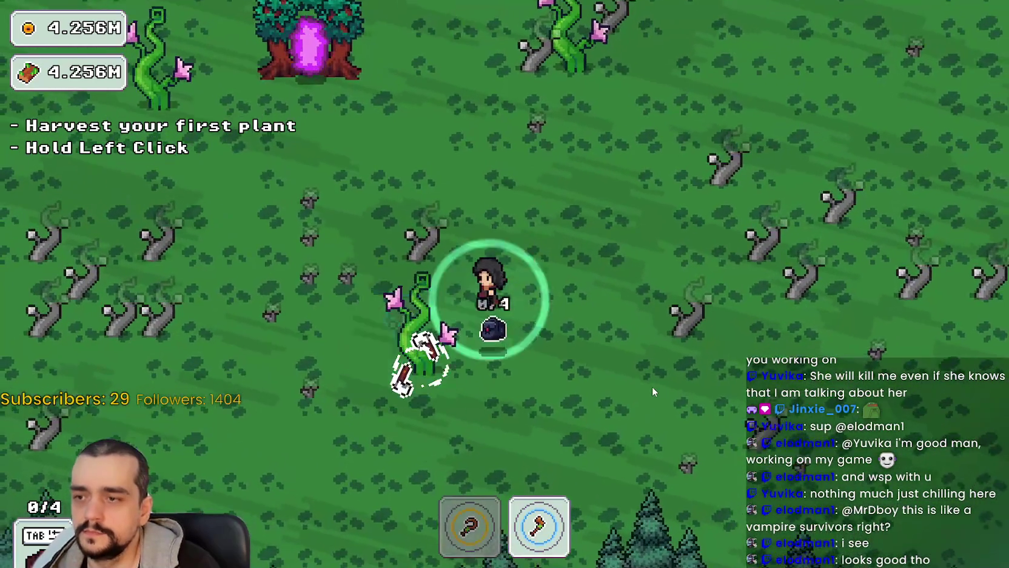
{"action": "key", "text": "s"}
{"action": "key", "text": "a"}
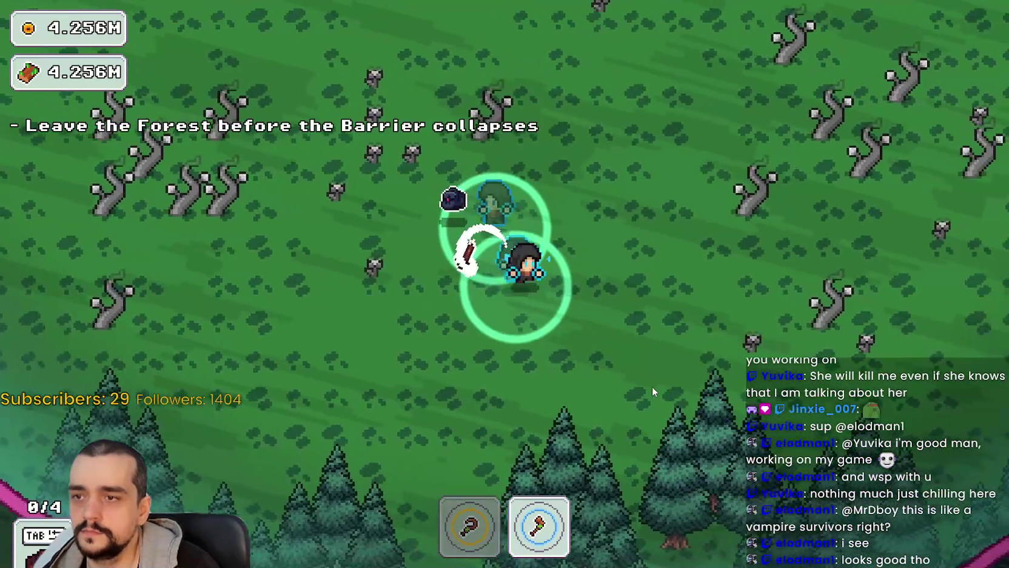
{"action": "key", "text": "w"}
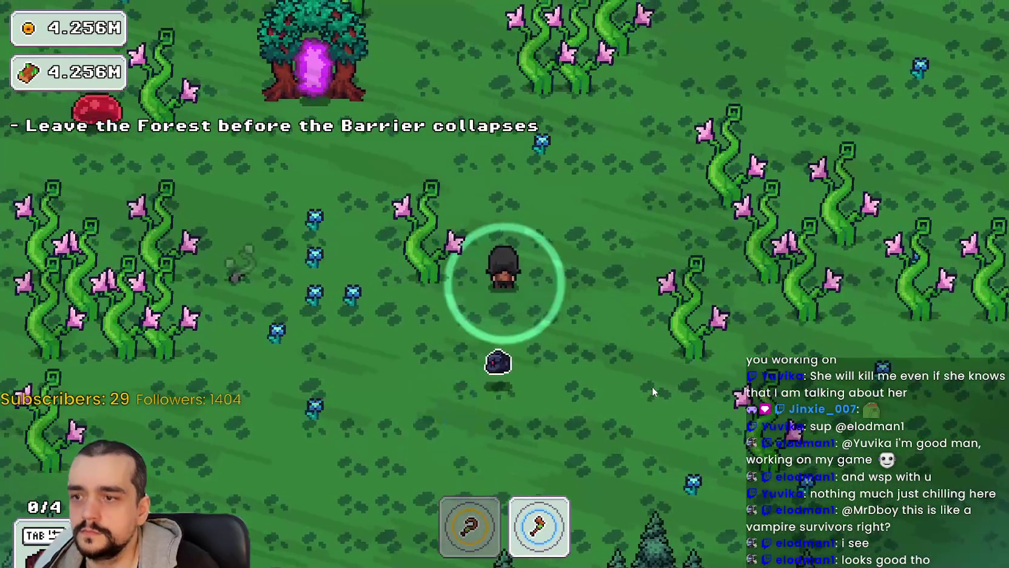
{"action": "key", "text": "a"}
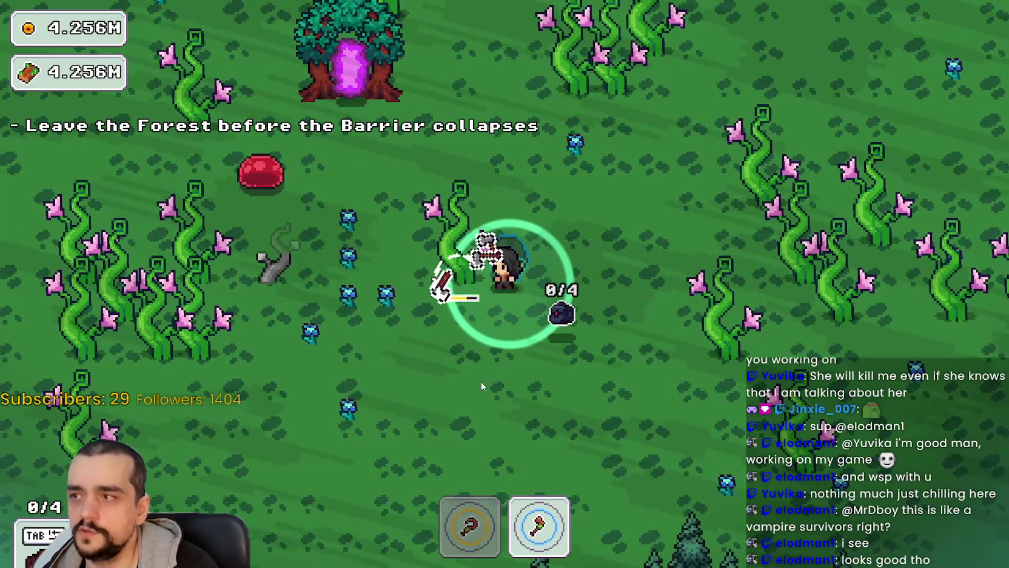
{"action": "key", "text": "s"}
{"action": "key", "text": "a"}
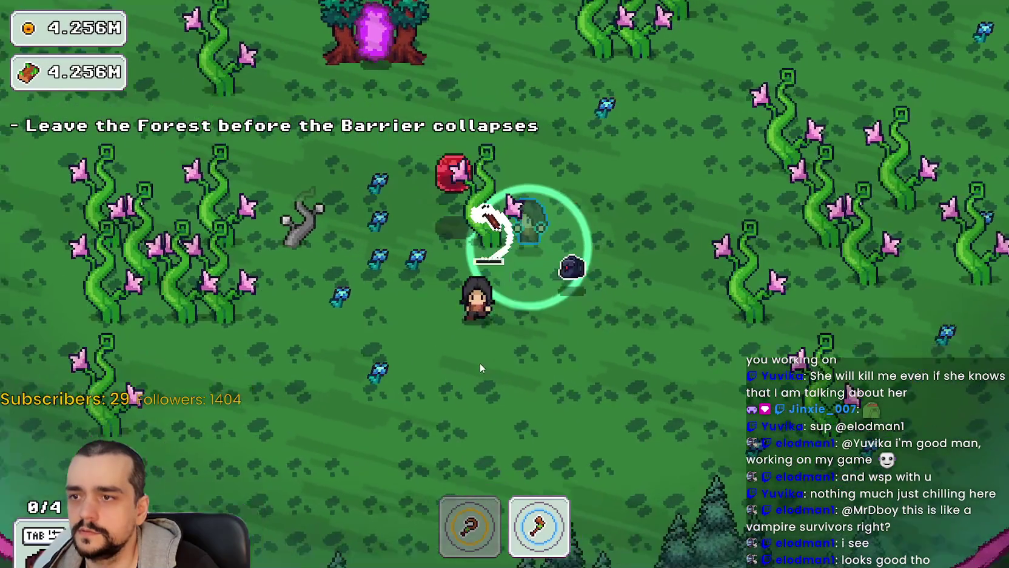
{"action": "key", "text": "w"}
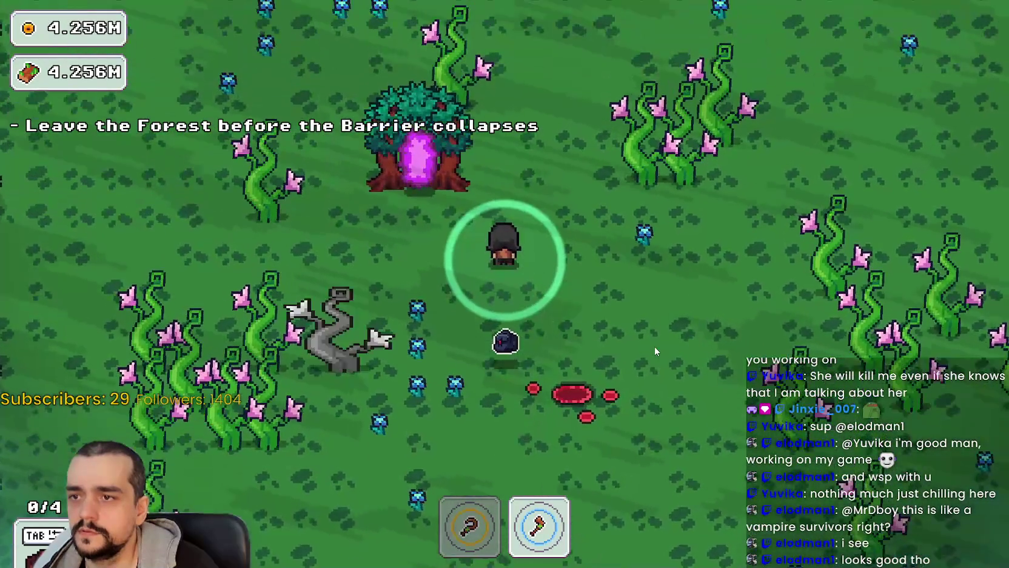
Harvest the vine patch while walking down and left
{"action": "key", "text": "a"}
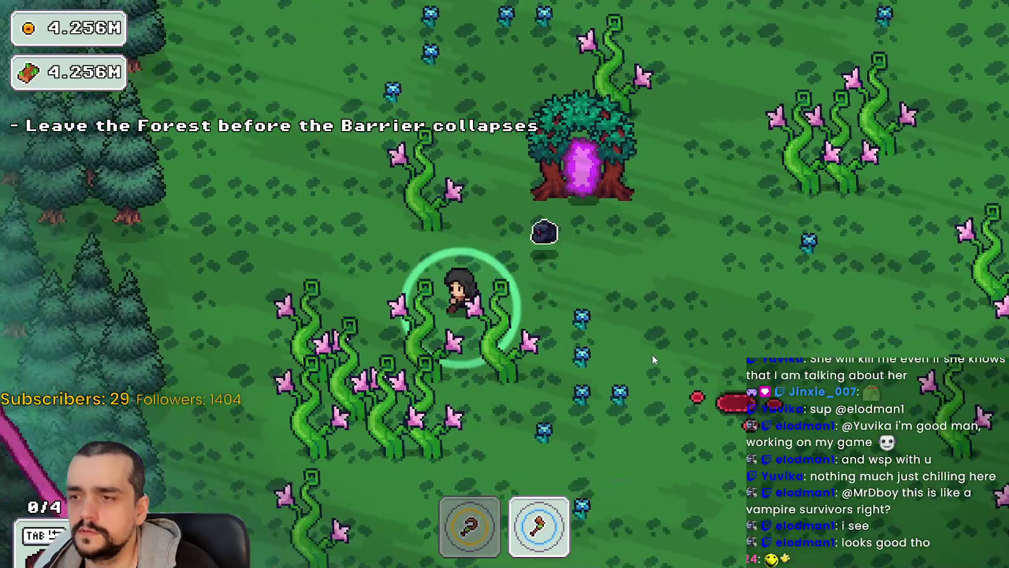
{"action": "key", "text": "s"}
{"action": "key", "text": "a"}
{"action": "key", "text": "s"}
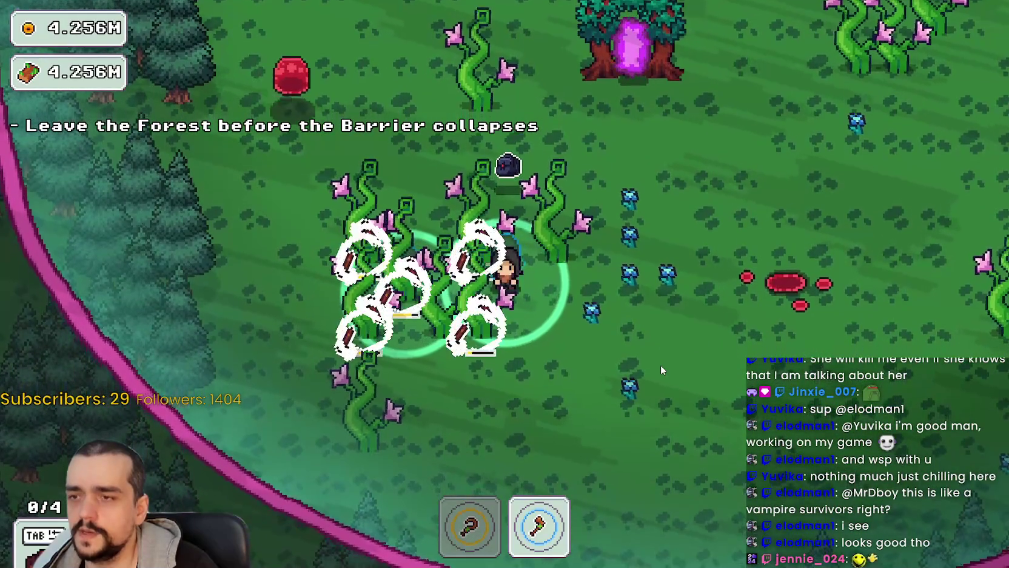
{"action": "key", "text": "a"}
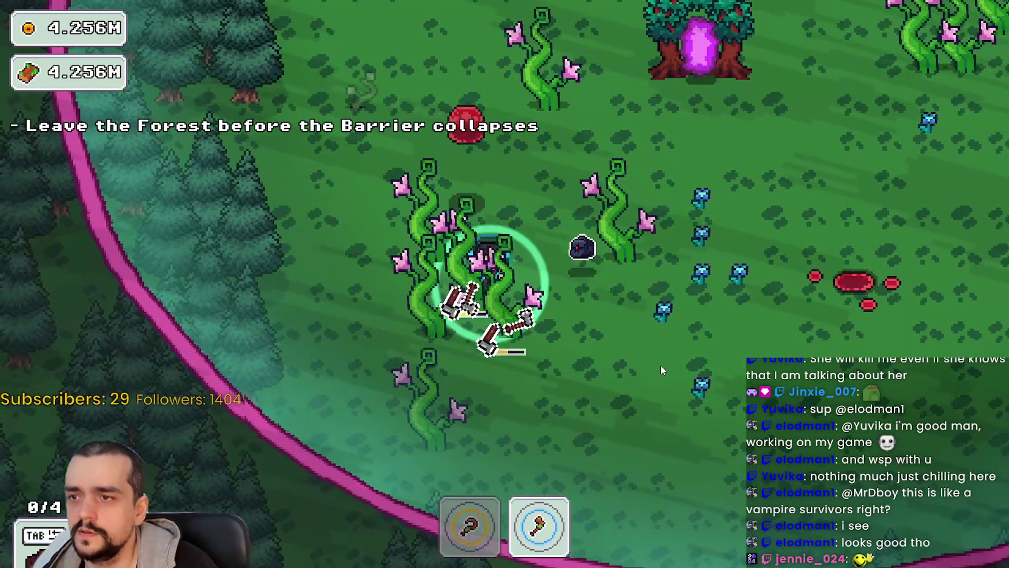
{"action": "key", "text": "s"}
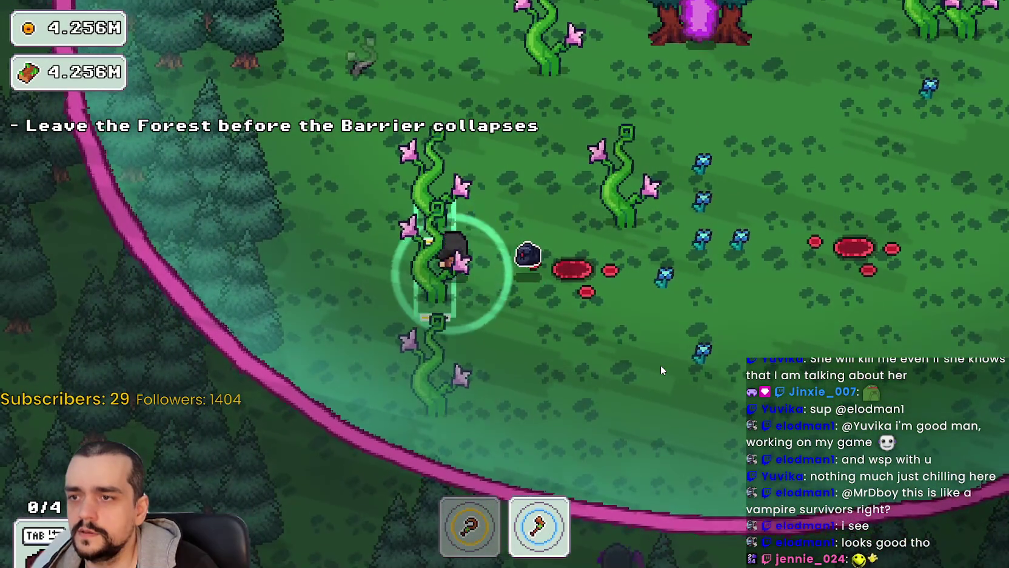
Switch back to tool 1 and return through the portal to the village
{"action": "key", "text": "w"}
{"action": "key", "text": "d"}
{"action": "key", "text": "1"}
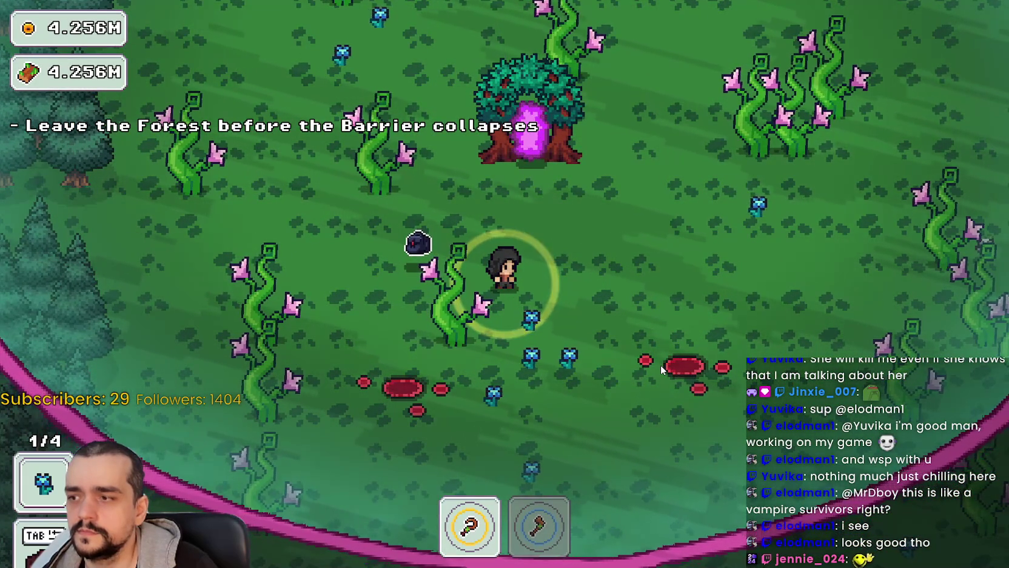
{"action": "key", "text": "s"}
{"action": "key", "text": "d"}
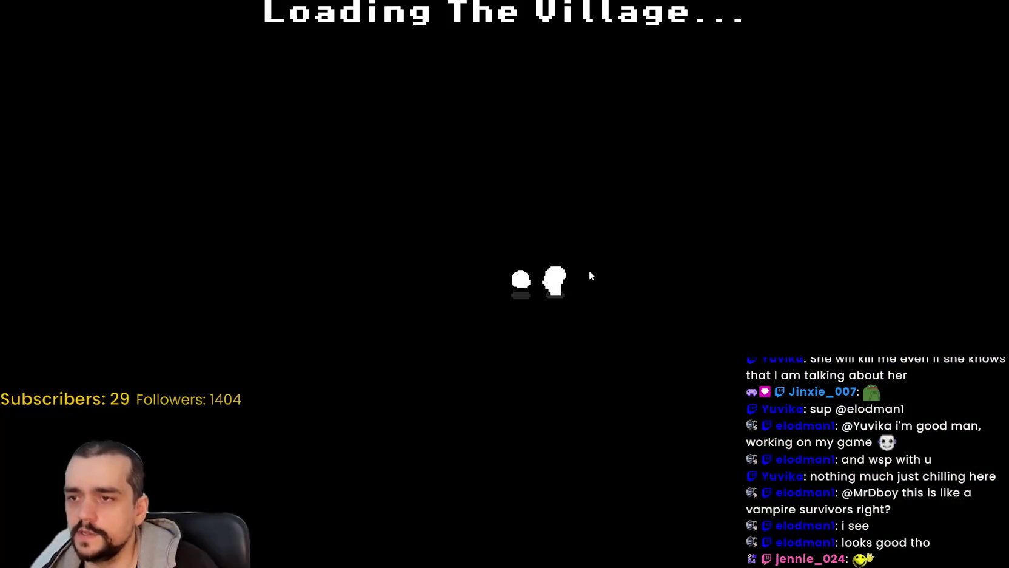
{"action": "key", "text": "d"}
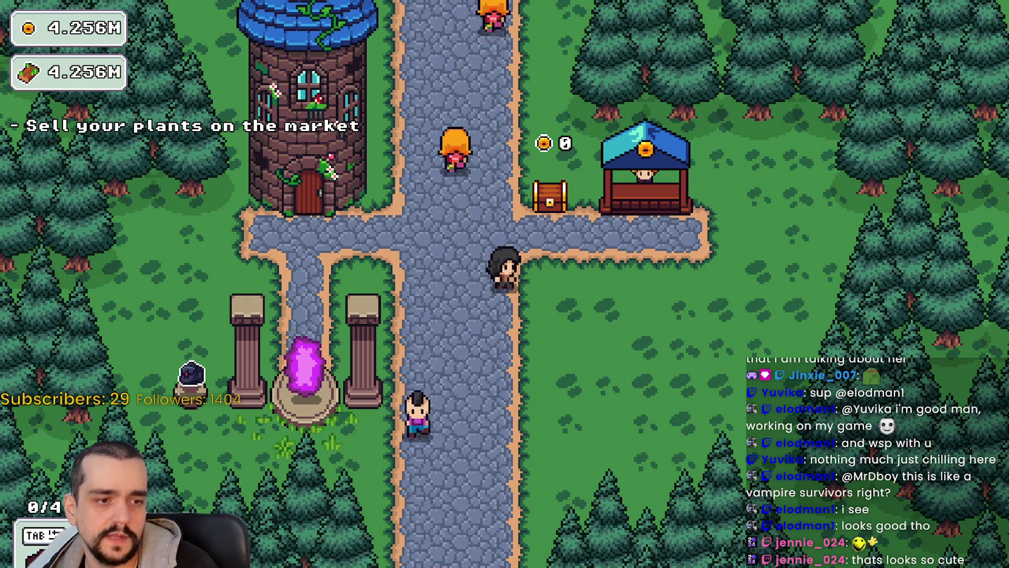
Stop the running game from the editor, relaunch it with F5, and start a new game
{"action": "key", "text": "F8"}
{"action": "left_click", "coordinate": [787, 25]}
{"action": "key", "text": "F5"}
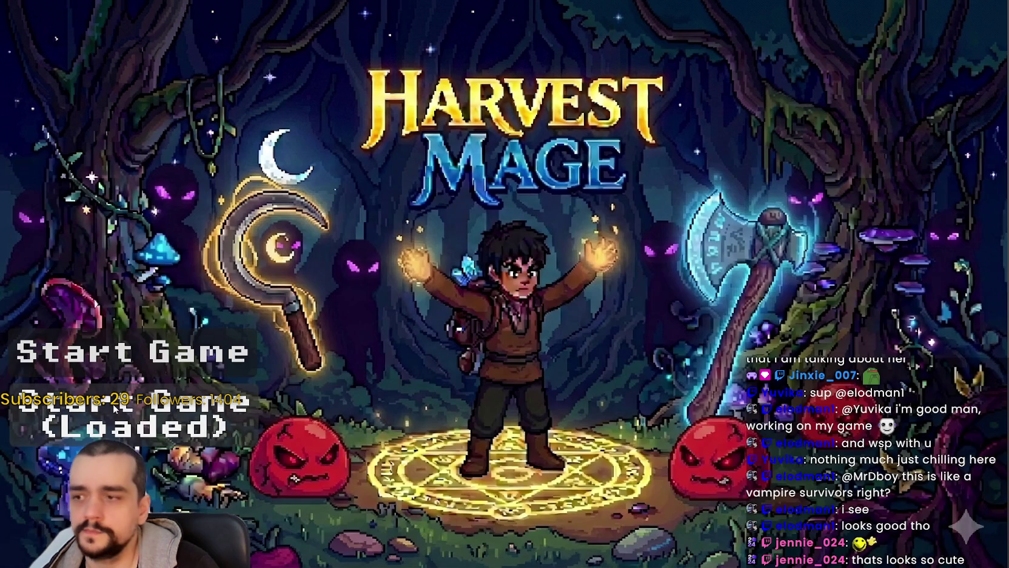
{"action": "left_click", "coordinate": [118, 355]}
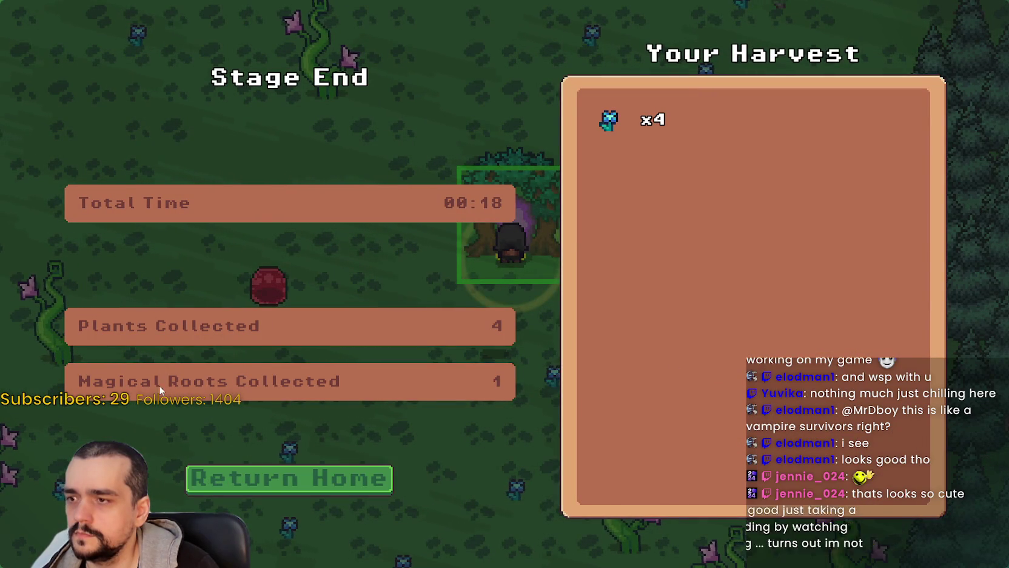
Return home from the stage results and check the Prestige skill tree
{"action": "left_click", "coordinate": [305, 489]}
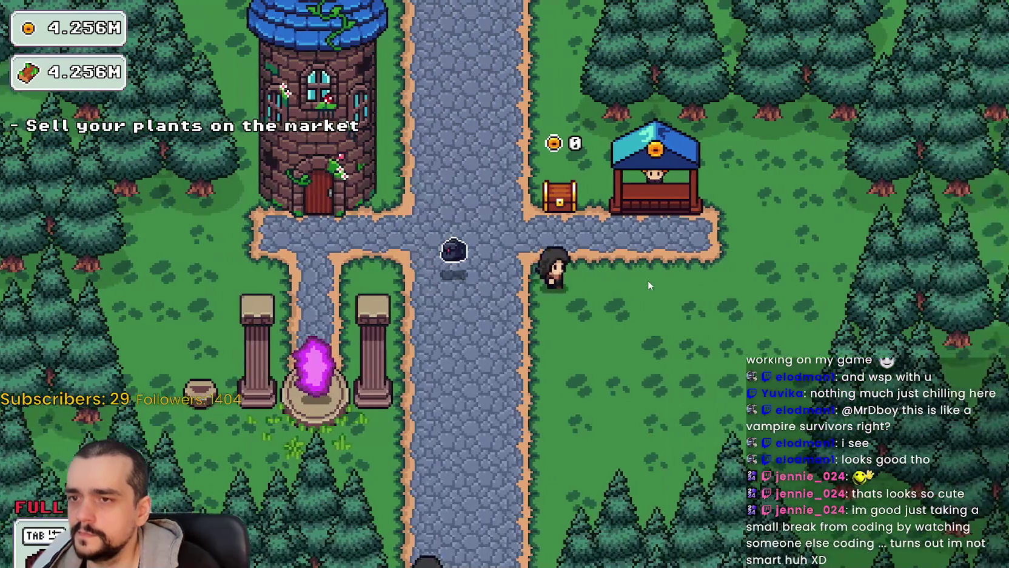
{"action": "key", "text": "e"}
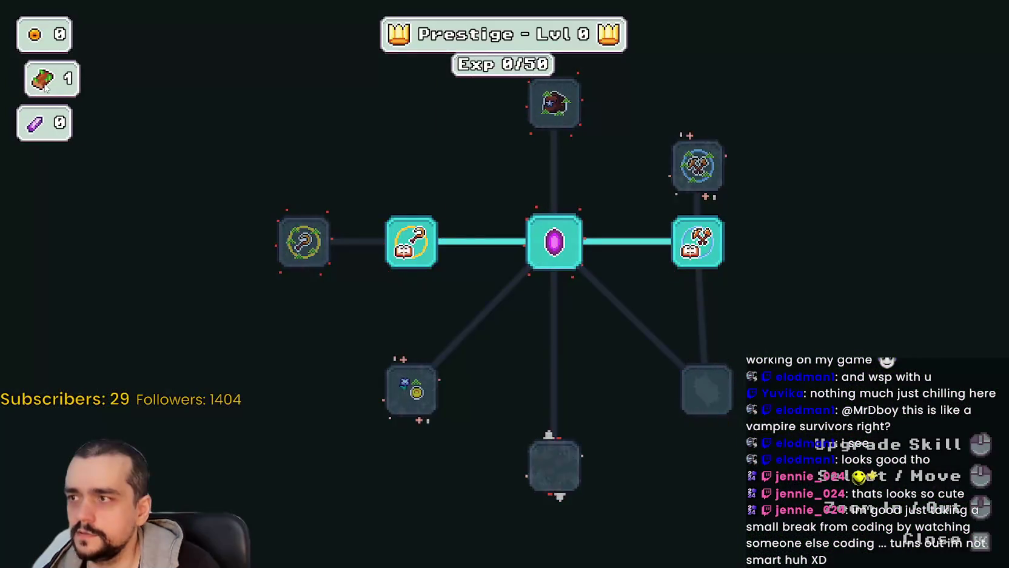
{"action": "key", "text": "Escape"}
Sell the four plants at the market stand for 10 gold, then switch back to Godot
{"action": "key", "text": "d"}
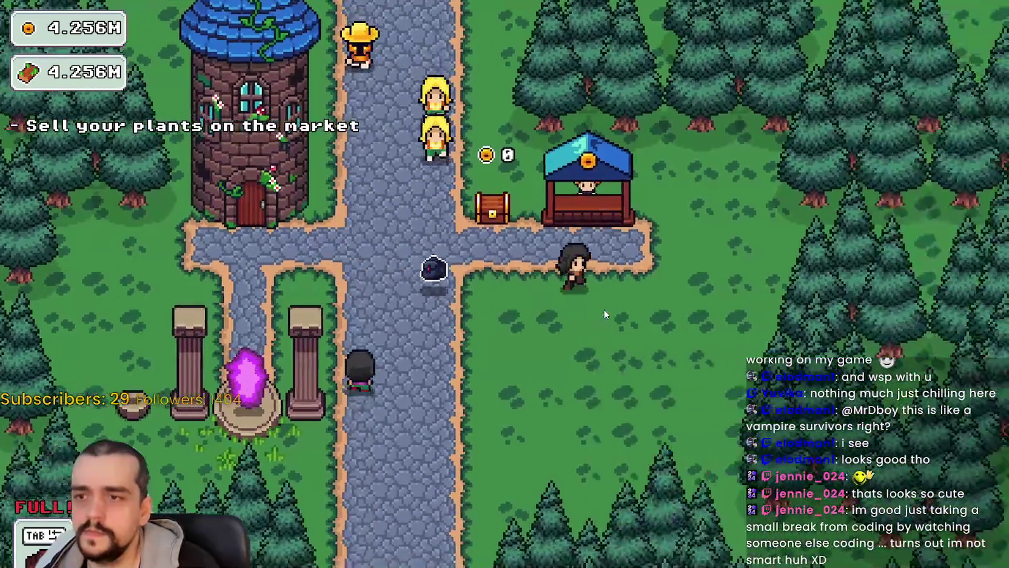
{"action": "key", "text": "e"}
{"action": "key", "text": "a"}
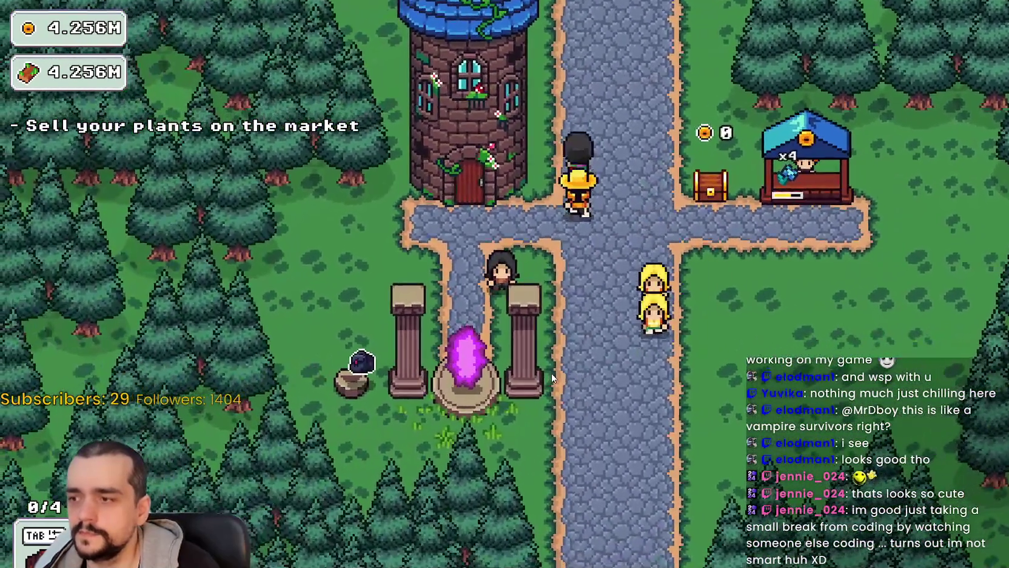
{"action": "key", "text": "s"}
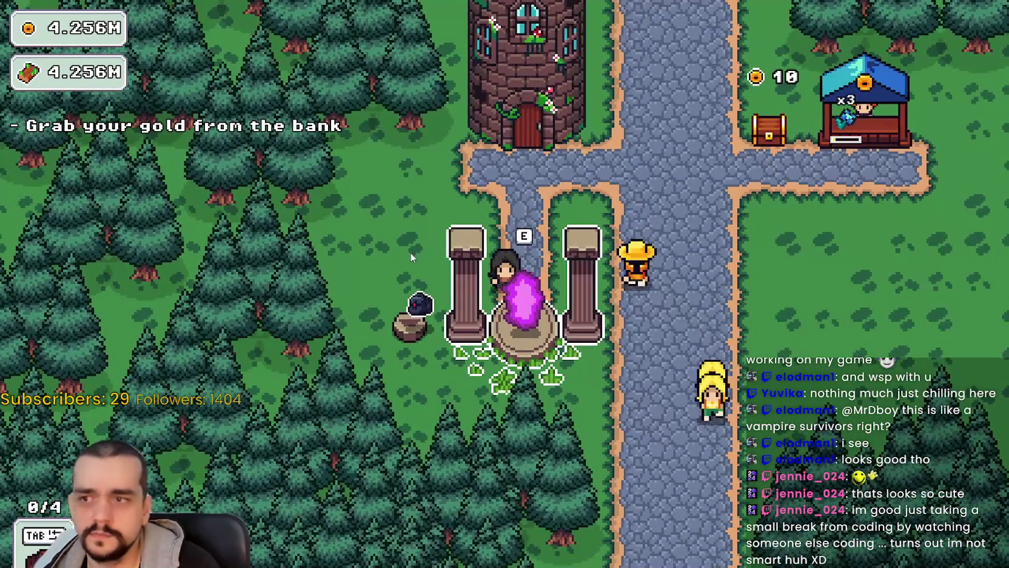
{"action": "key", "text": "w"}
{"action": "key", "text": "s"}
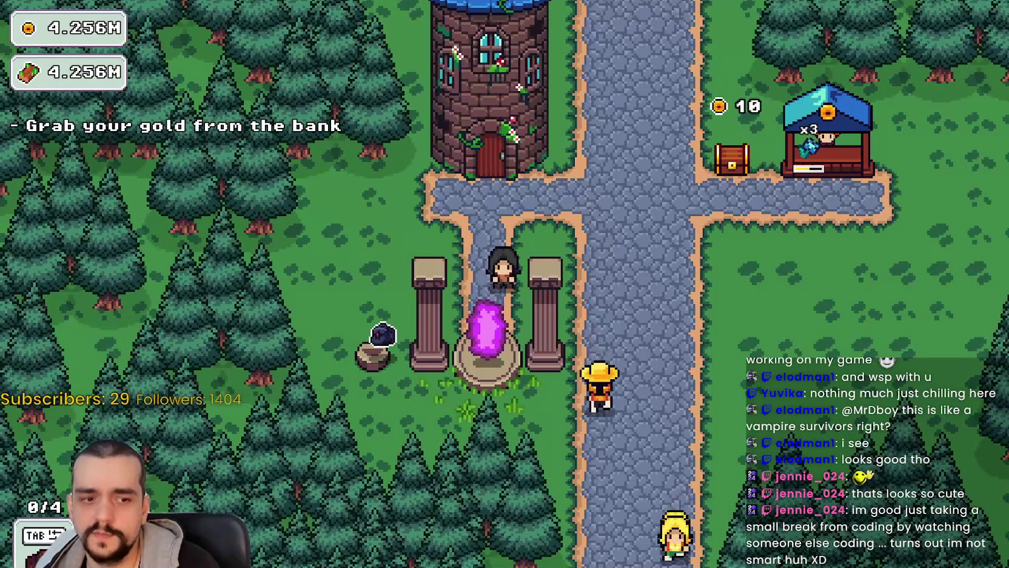
{"action": "key", "text": "alt+Tab"}
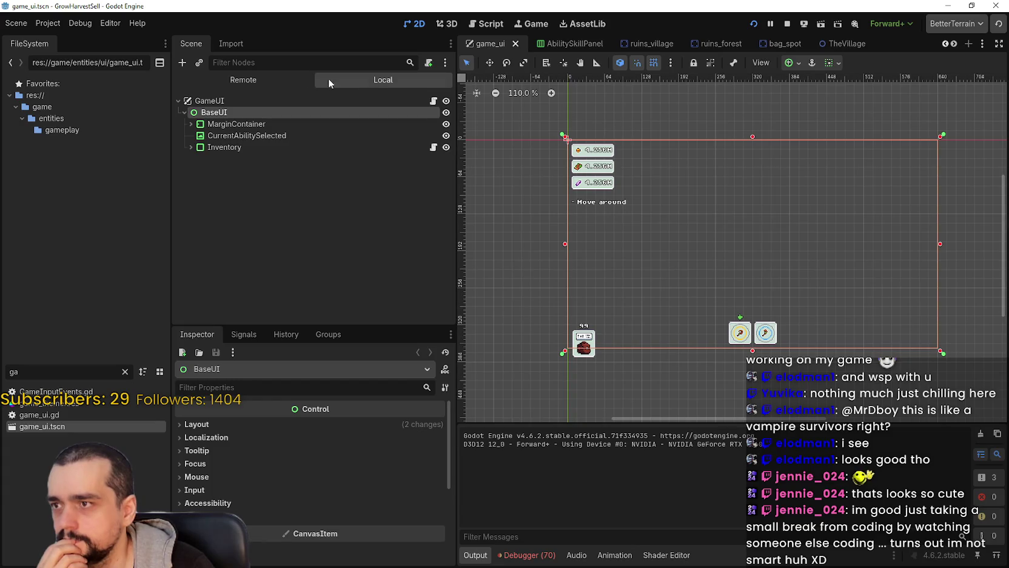
Select the CurrencyPanel in the game UI and open its scene for editing
{"action": "scroll", "coordinate": [605, 148], "scroll_direction": "up", "scroll_amount": 1}
{"action": "left_click", "coordinate": [595, 188]}
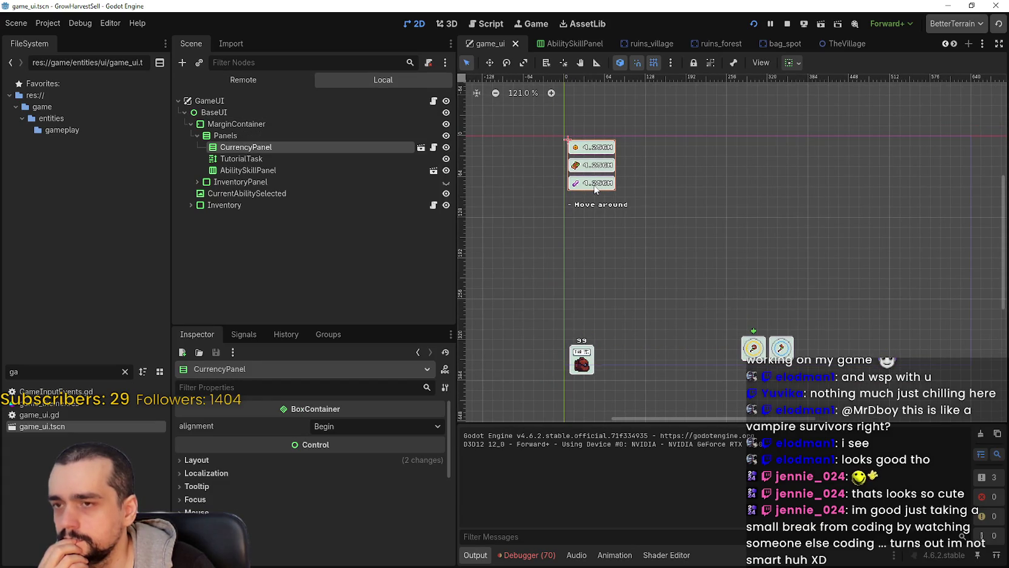
{"action": "scroll", "coordinate": [579, 174], "scroll_direction": "up", "scroll_amount": 3}
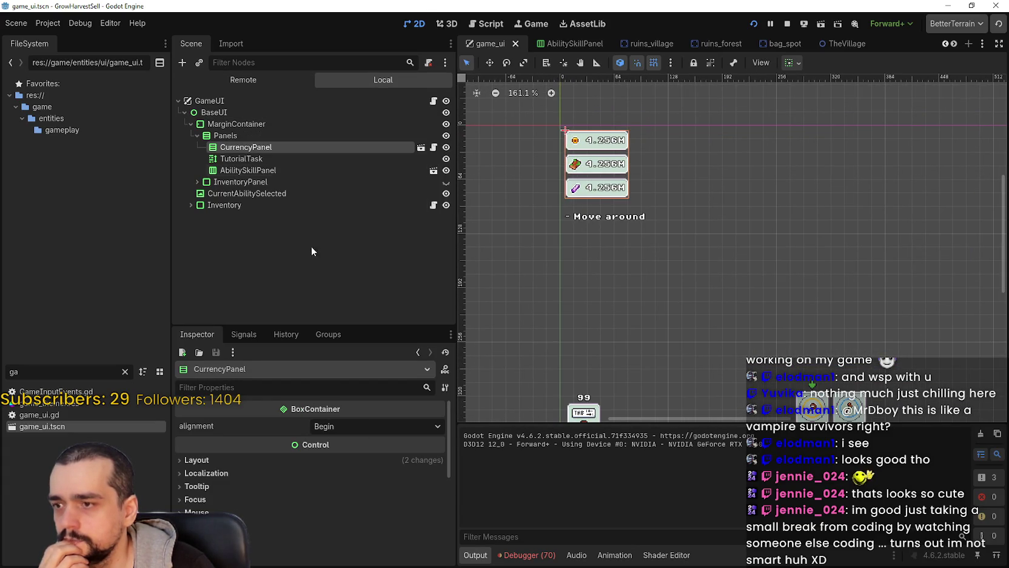
{"action": "scroll", "coordinate": [621, 146], "scroll_direction": "up", "scroll_amount": 8}
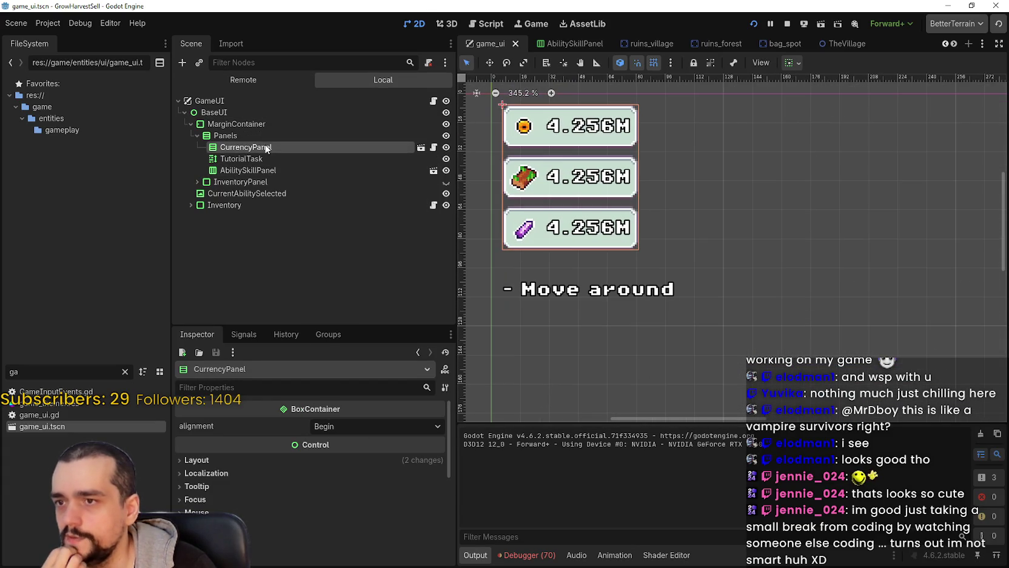
{"action": "left_click", "coordinate": [421, 146]}
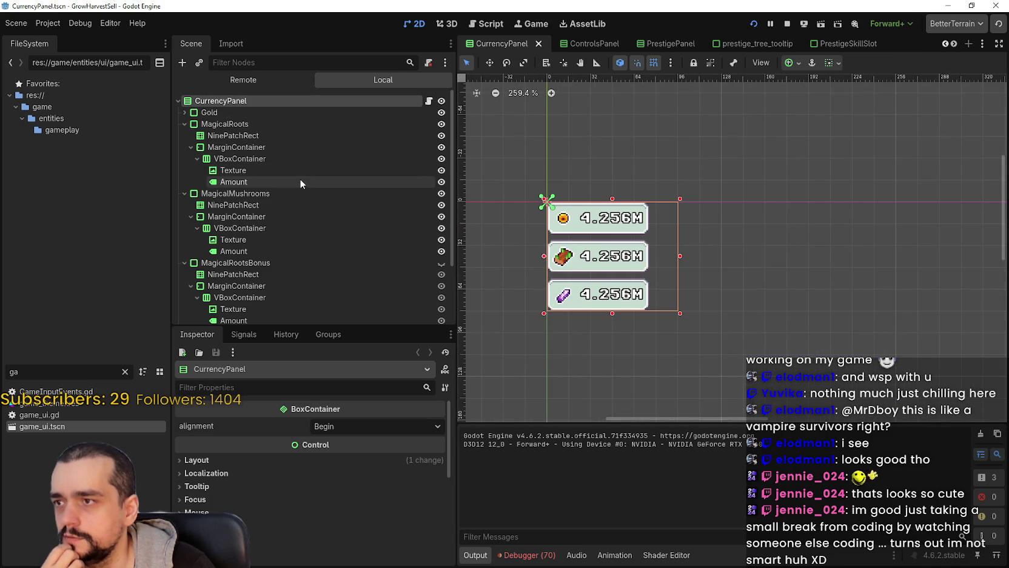
Set the MagicalRoots Amount label text to 0, then select the MagicalMushrooms and MagicalRootsBonus labels
{"action": "left_click", "coordinate": [299, 173]}
{"action": "left_click", "coordinate": [262, 184]}
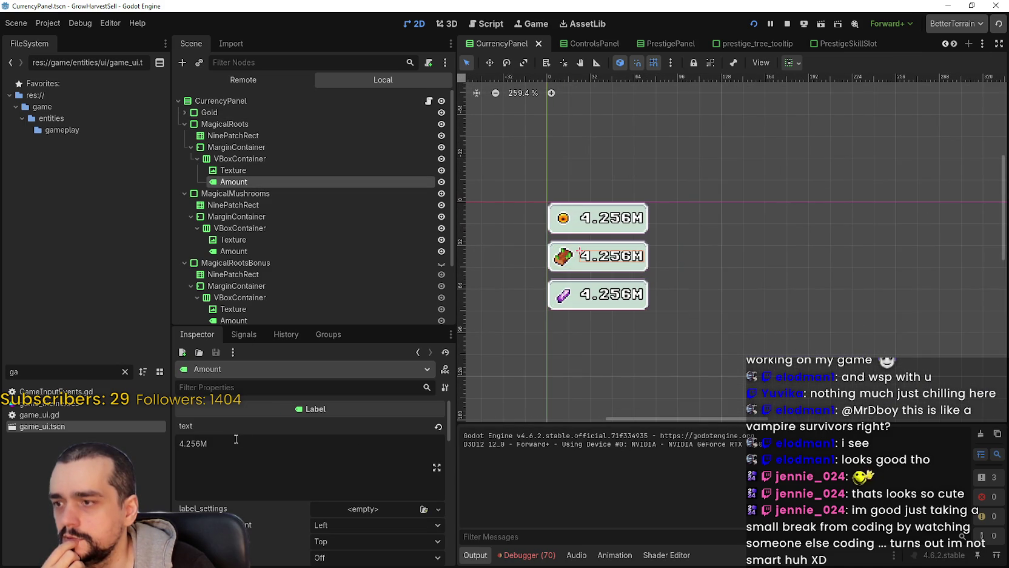
{"action": "key", "text": "ctrl+a"}
{"action": "type", "text": "0"}
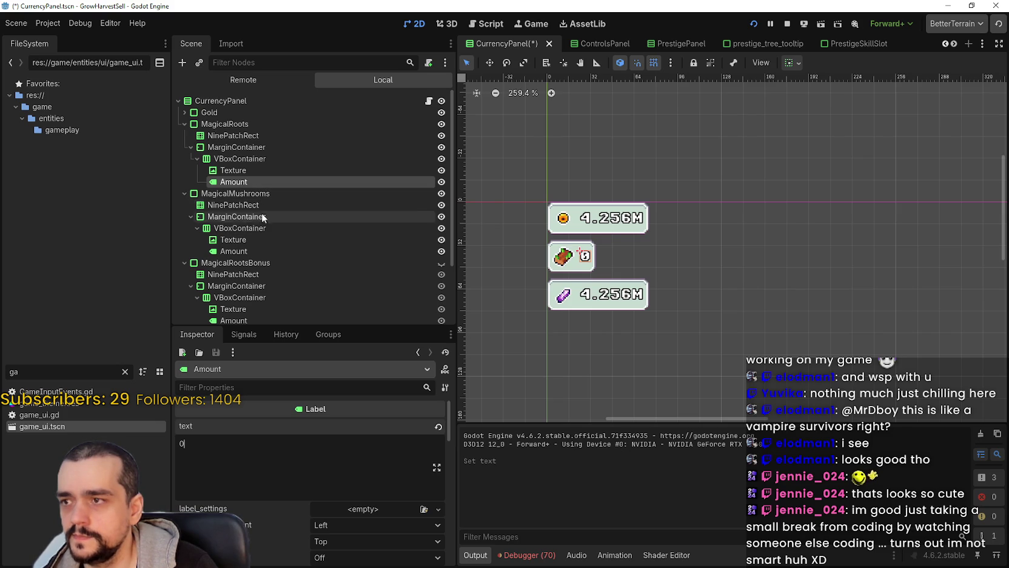
{"action": "left_click", "coordinate": [255, 250]}
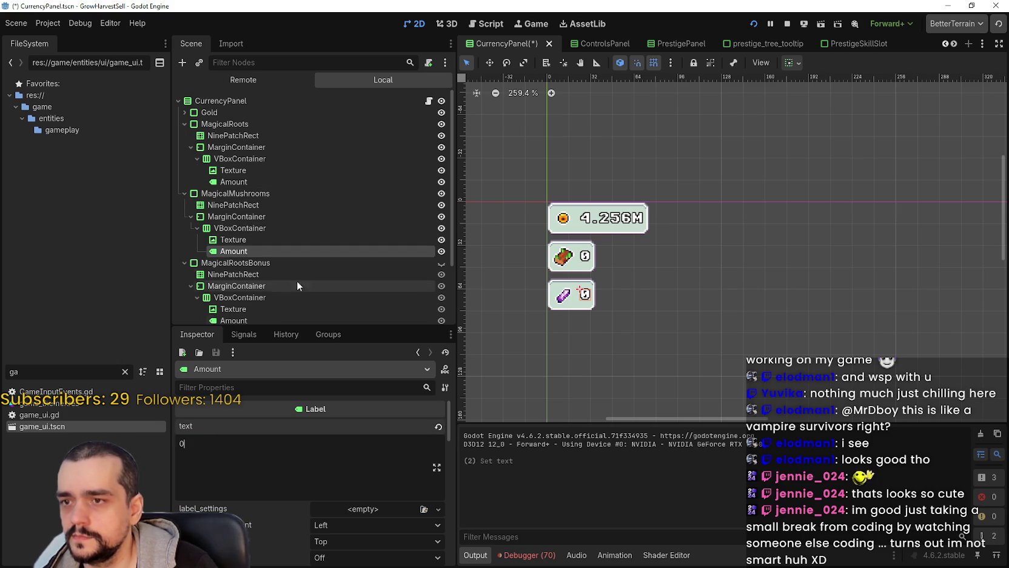
{"action": "scroll", "coordinate": [267, 280], "scroll_direction": "down", "scroll_amount": 2}
{"action": "left_click", "coordinate": [234, 264]}
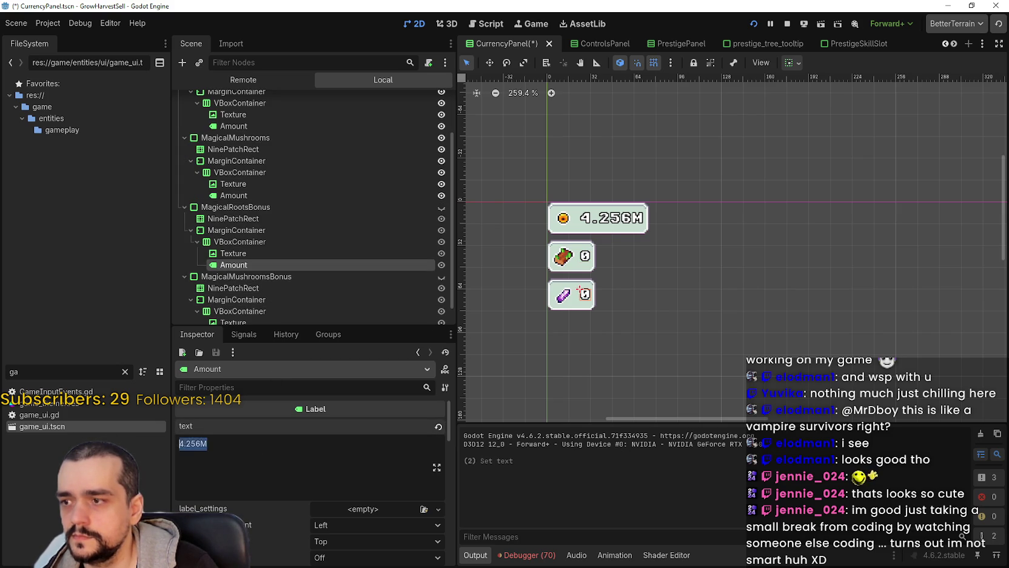
Stop the game, set the Gold Amount label to 0, save, and open the user data folder
{"action": "left_click", "coordinate": [788, 25]}
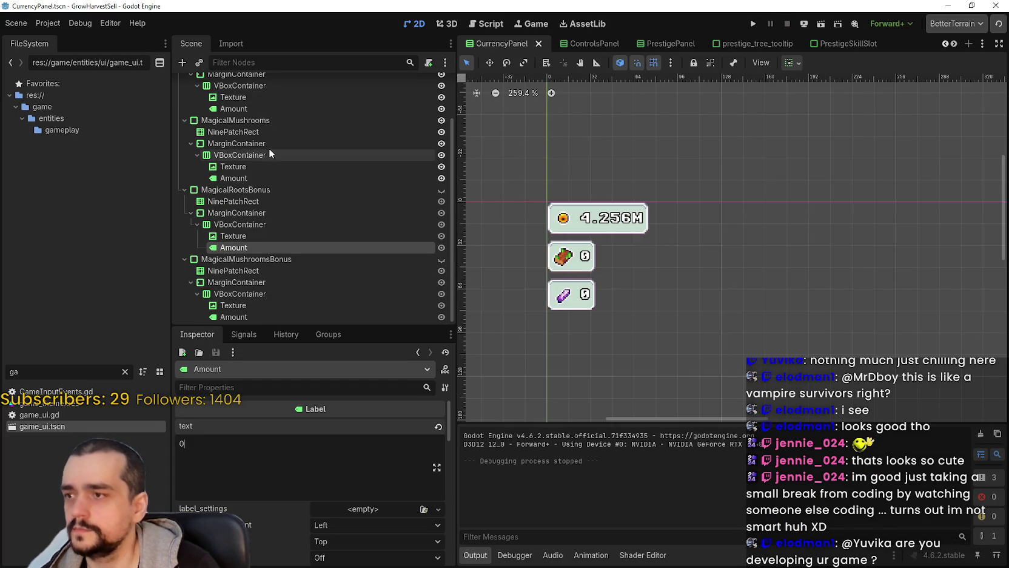
{"action": "scroll", "coordinate": [268, 156], "scroll_direction": "up", "scroll_amount": 2}
{"action": "left_click", "coordinate": [234, 95]}
{"action": "left_click", "coordinate": [185, 95]}
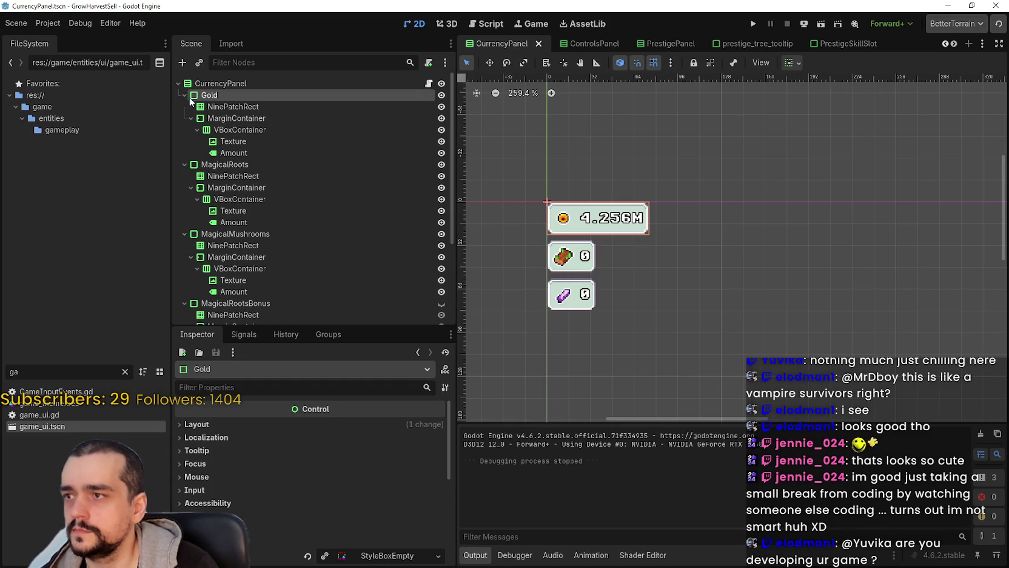
{"action": "left_click", "coordinate": [233, 152]}
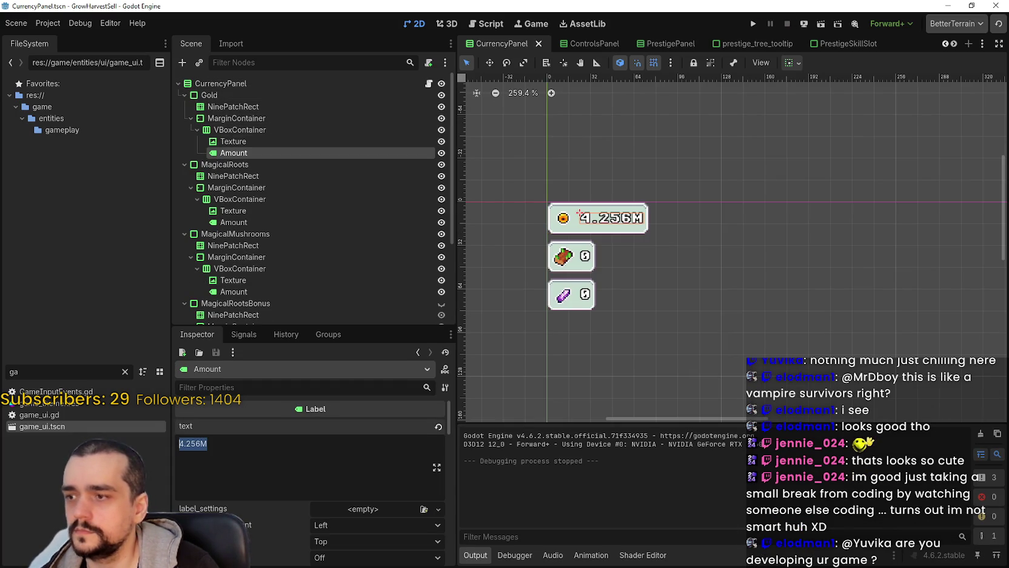
{"action": "type", "text": "0"}
{"action": "key", "text": "ctrl+s"}
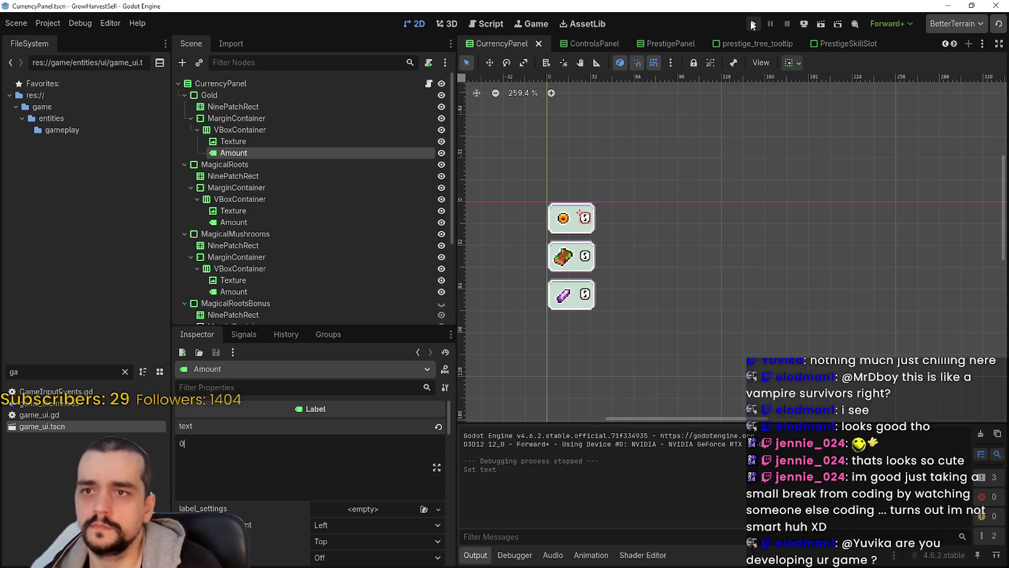
{"action": "left_click", "coordinate": [40, 27]}
{"action": "left_click", "coordinate": [75, 124]}
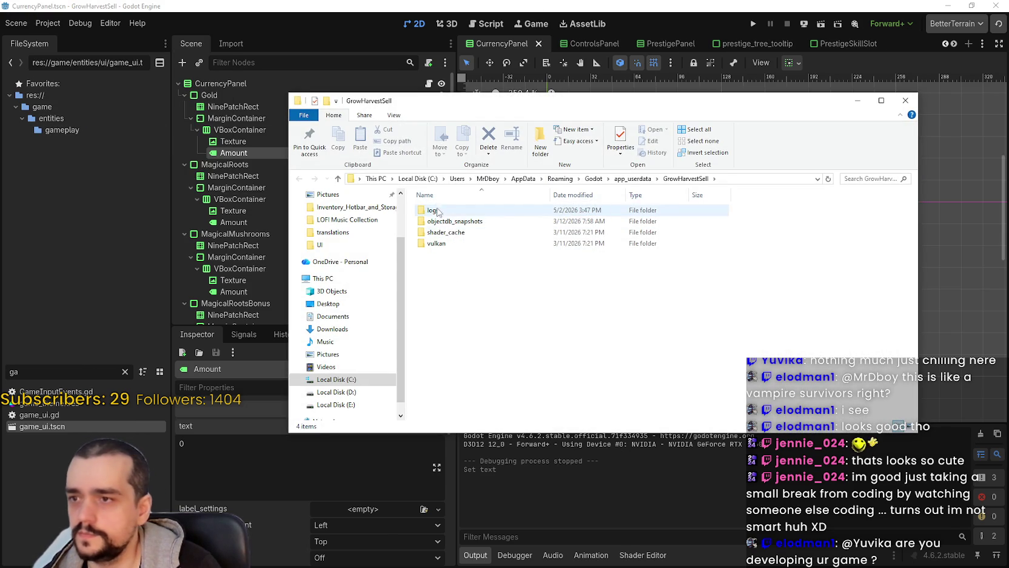
Run the project from Godot to bring up Harvest Mage's title screen
{"action": "left_click", "coordinate": [752, 24]}
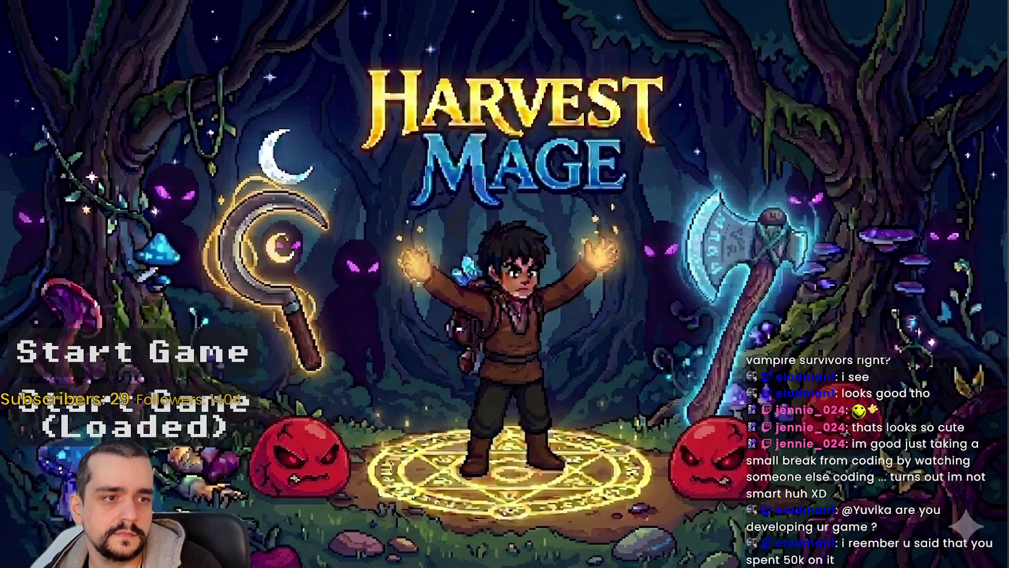
Start the game, check the Prestige tree at the tower, and travel to Stage 1
{"action": "key", "text": "Return"}
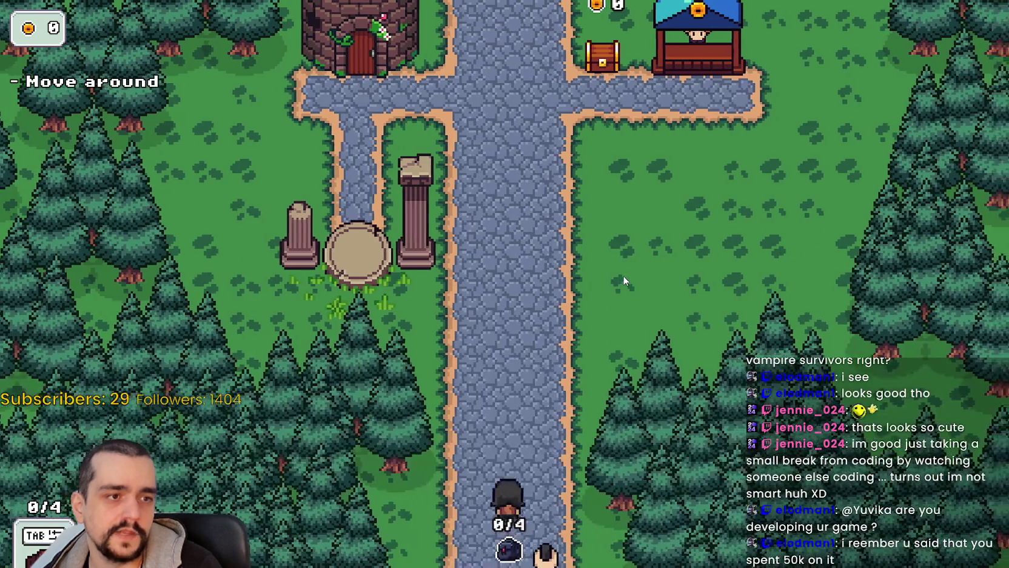
{"action": "key", "text": "w"}
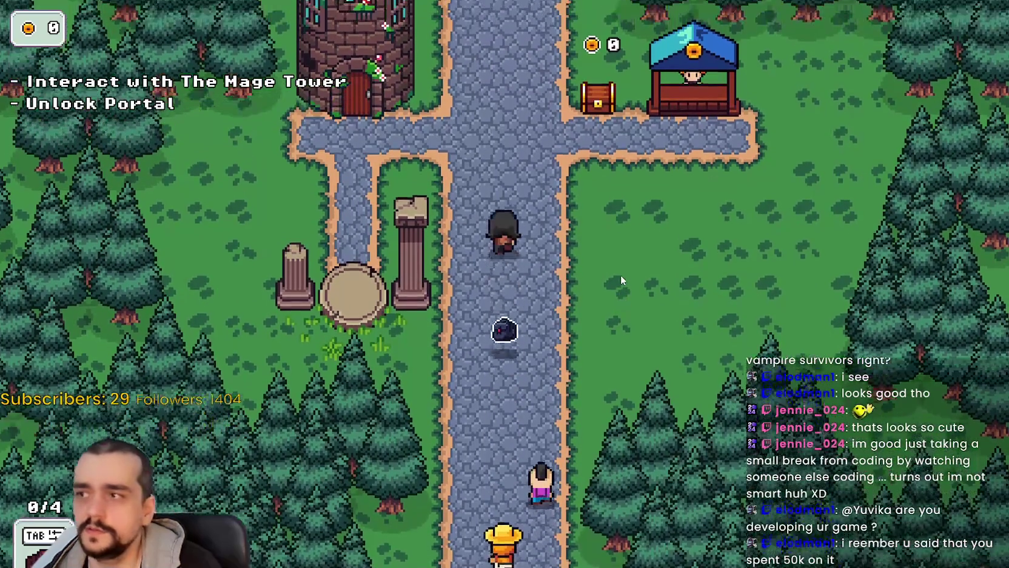
{"action": "key", "text": "a"}
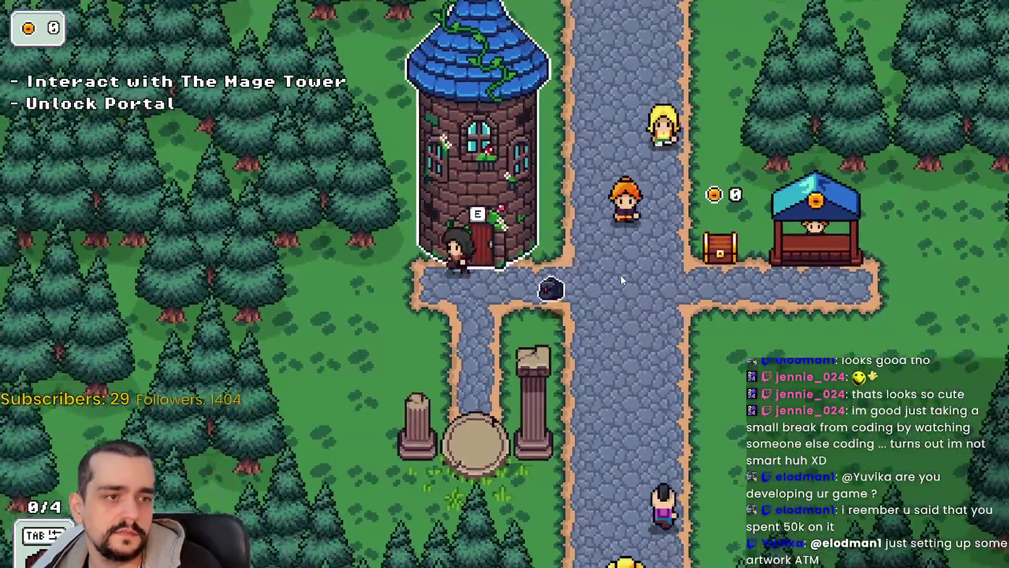
{"action": "key", "text": "e"}
{"action": "key", "text": "Escape"}
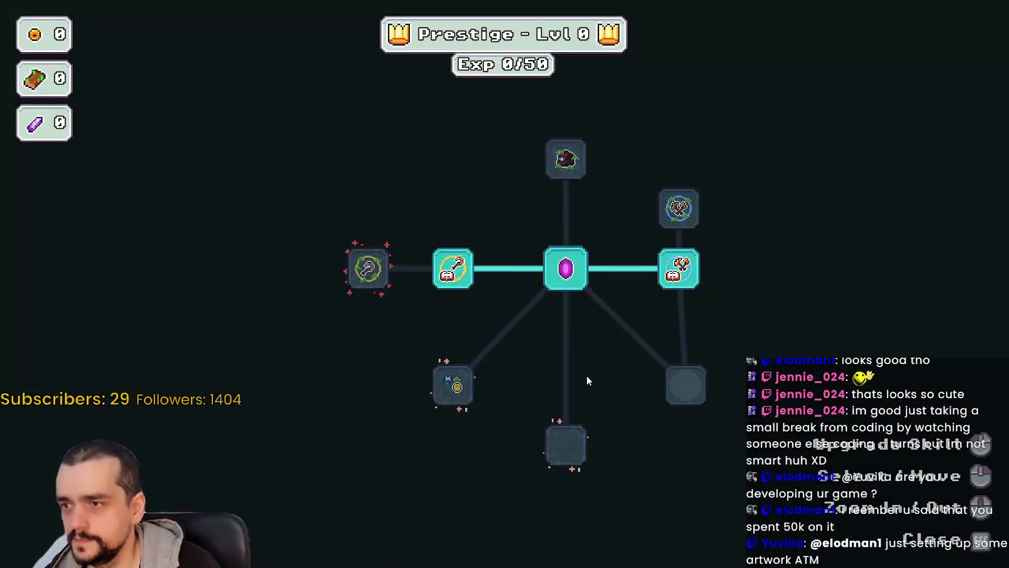
{"action": "key", "text": "Escape"}
{"action": "key", "text": "e"}
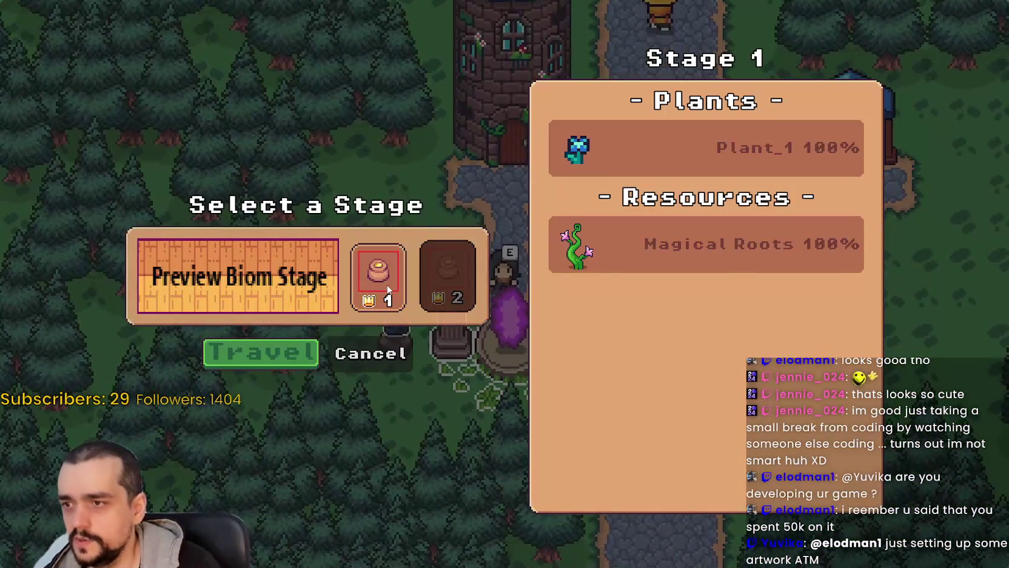
{"action": "key", "text": "Return"}
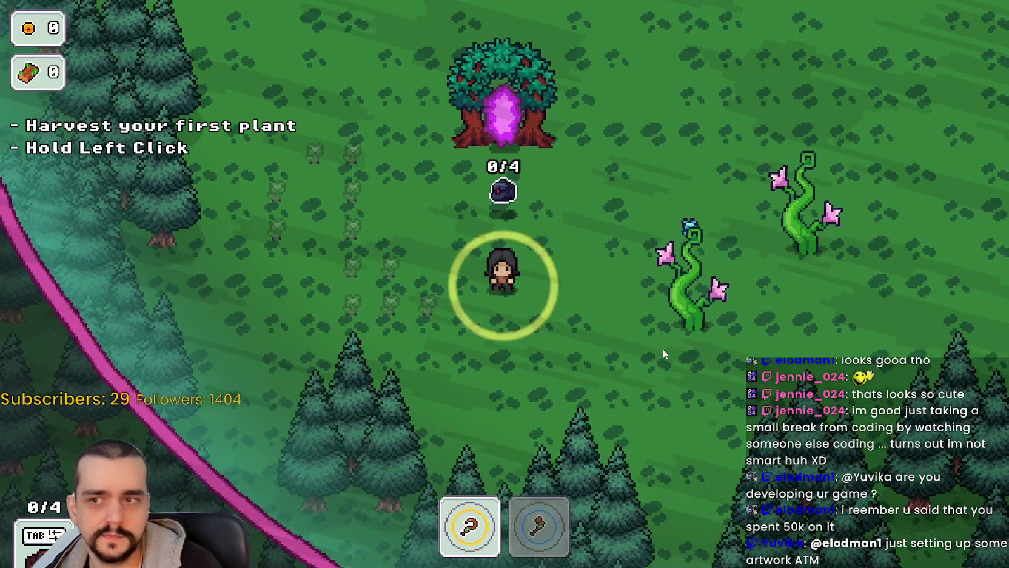
Harvest the first plant and the blue flowers until the bag holds 4 plants
{"action": "key", "text": "d"}
{"action": "left_click", "coordinate": [662, 347]}
{"action": "left_click_drag", "start_coordinate": [662, 346], "coordinate": [663, 350]}
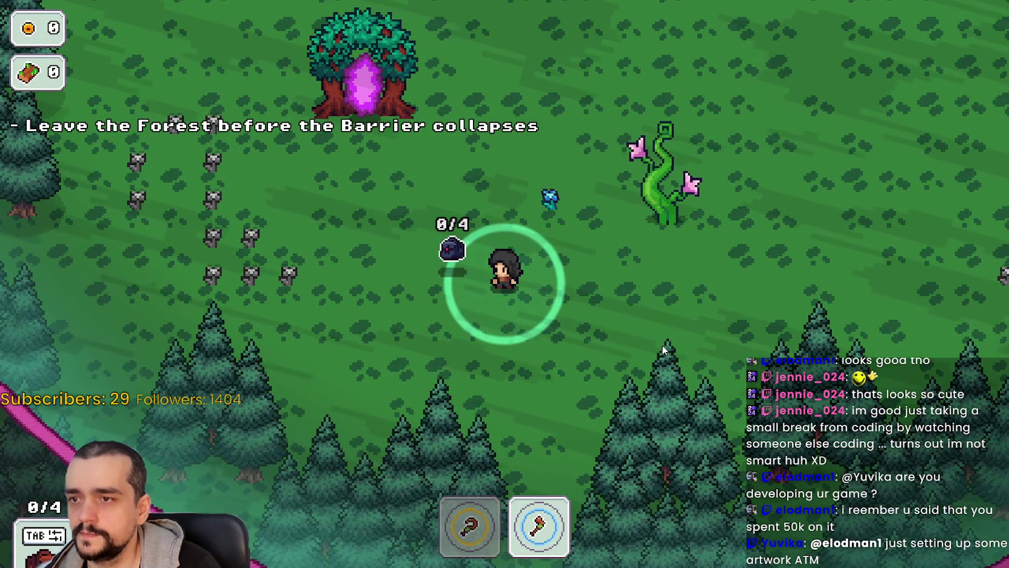
{"action": "key", "text": "w"}
{"action": "key", "text": "d"}
{"action": "key", "text": "1"}
{"action": "key", "text": "a"}
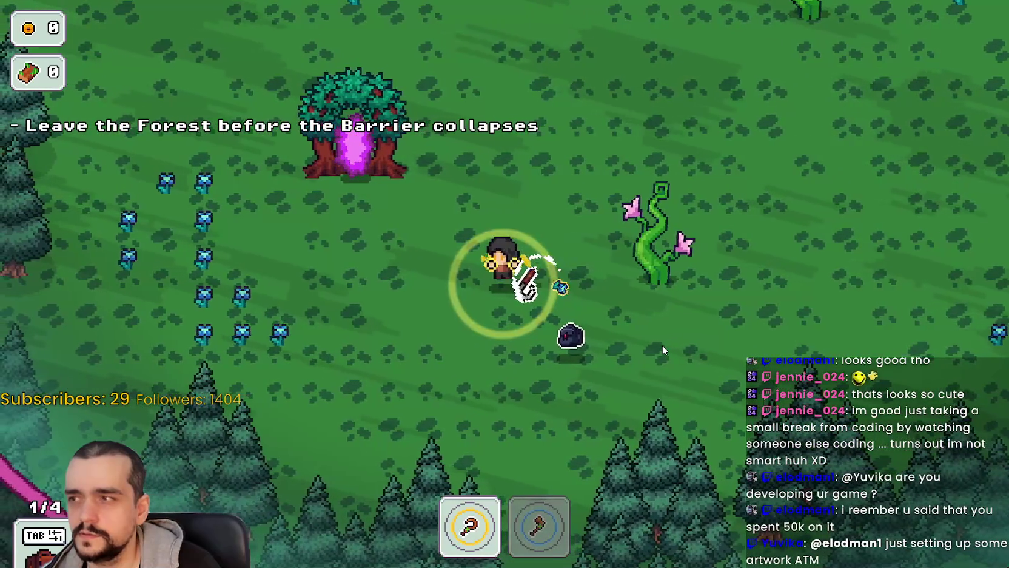
{"action": "key", "text": "a"}
{"action": "key", "text": "a"}
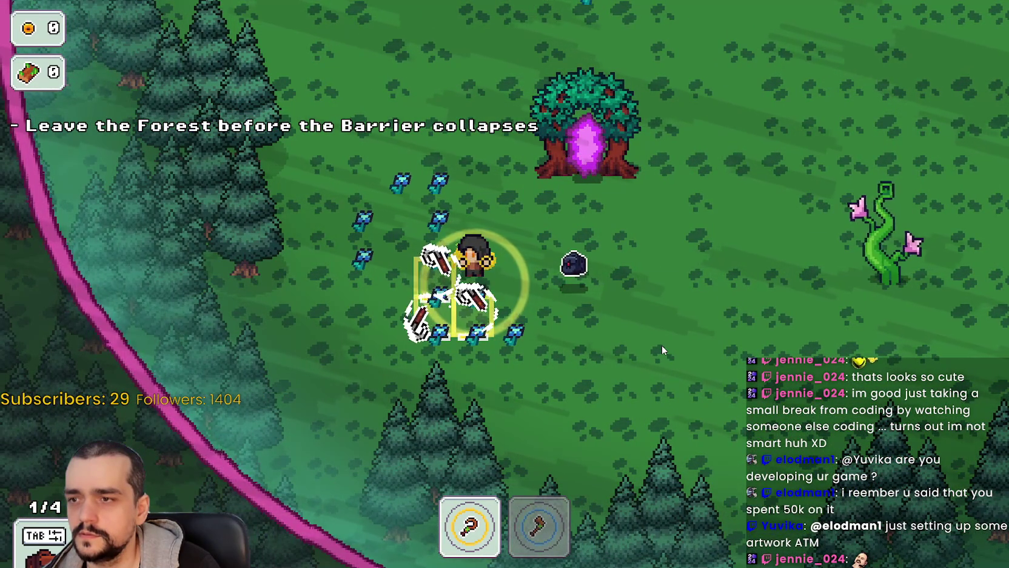
{"action": "key", "text": "w"}
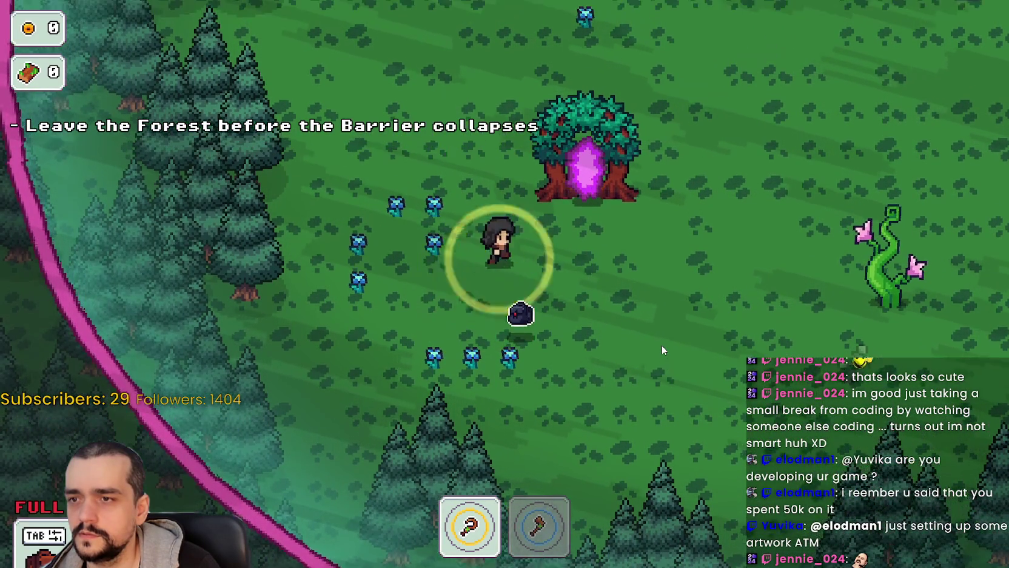
Chop the Magical Roots vines with the axe to collect 3 roots
{"action": "key", "text": "d"}
{"action": "key", "text": "2"}
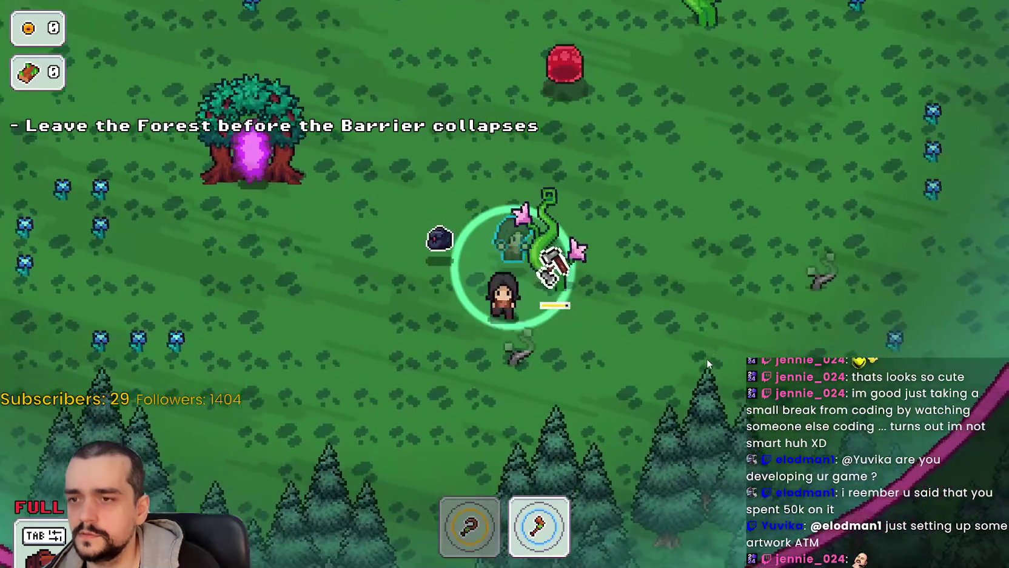
{"action": "key", "text": "d"}
{"action": "key", "text": "a"}
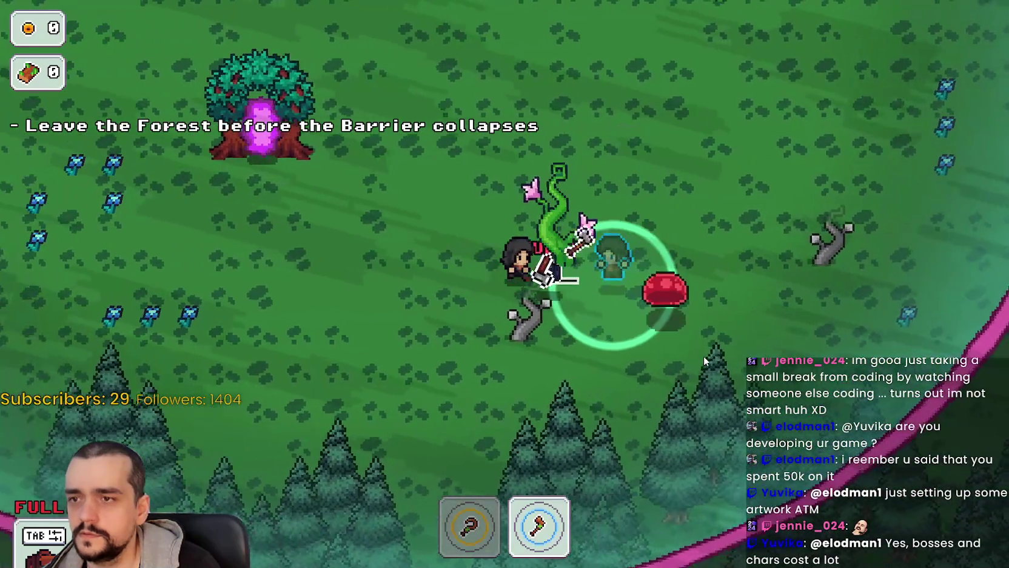
{"action": "key", "text": "w"}
{"action": "key", "text": "d"}
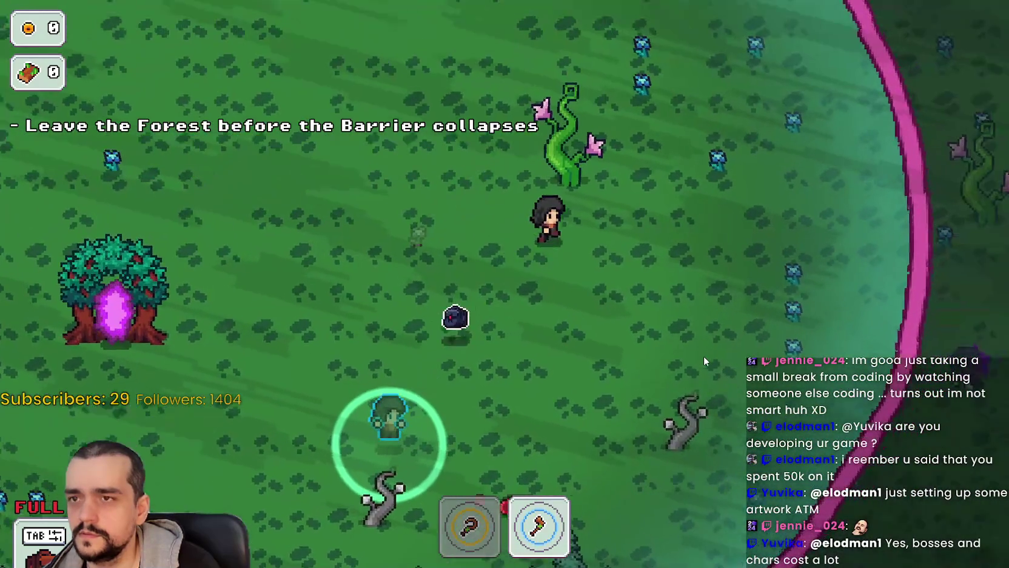
{"action": "key", "text": "w"}
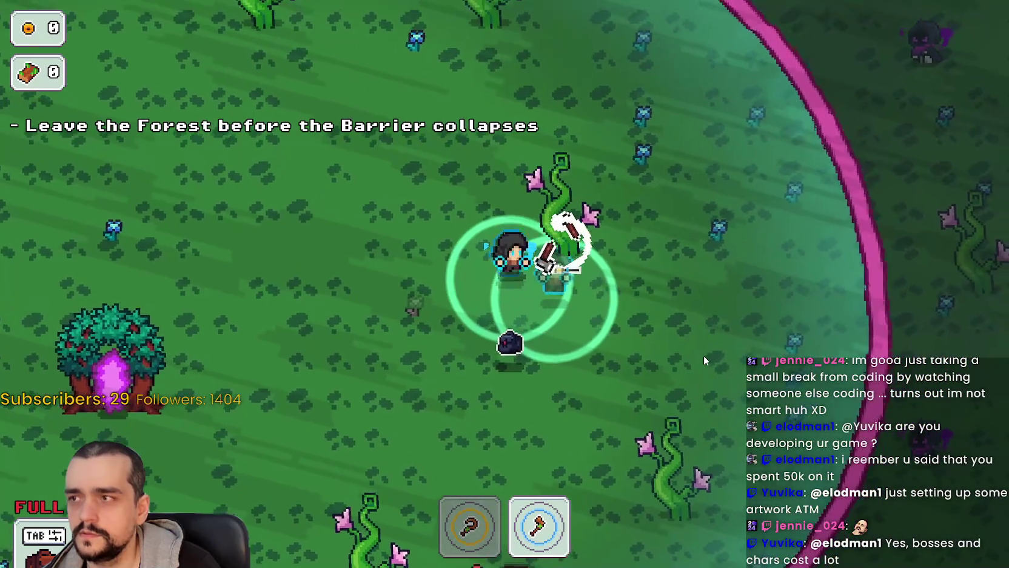
{"action": "key", "text": "w"}
{"action": "key", "text": "d"}
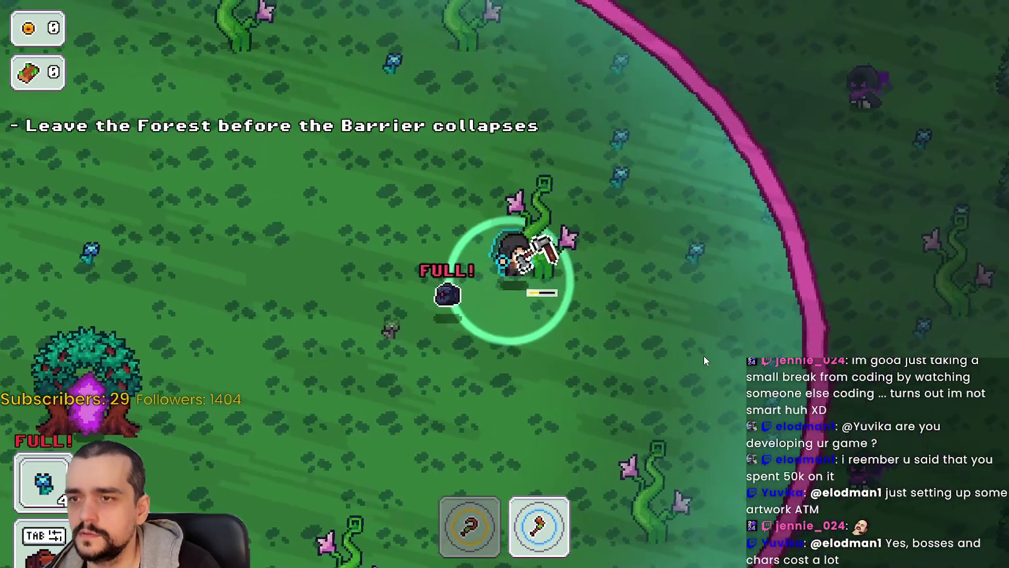
{"action": "key", "text": "s"}
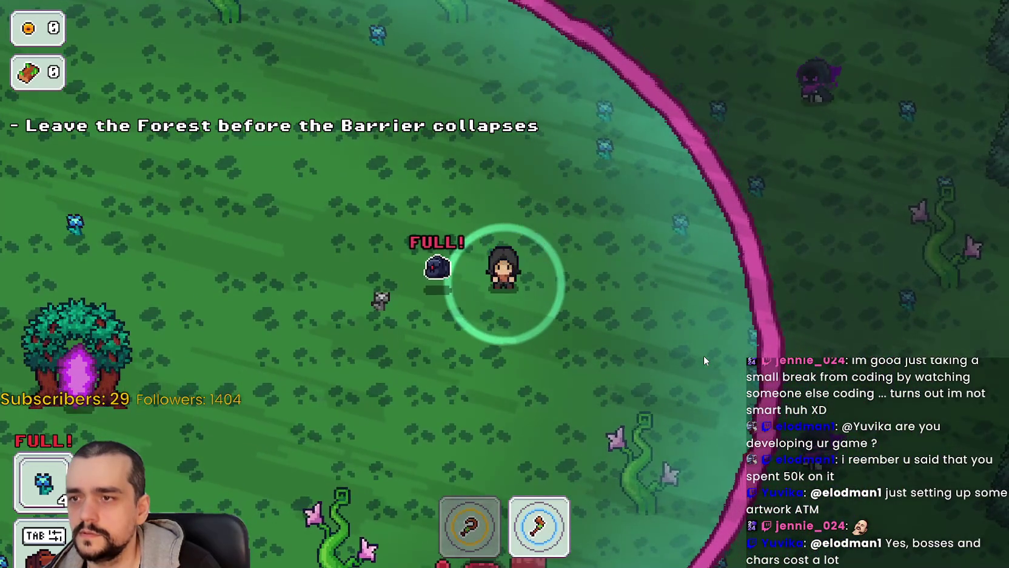
Leave through the tree portal and return home from the Stage End summary
{"action": "key", "text": "a"}
{"action": "key", "text": "s"}
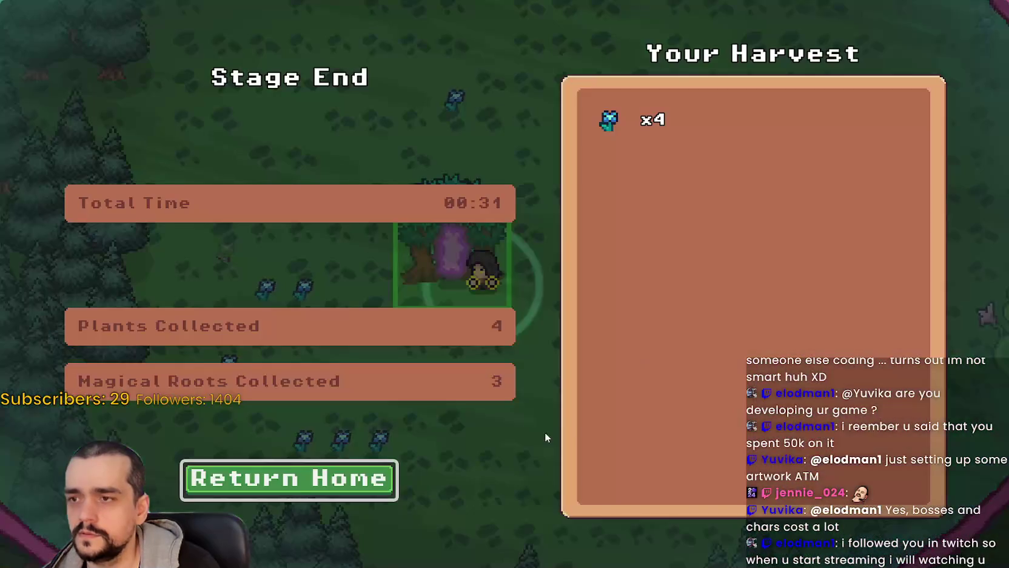
{"action": "key", "text": "Return"}
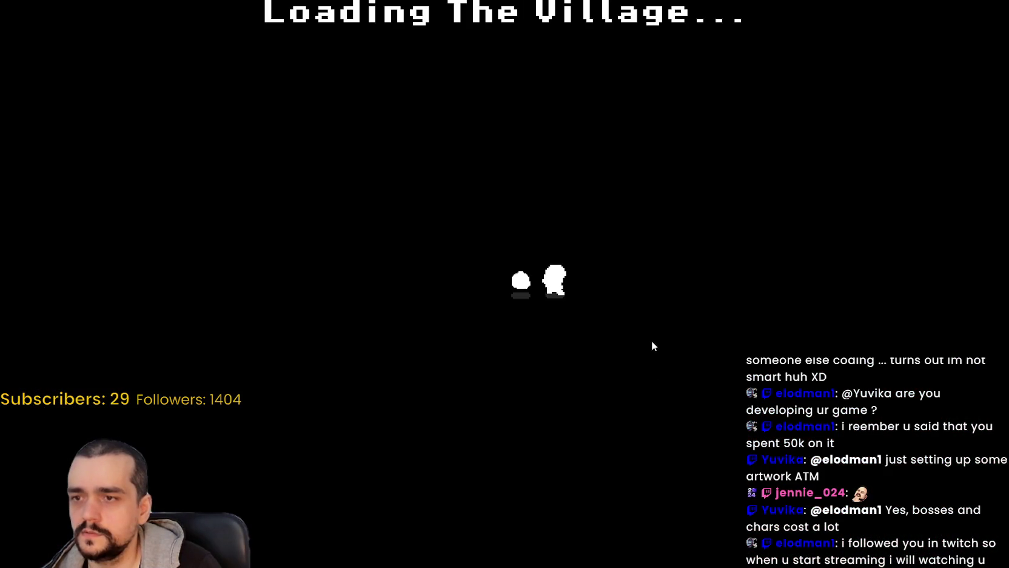
Walk through the village to the market chest, glancing at the Prestige tree, and sell a plant
{"action": "key", "text": "d"}
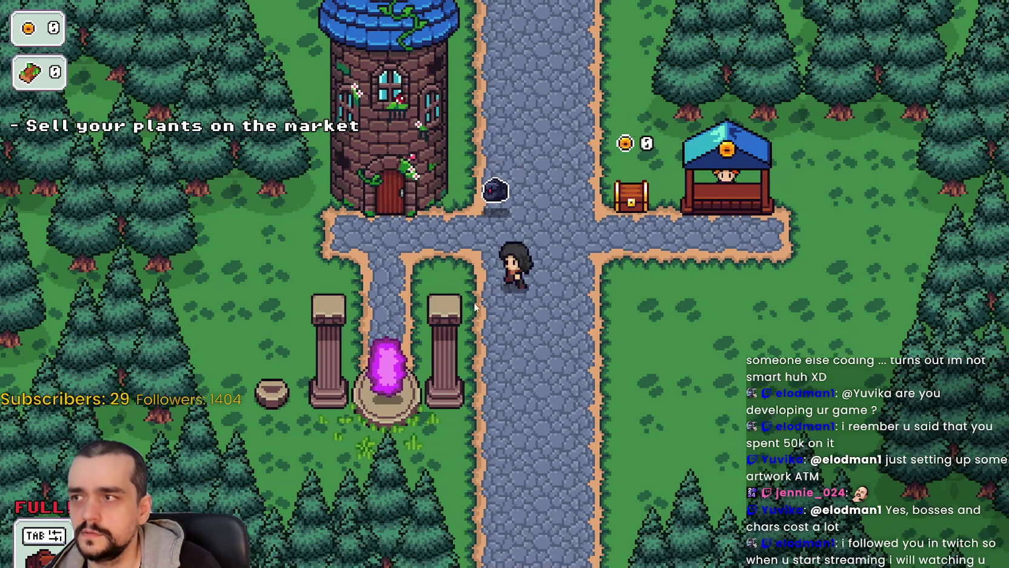
{"action": "key", "text": "Tab"}
{"action": "key", "text": "Tab"}
{"action": "key", "text": "d"}
{"action": "key", "text": "w"}
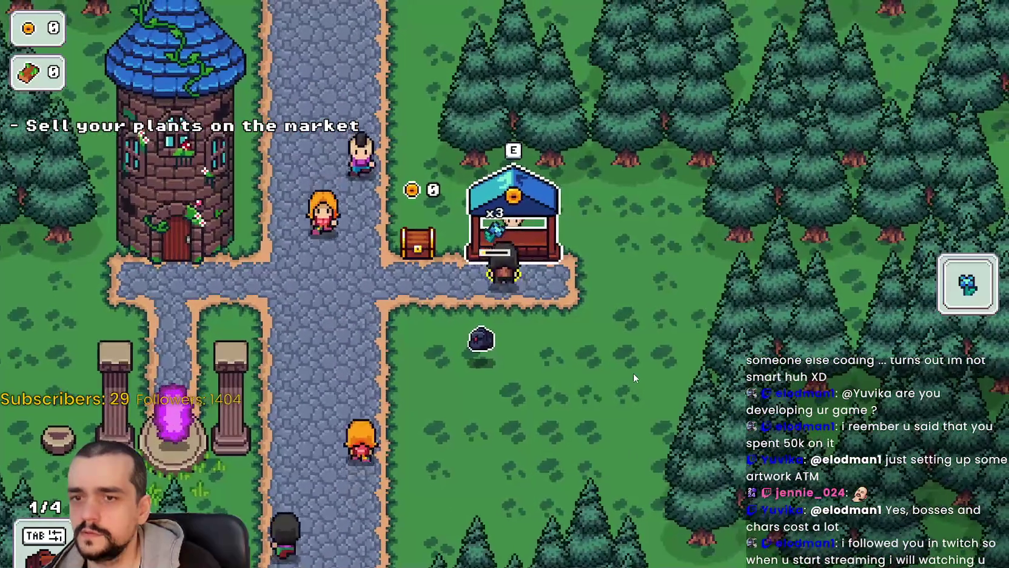
{"action": "key", "text": "a"}
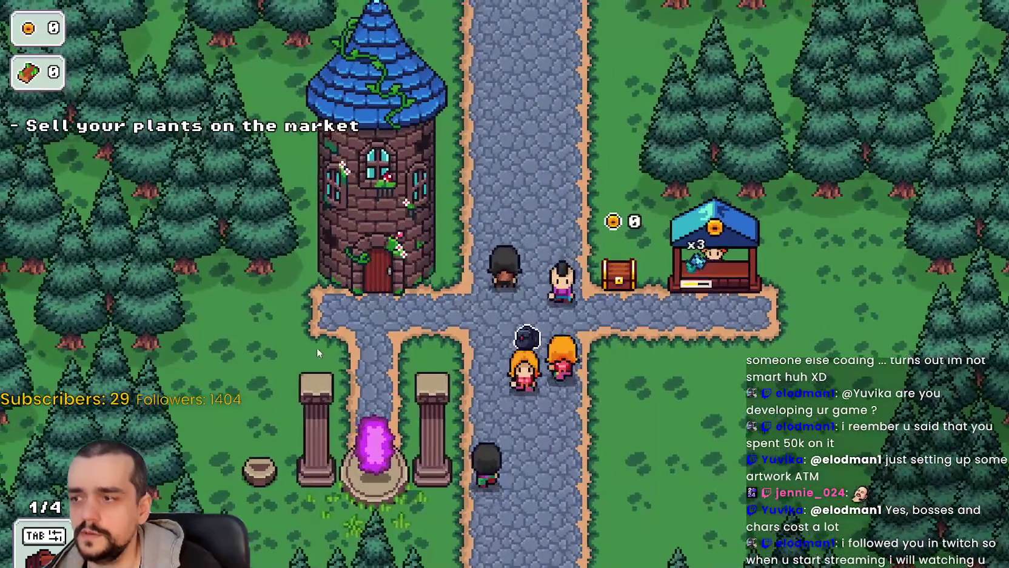
{"action": "key", "text": "d"}
{"action": "key", "text": "e"}
Collect the 10 gold from the chest and close the game with F8
{"action": "key", "text": "a"}
{"action": "key", "text": "d"}
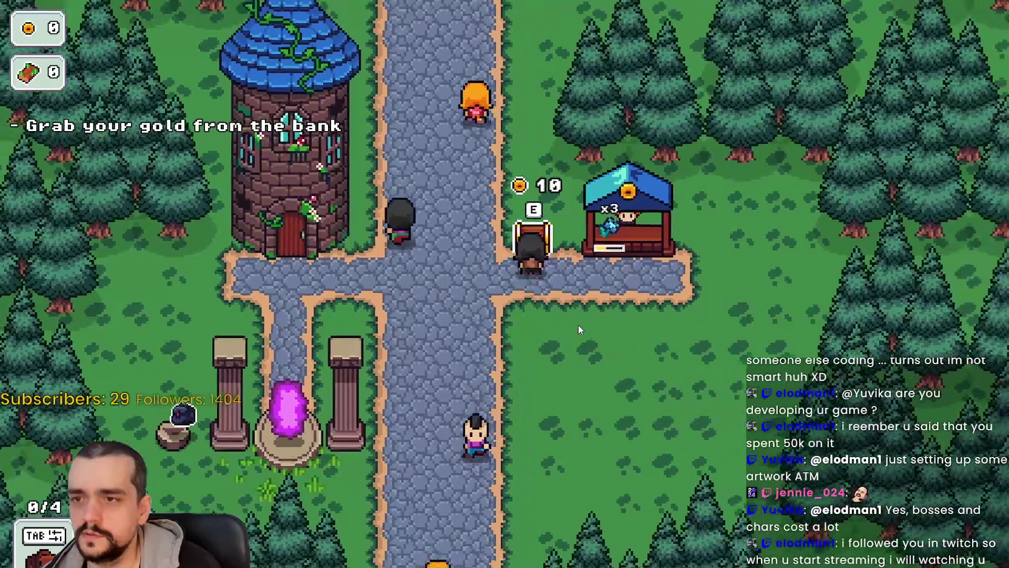
{"action": "key", "text": "e"}
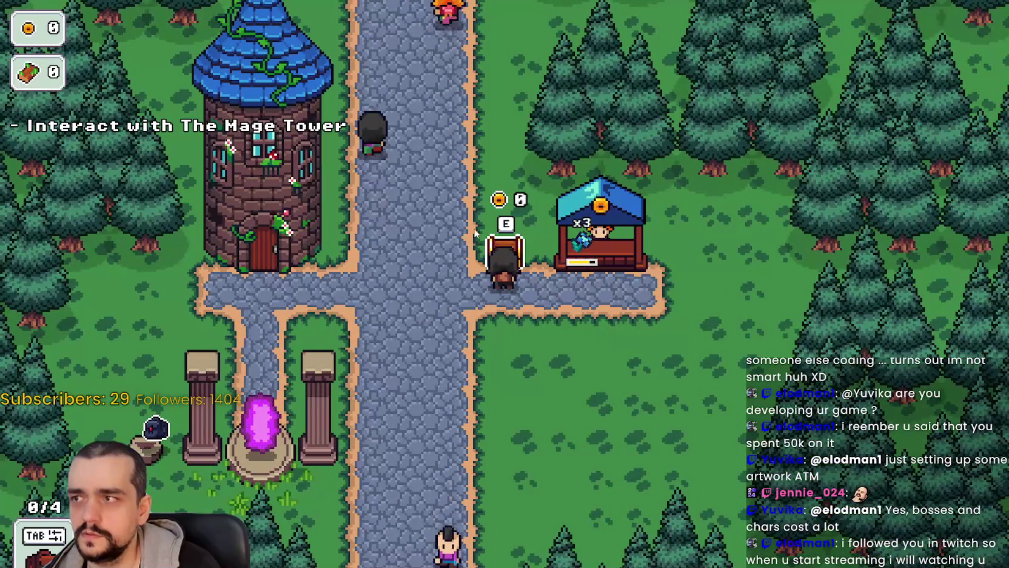
{"action": "key", "text": "F8"}
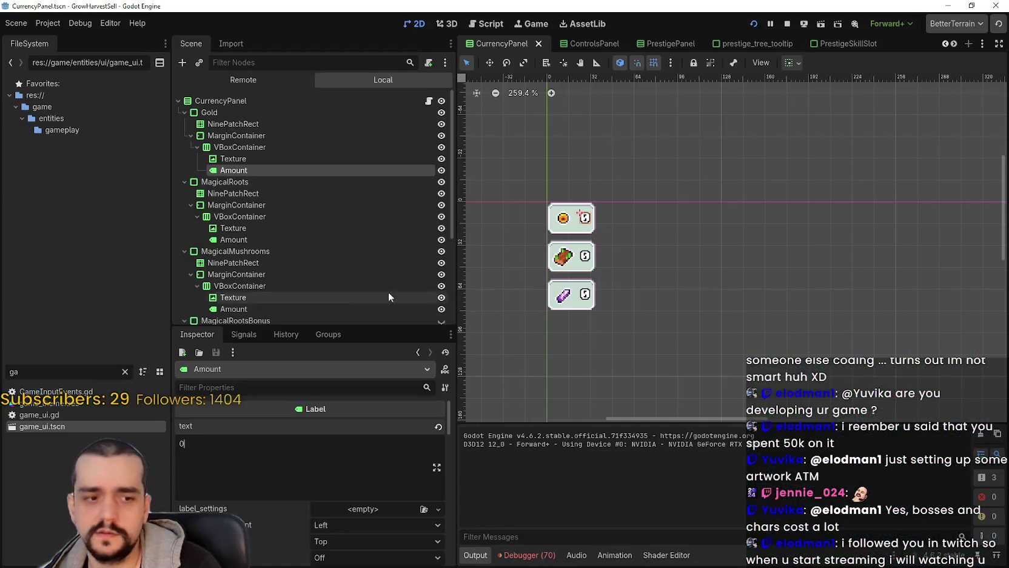
Review the debugger's 70 playtest errors, including the missing 'prestige_base_item_sell_values' meta, and scroll the scene tabs
{"action": "left_click", "coordinate": [510, 557]}
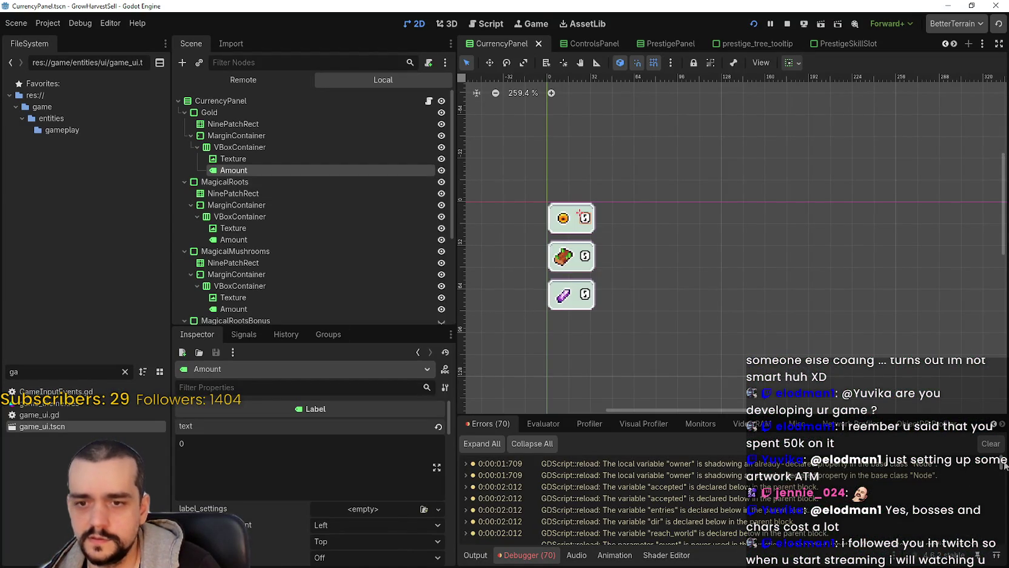
{"action": "left_click_drag", "start_coordinate": [1004, 465], "coordinate": [1001, 537]}
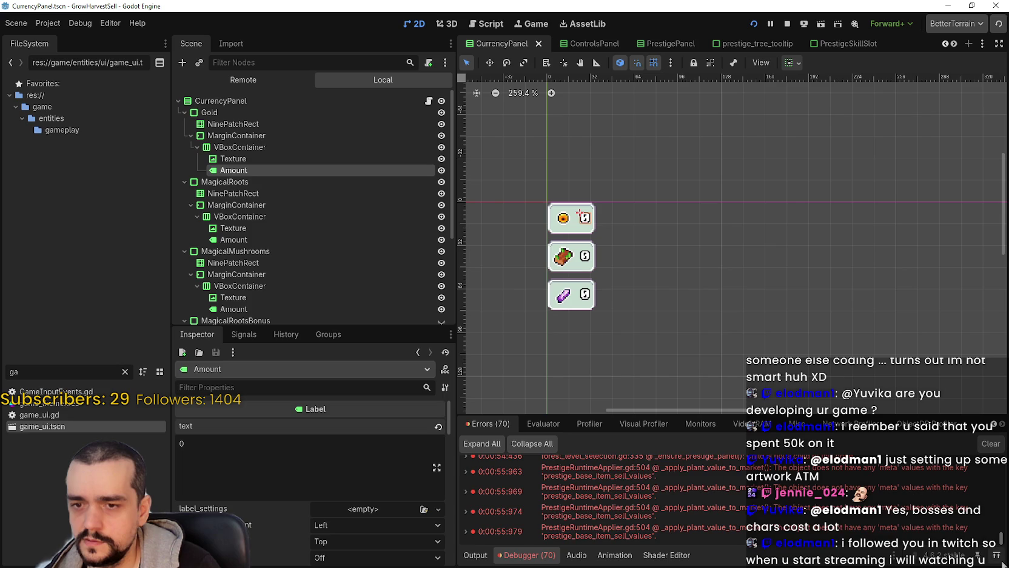
{"action": "scroll", "coordinate": [1001, 538], "scroll_direction": "up", "scroll_amount": 10}
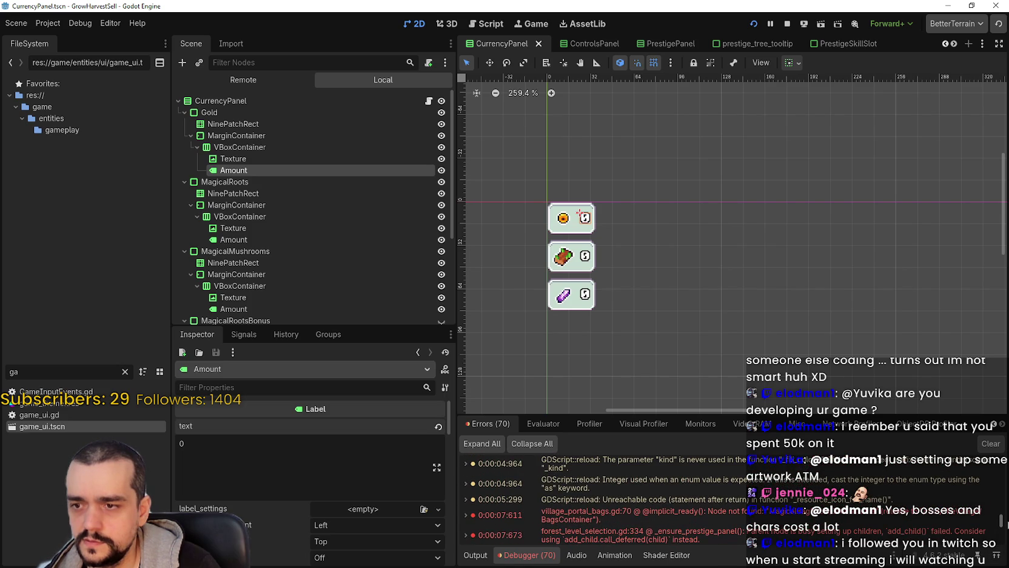
{"action": "scroll", "coordinate": [745, 516], "scroll_direction": "down", "scroll_amount": 2}
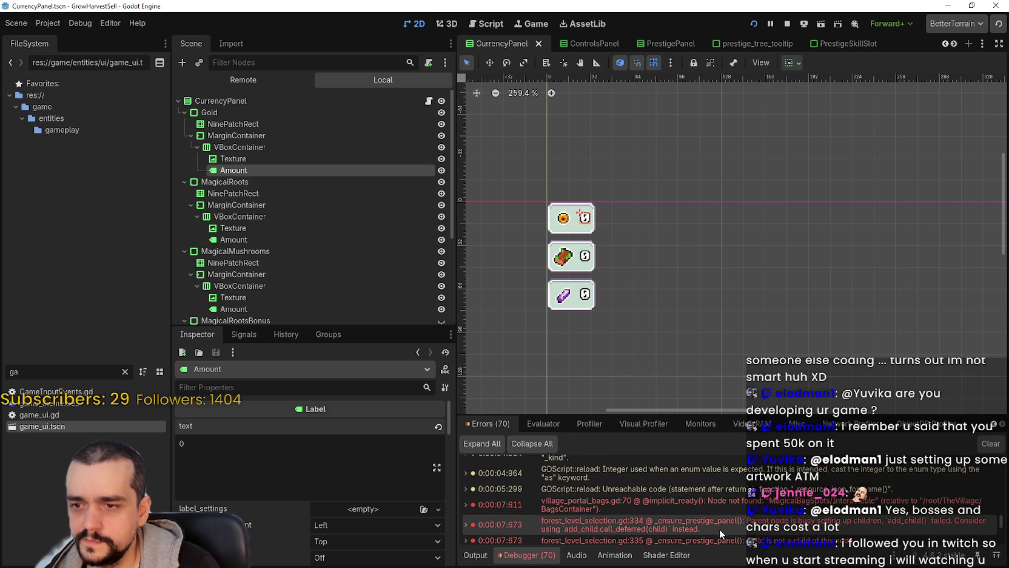
{"action": "scroll", "coordinate": [664, 478], "scroll_direction": "down", "scroll_amount": 1}
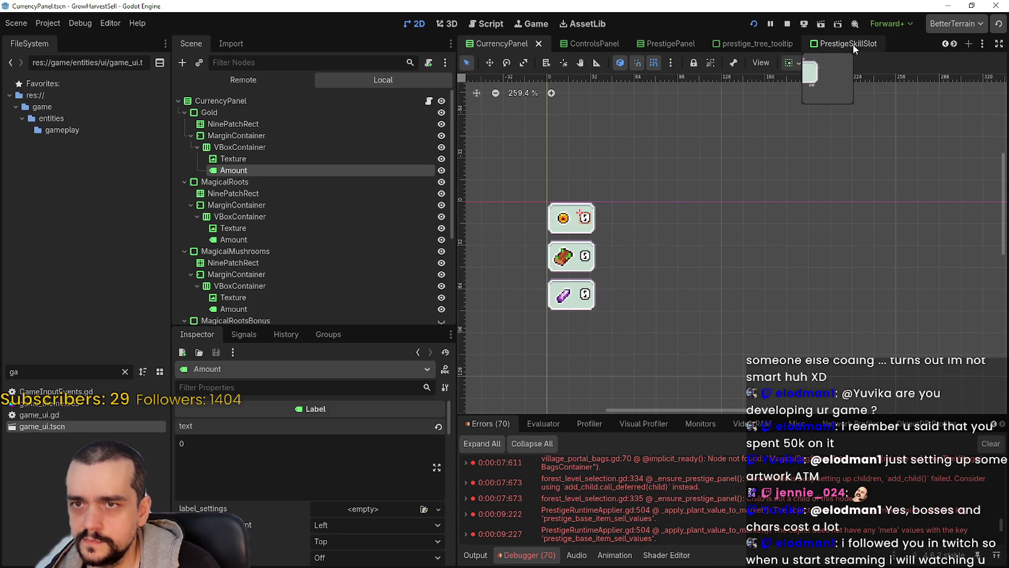
{"action": "left_click", "coordinate": [955, 44]}
{"action": "left_click", "coordinate": [954, 44]}
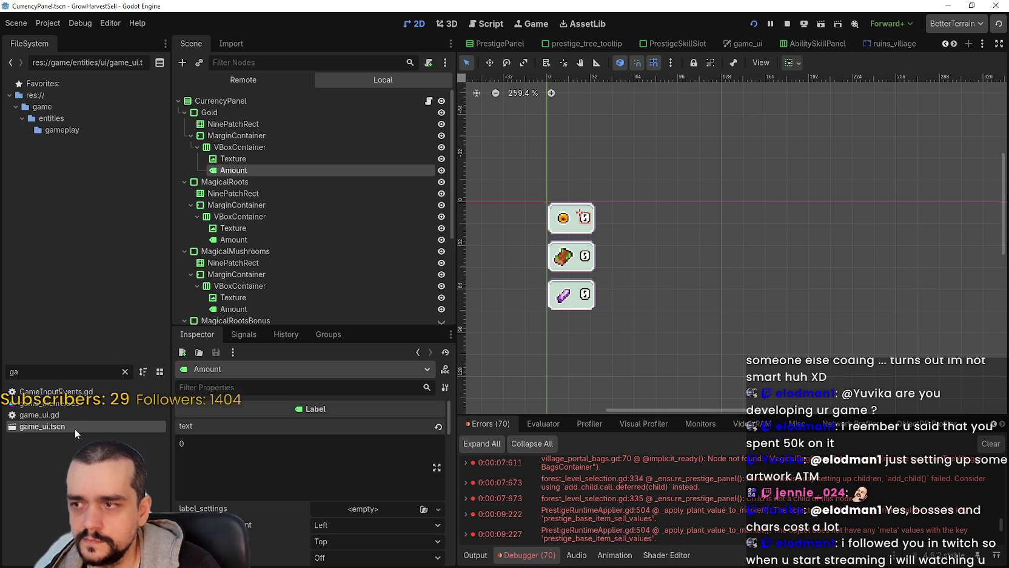
Open game_ui.tscn and CurrencyPanel's currencies.gd script, then stop and relaunch the game
{"action": "double_click", "coordinate": [75, 429]}
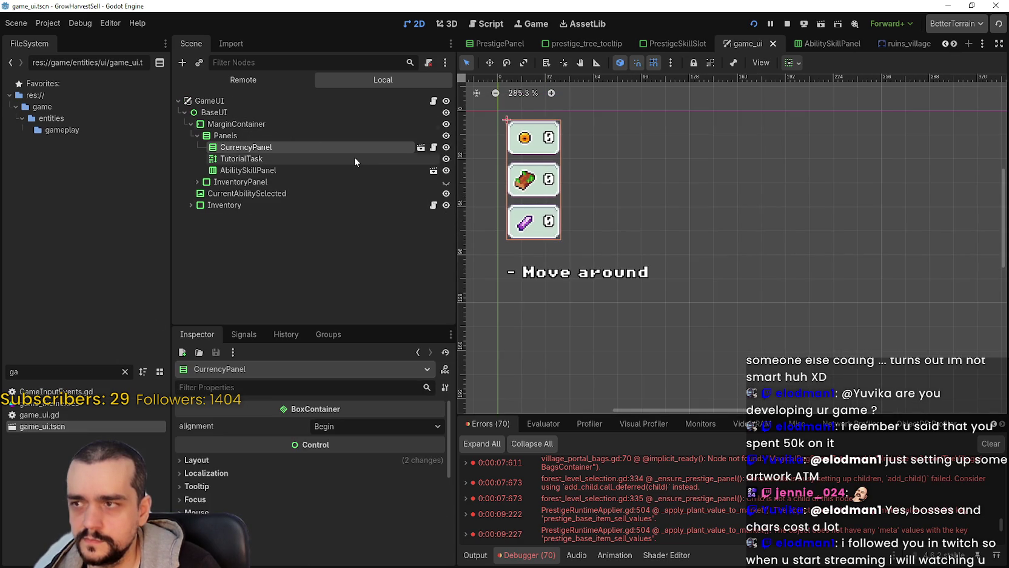
{"action": "left_click", "coordinate": [331, 159]}
{"action": "left_click", "coordinate": [324, 145]}
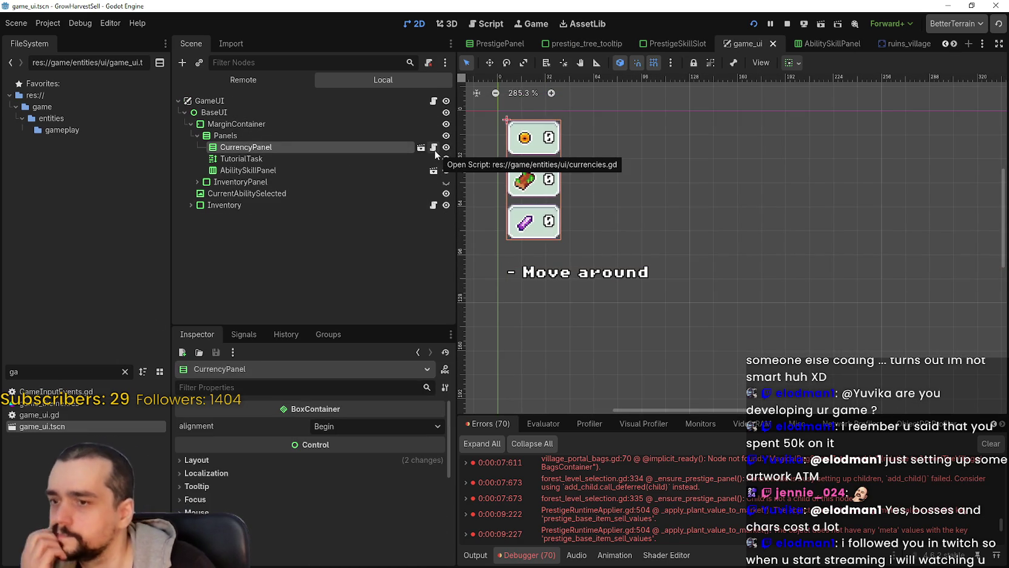
{"action": "left_click", "coordinate": [434, 147]}
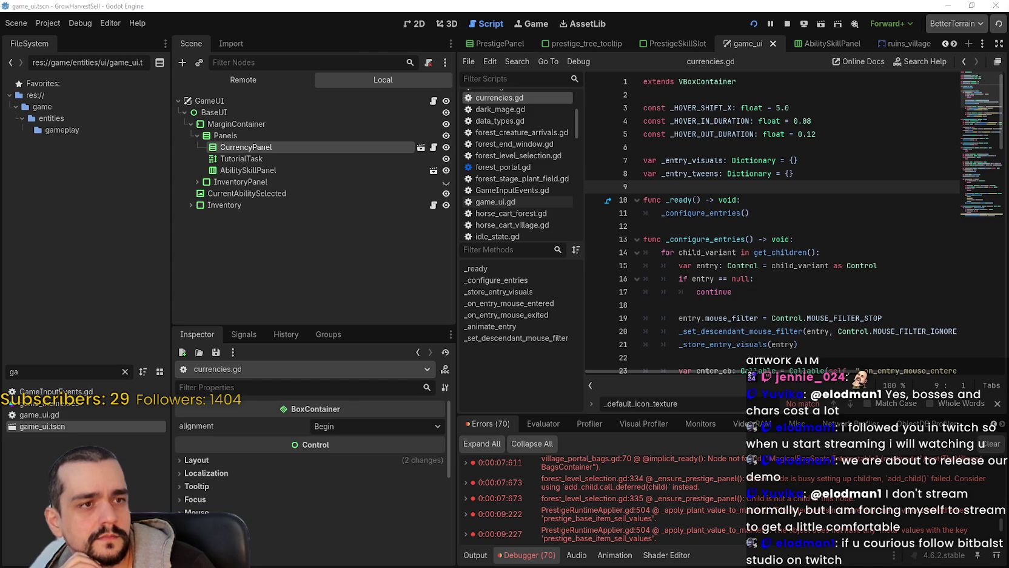
{"action": "left_click", "coordinate": [784, 24]}
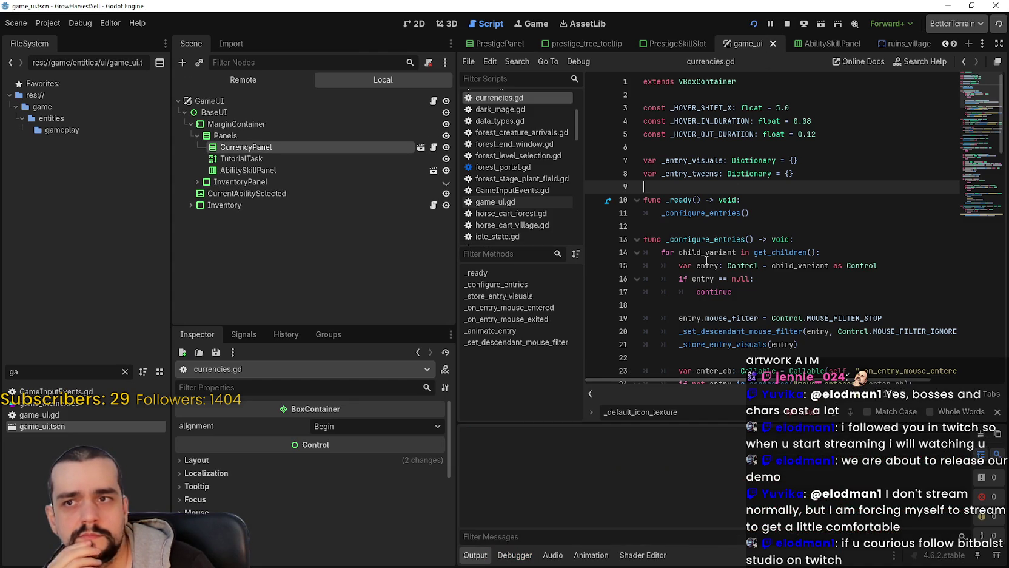
{"action": "key", "text": "F5"}
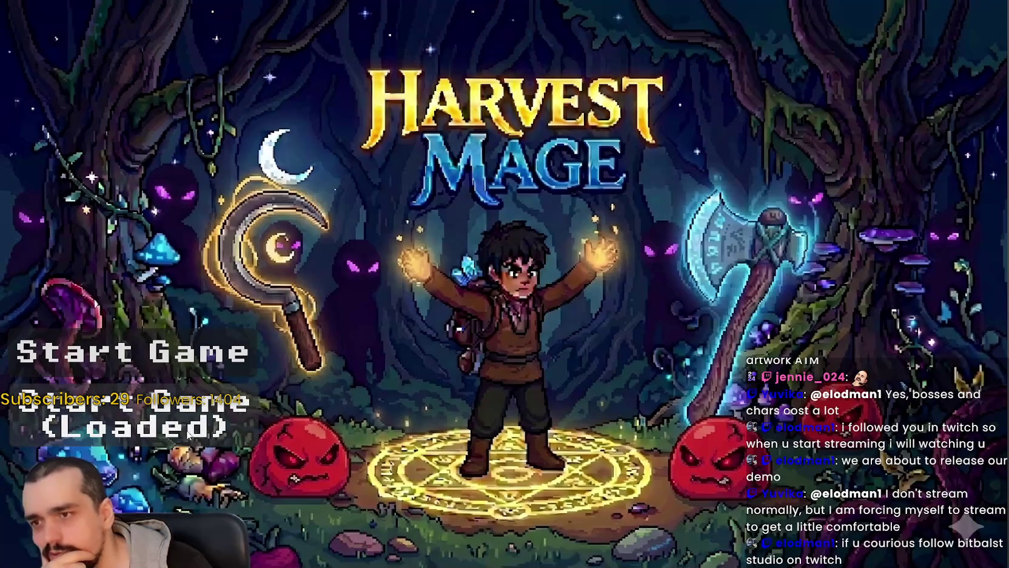
Start the game, walk to the Mage Tower portal and travel to forest Stage 1
{"action": "key", "text": "Return"}
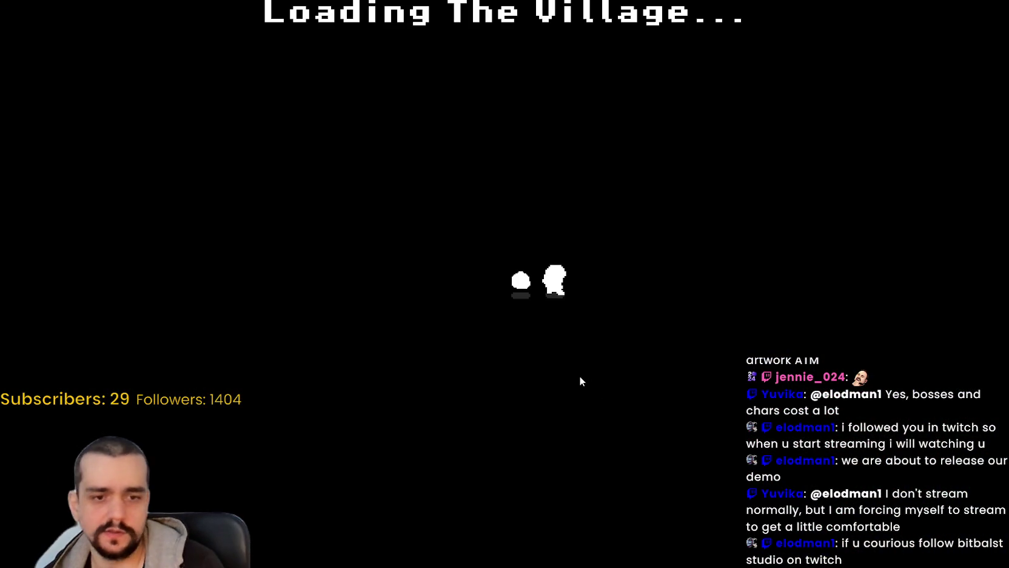
{"action": "key", "text": "w"}
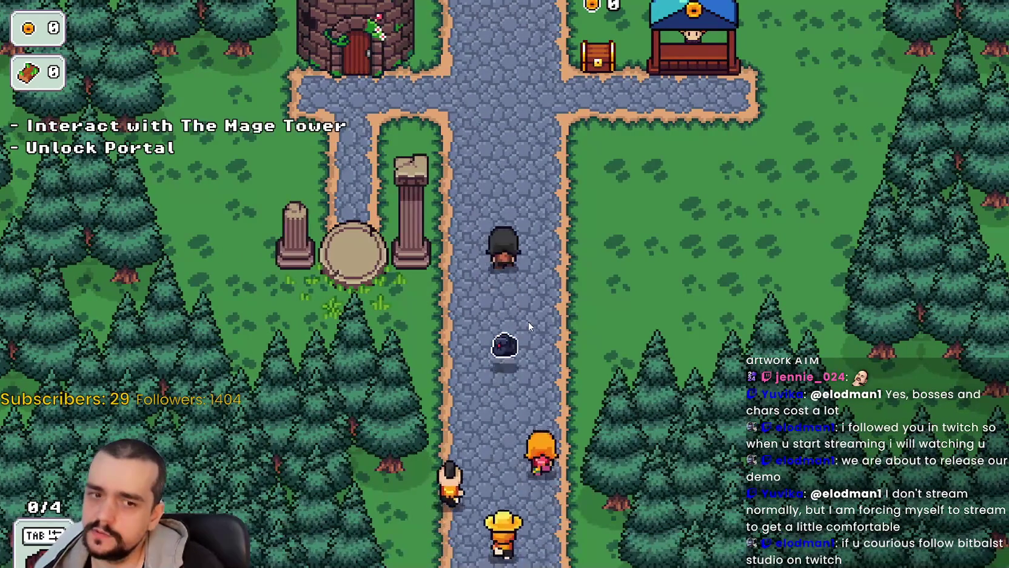
{"action": "key", "text": "d"}
{"action": "key", "text": "a"}
{"action": "key", "text": "e"}
{"action": "key", "text": "Escape"}
{"action": "key", "text": "s"}
{"action": "key", "text": "e"}
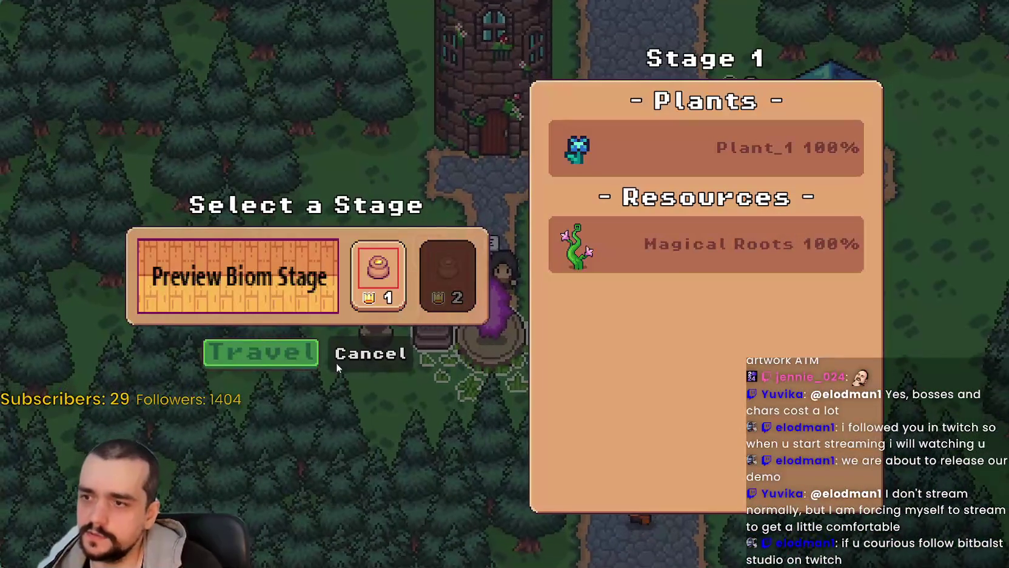
{"action": "key", "text": "e"}
Harvest a plant in Stage 1 and return home to the village
{"action": "key", "text": "a"}
{"action": "key", "text": "s"}
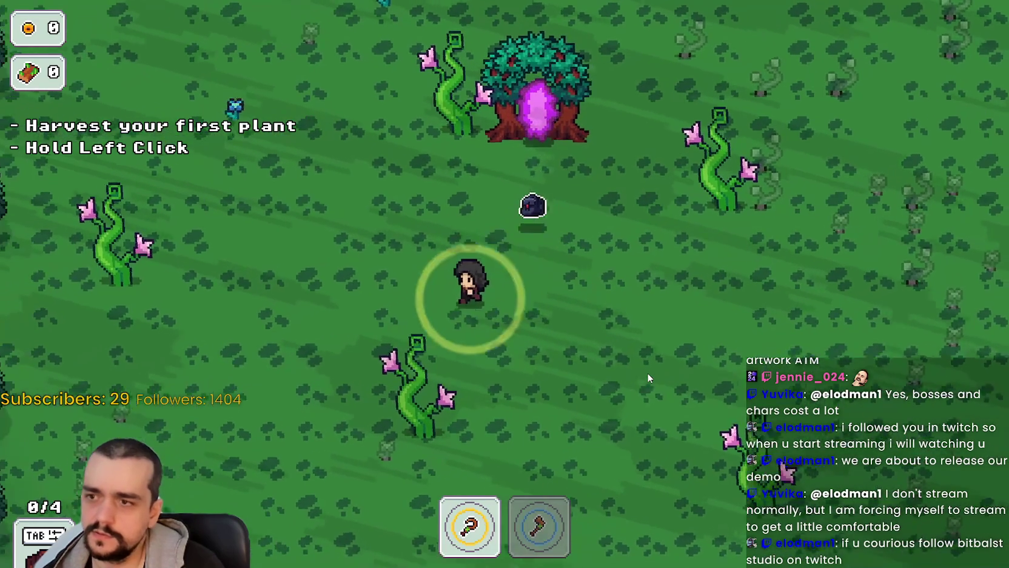
{"action": "left_click", "coordinate": [647, 377]}
{"action": "key", "text": "a"}
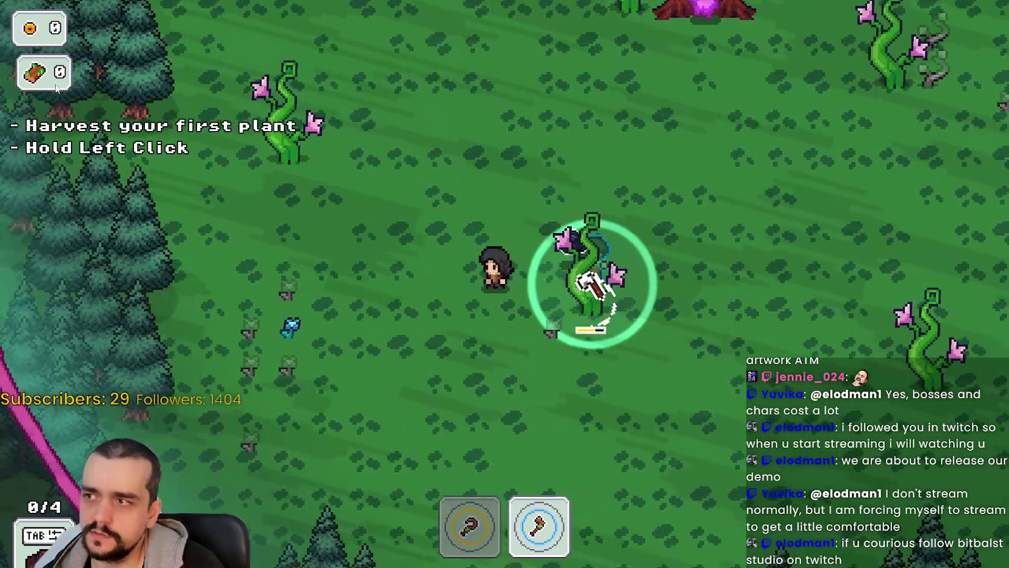
{"action": "key", "text": "a"}
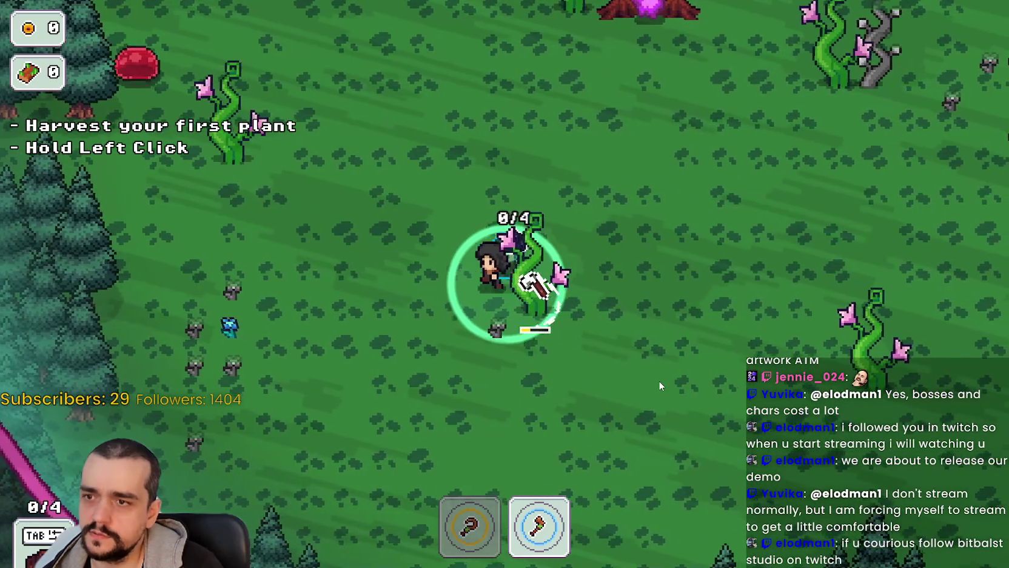
{"action": "key", "text": "a"}
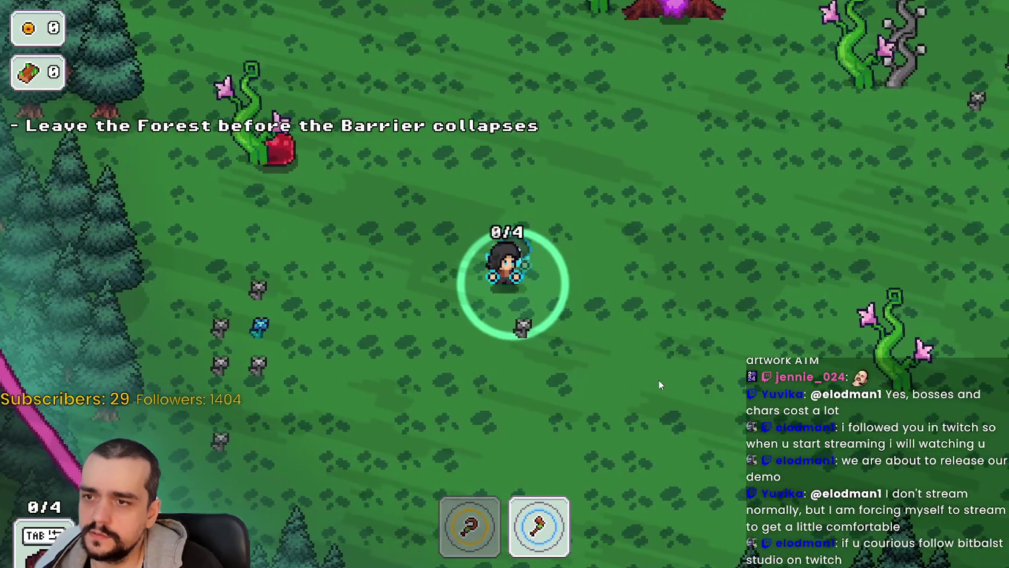
{"action": "key", "text": "s"}
{"action": "key", "text": "w"}
{"action": "key", "text": "Return"}
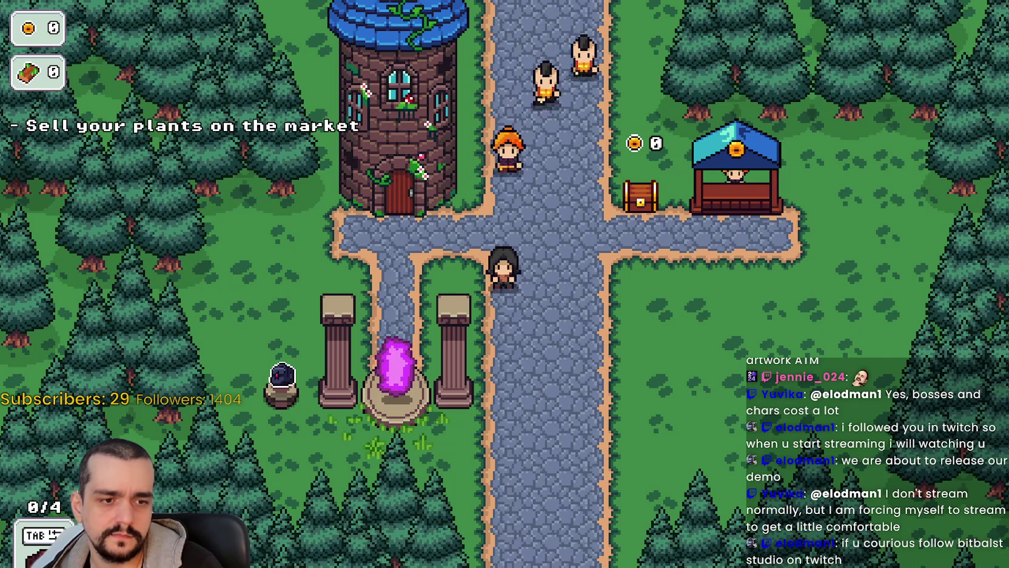
{"action": "key", "text": "alt+Tab"}
Pan around the sprite atlas in Aseprite, then minimize the MR FARMBOY Godot editor
{"action": "scroll", "coordinate": [552, 321], "scroll_direction": "down", "scroll_amount": 3}
{"action": "left_click_drag", "start_coordinate": [424, 273], "coordinate": [595, 273]}
{"action": "scroll", "coordinate": [425, 212], "scroll_direction": "up", "scroll_amount": 2}
{"action": "scroll", "coordinate": [640, 397], "scroll_direction": "down", "scroll_amount": 2}
{"action": "mouse_move", "coordinate": [883, 397]}
{"action": "left_mouse_down"}
{"action": "mouse_move", "coordinate": [640, 396]}
{"action": "mouse_move", "coordinate": [436, 91]}
{"action": "mouse_move", "coordinate": [436, 338]}
{"action": "mouse_move", "coordinate": [479, 391]}
{"action": "mouse_move", "coordinate": [456, 63]}
{"action": "mouse_move", "coordinate": [555, 219]}
{"action": "mouse_move", "coordinate": [331, 358]}
{"action": "mouse_move", "coordinate": [170, 230]}
{"action": "left_mouse_up"}
{"action": "scroll", "coordinate": [491, 184], "scroll_direction": "up", "scroll_amount": 1}
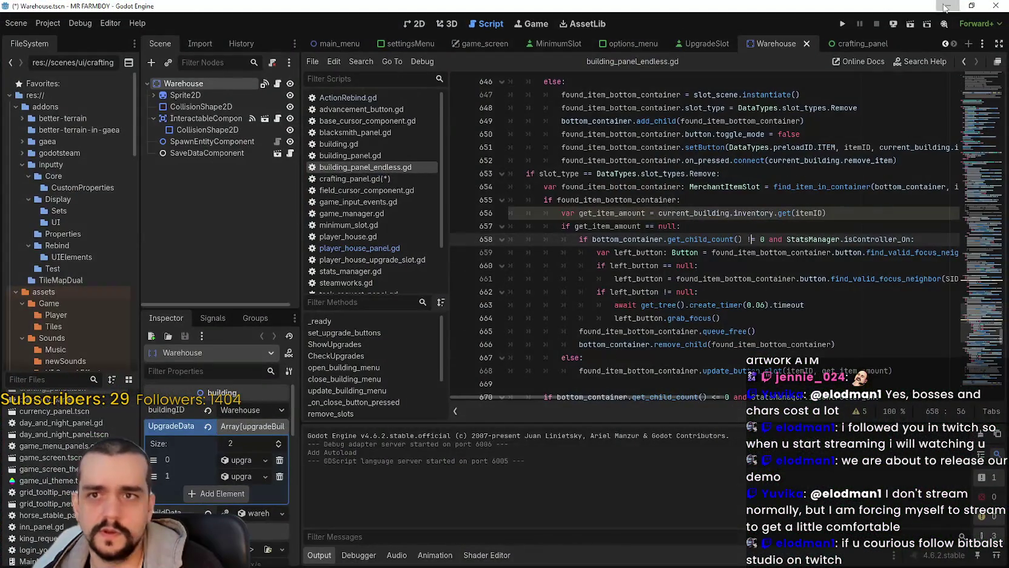
{"action": "left_click", "coordinate": [947, 4]}
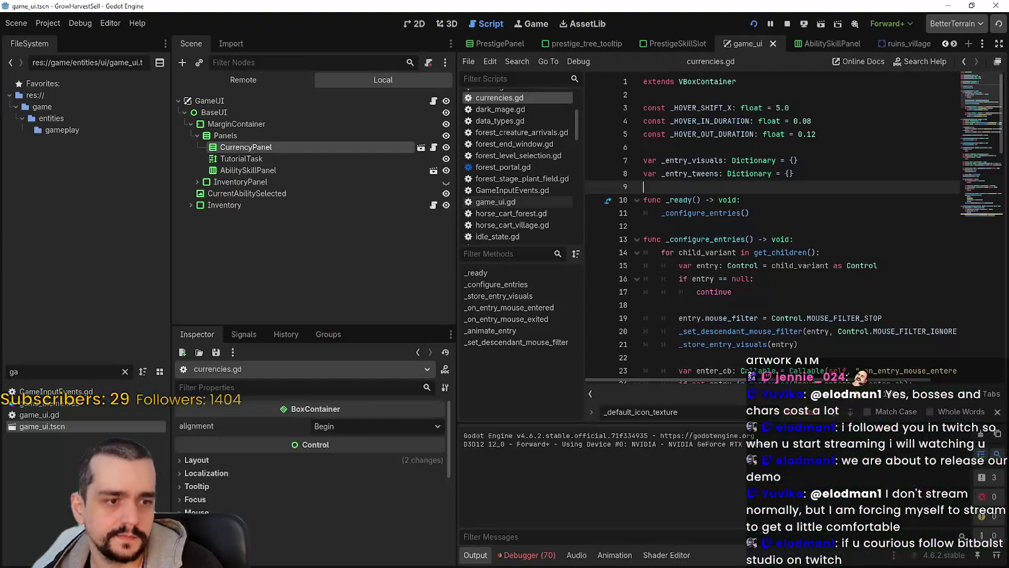
Stop the running game and reselect the CurrencyPanel node under Panels in the Scene dock
{"action": "left_click", "coordinate": [786, 24]}
{"action": "left_click", "coordinate": [748, 160]}
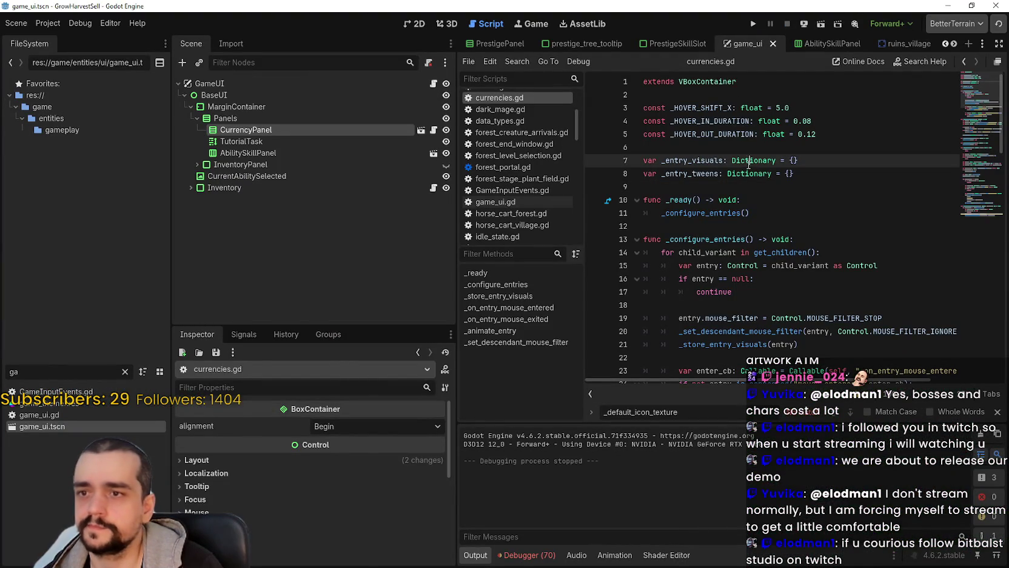
{"action": "left_click", "coordinate": [243, 118]}
{"action": "left_click", "coordinate": [242, 129]}
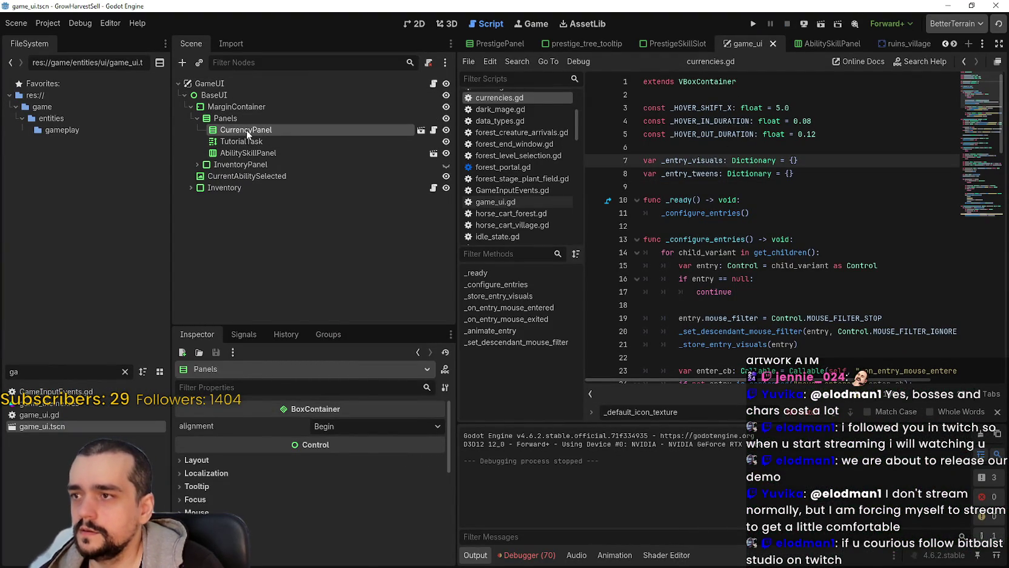
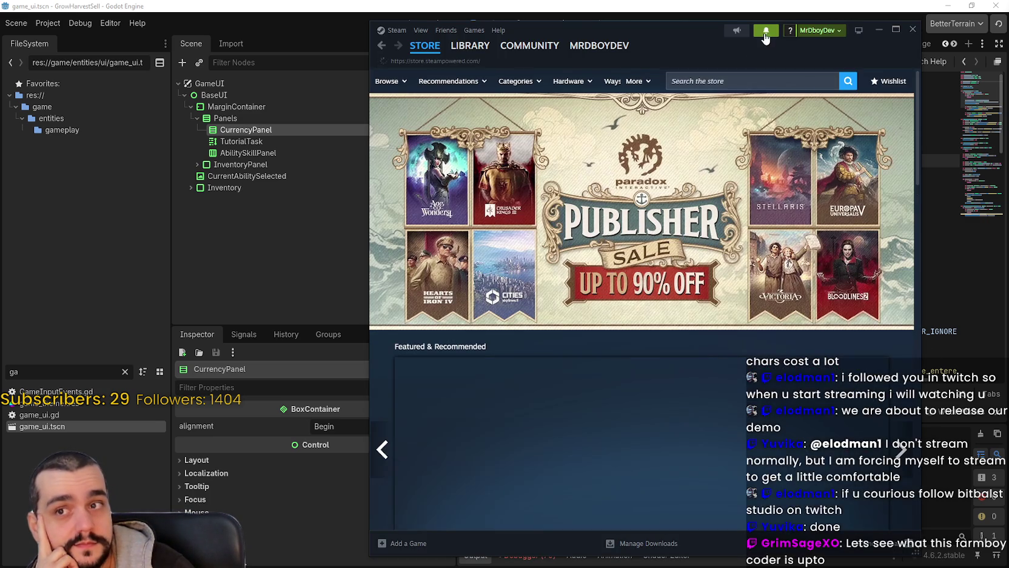
Open the new comment on the V1.0.7 announcement and read its inventory and field utilization requests
{"action": "left_click", "coordinate": [764, 34]}
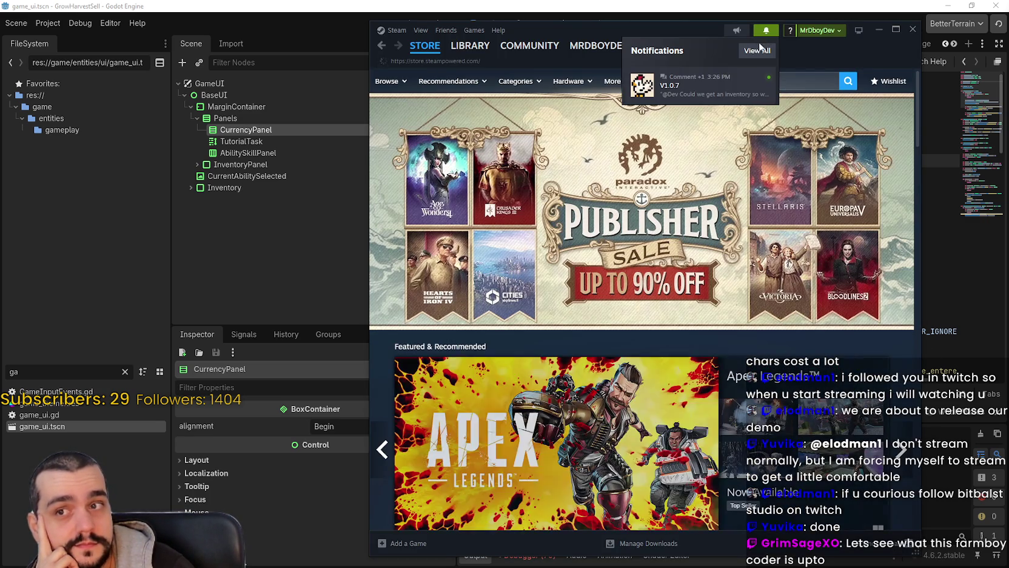
{"action": "left_click", "coordinate": [667, 81]}
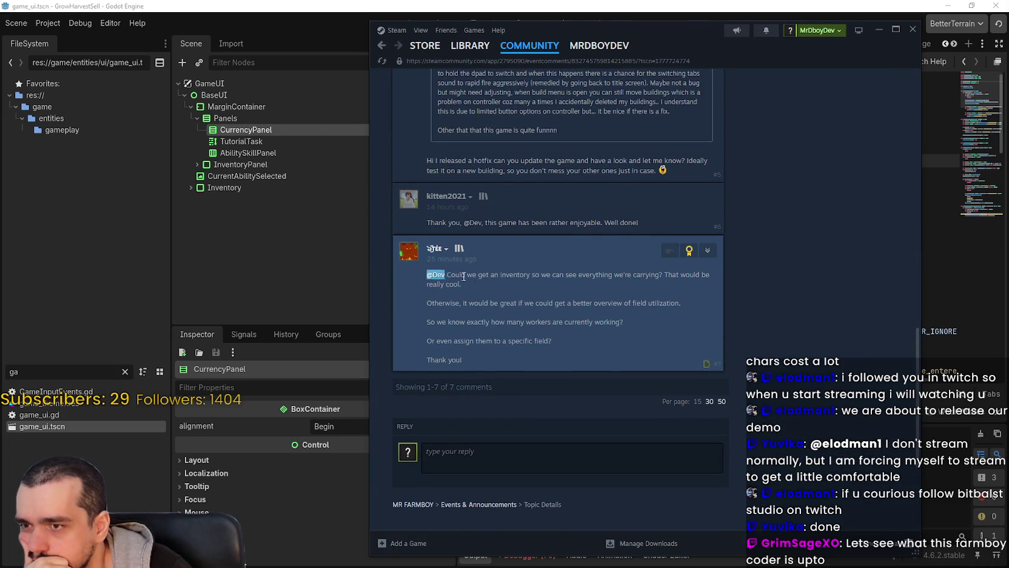
{"action": "left_click_drag", "start_coordinate": [427, 274], "coordinate": [499, 282]}
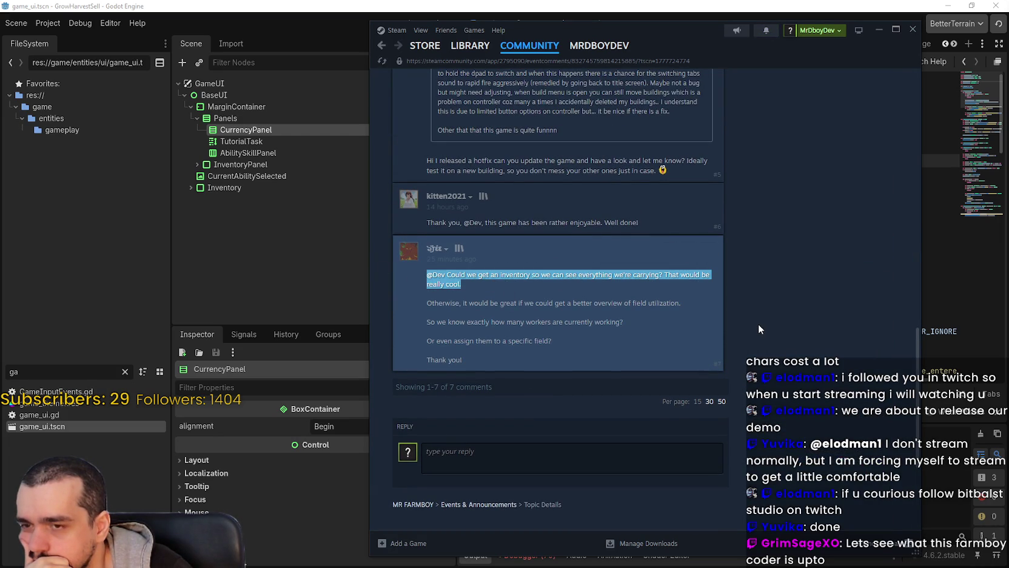
{"action": "left_click", "coordinate": [602, 315]}
{"action": "mouse_move", "coordinate": [693, 306]}
{"action": "left_mouse_down"}
{"action": "mouse_move", "coordinate": [529, 301]}
{"action": "mouse_move", "coordinate": [402, 266]}
{"action": "left_mouse_up"}
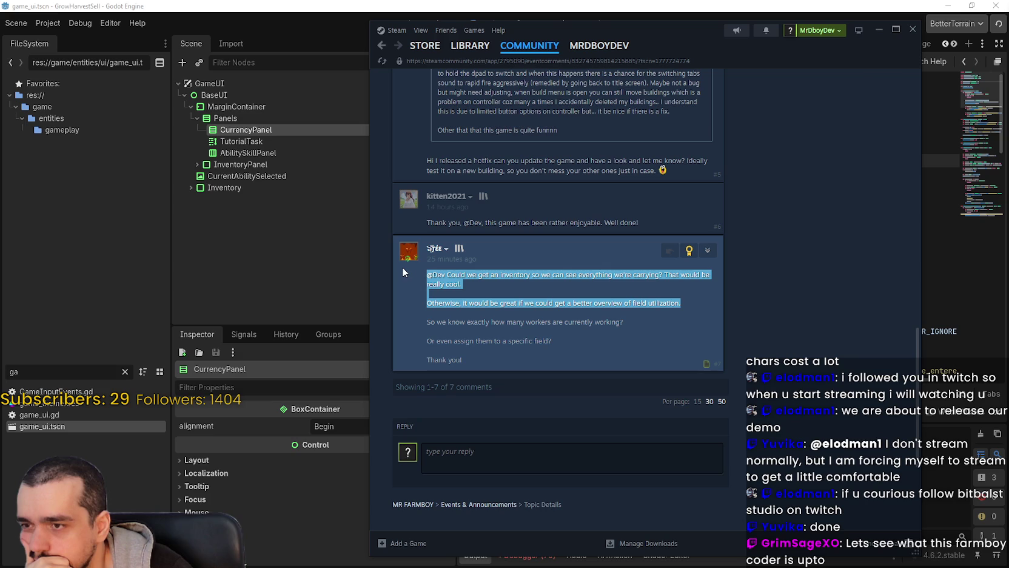
{"action": "left_click", "coordinate": [545, 316]}
Read the rest of the comment up to the workers question, then scroll up through earlier replies
{"action": "mouse_move", "coordinate": [625, 322]}
{"action": "left_mouse_down"}
{"action": "mouse_move", "coordinate": [428, 315]}
{"action": "mouse_move", "coordinate": [428, 274]}
{"action": "left_mouse_up"}
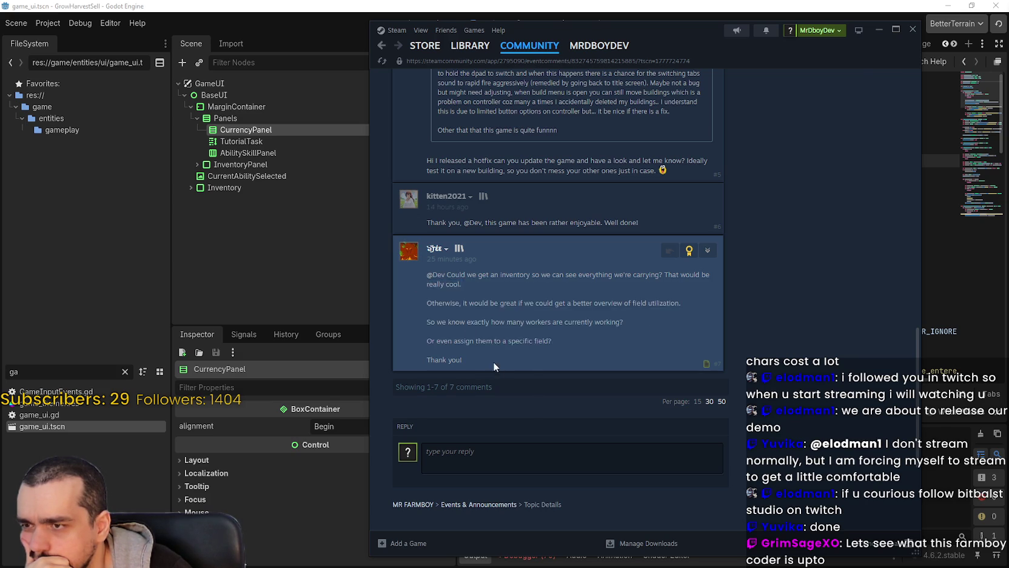
{"action": "left_click_drag", "start_coordinate": [496, 365], "coordinate": [410, 275]}
{"action": "left_click", "coordinate": [615, 335]}
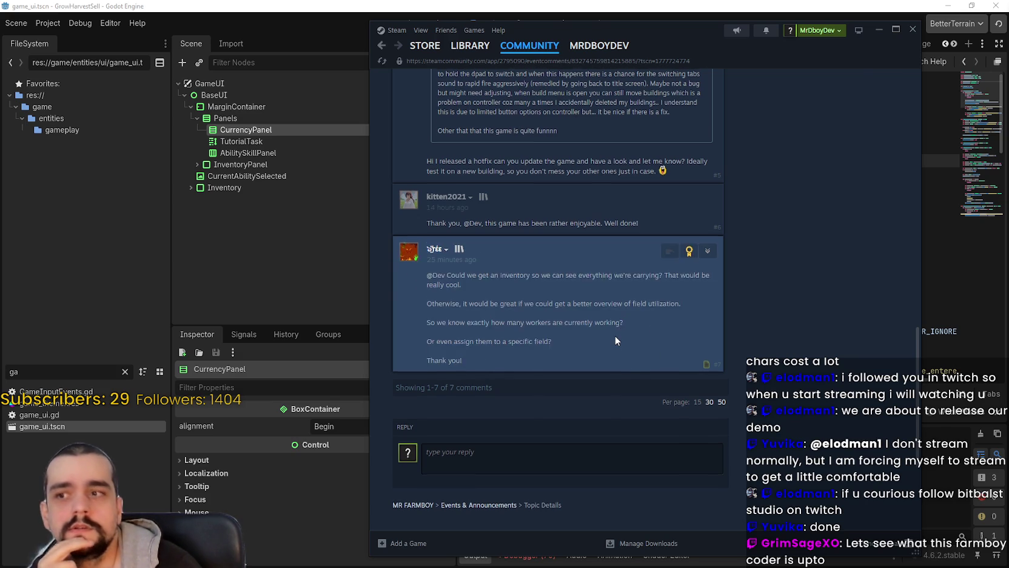
{"action": "scroll", "coordinate": [639, 352], "scroll_direction": "up", "scroll_amount": 3}
{"action": "scroll", "coordinate": [639, 356], "scroll_direction": "up", "scroll_amount": 10}
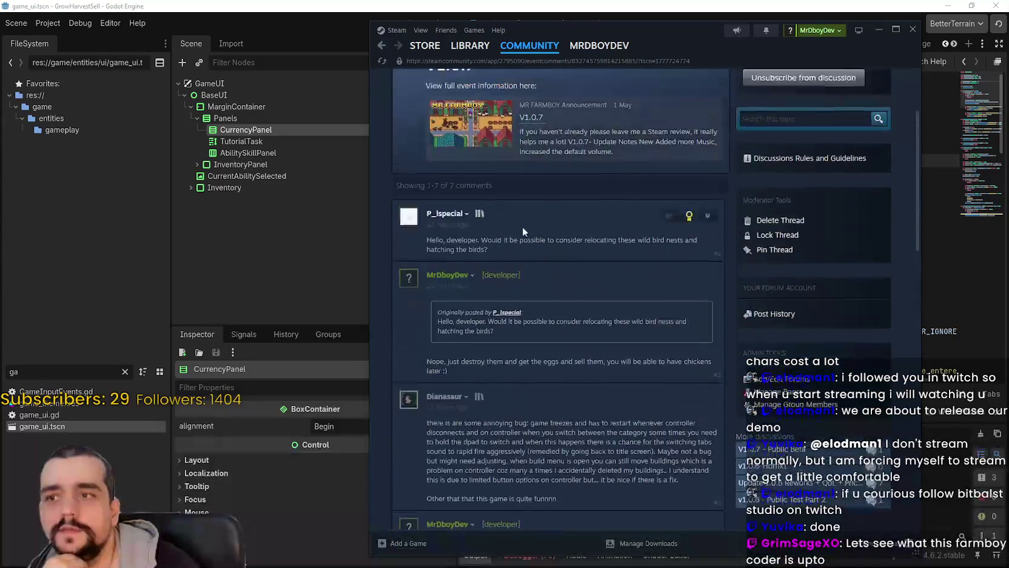
{"action": "scroll", "coordinate": [514, 129], "scroll_direction": "up", "scroll_amount": 2}
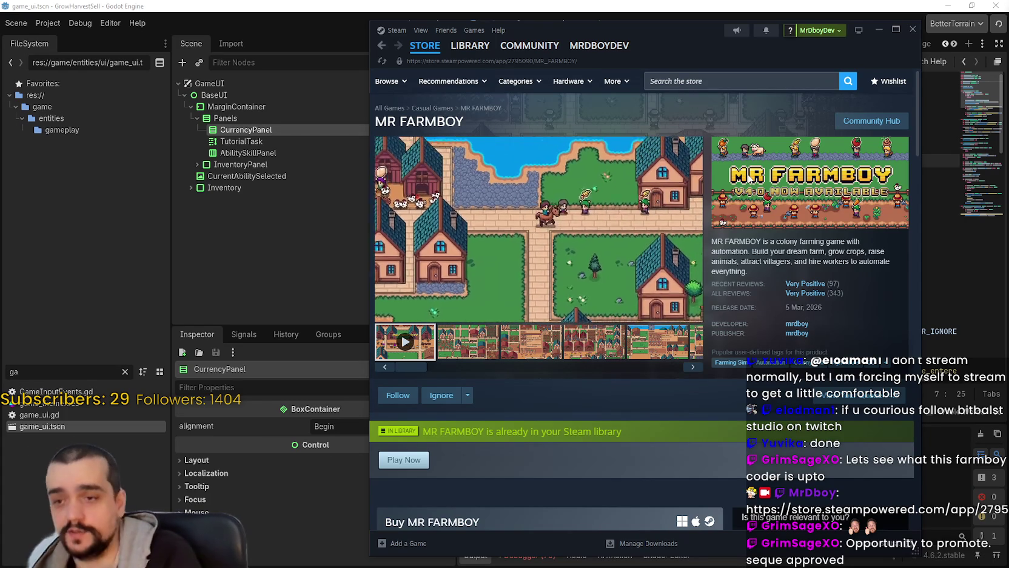
Check the store page review ratings, then open the MR FARMBOY Community Hub discussion topics
{"action": "mouse_move", "coordinate": [597, 312]}
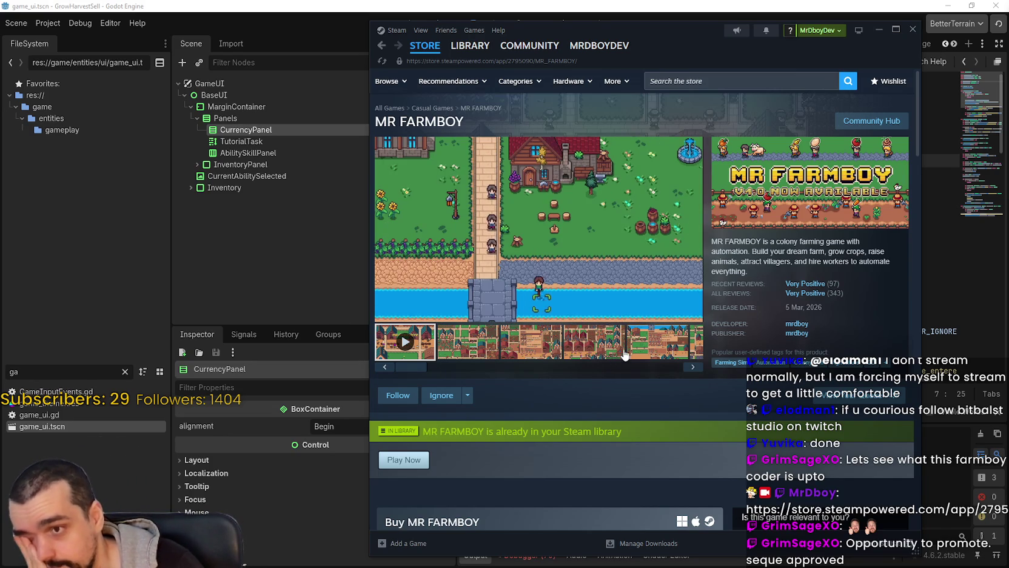
{"action": "mouse_move", "coordinate": [792, 298]}
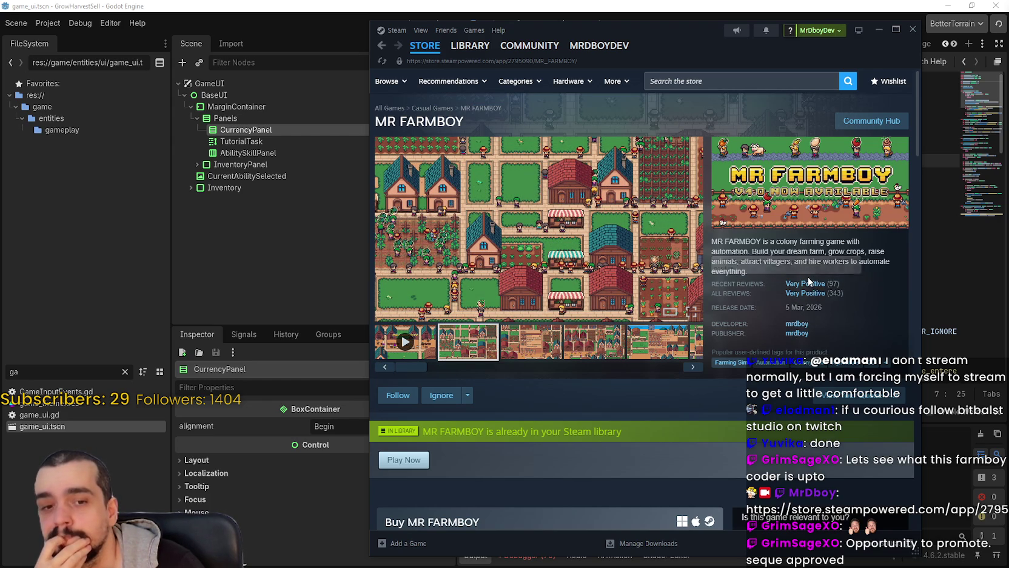
{"action": "mouse_move", "coordinate": [808, 277]}
{"action": "scroll", "coordinate": [575, 349], "scroll_direction": "down", "scroll_amount": 1}
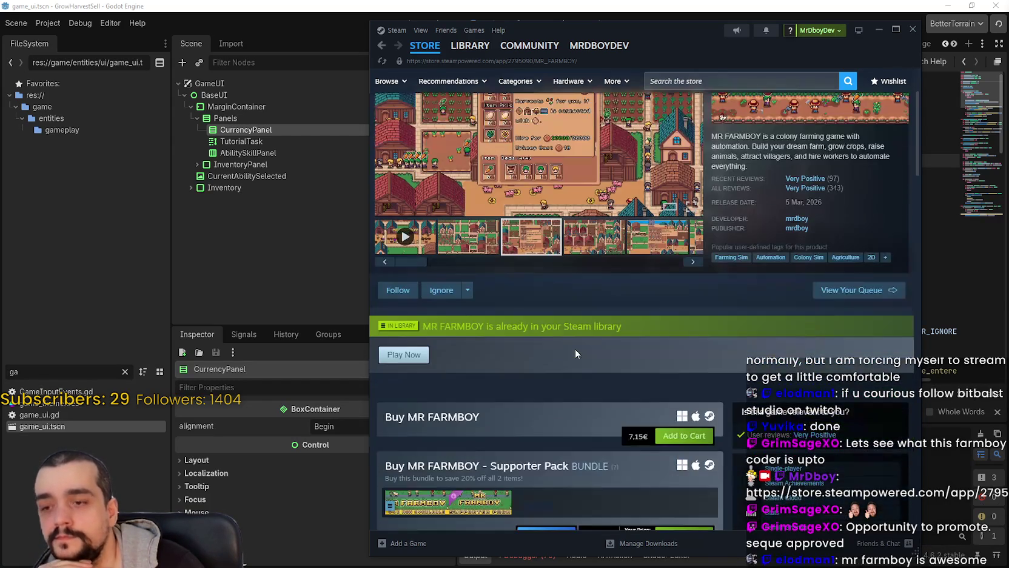
{"action": "scroll", "coordinate": [580, 350], "scroll_direction": "up", "scroll_amount": 1}
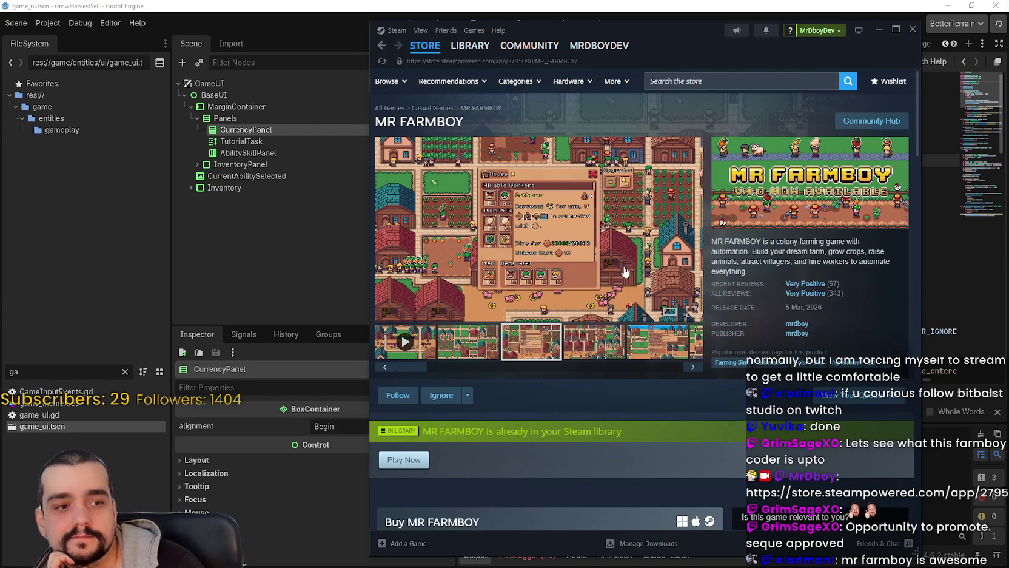
{"action": "left_click", "coordinate": [874, 124]}
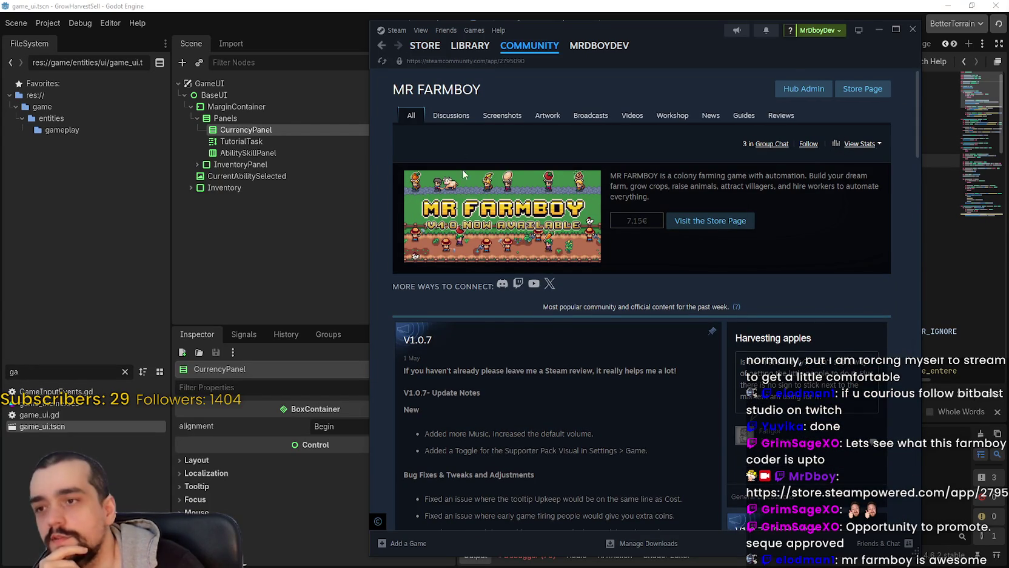
{"action": "left_click", "coordinate": [458, 115]}
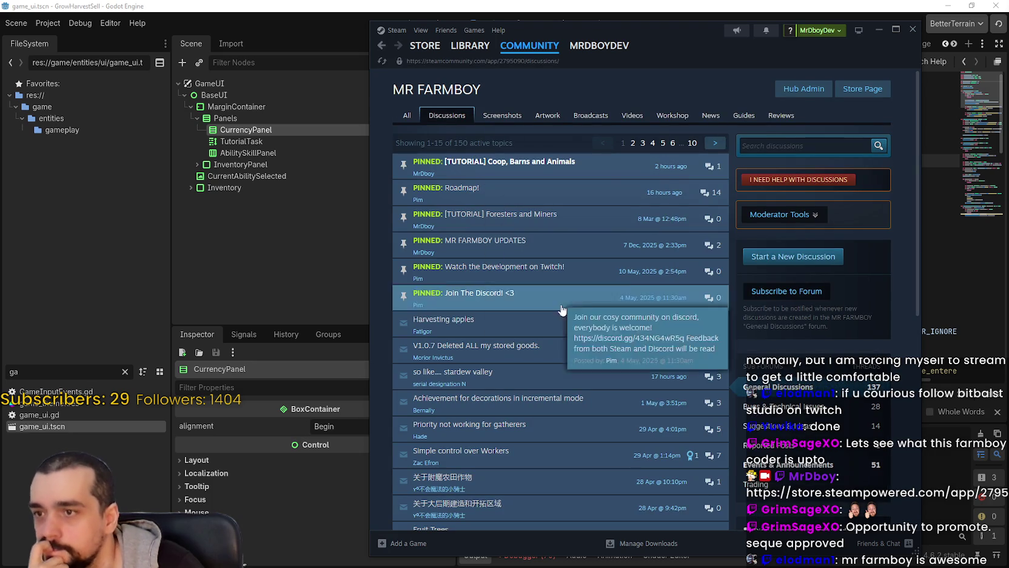
Open the pinned [TUTORIAL] Coop, Barns and Animals thread and read the paragraphs on ranchers
{"action": "left_click", "coordinate": [609, 174]}
{"action": "scroll", "coordinate": [579, 367], "scroll_direction": "down", "scroll_amount": 3}
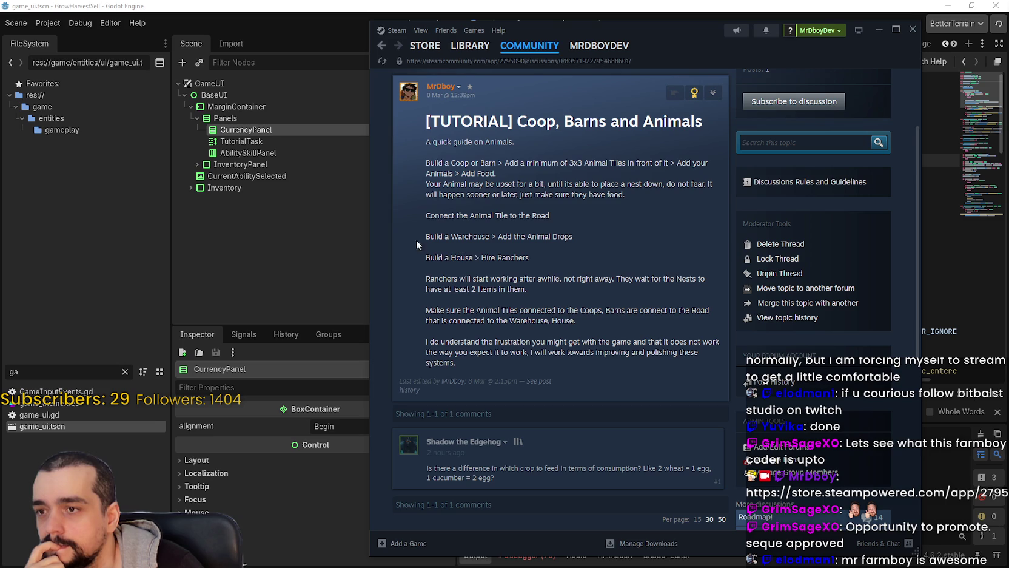
{"action": "mouse_move", "coordinate": [427, 279]}
{"action": "left_mouse_down"}
{"action": "mouse_move", "coordinate": [535, 290]}
{"action": "mouse_move", "coordinate": [712, 281]}
{"action": "mouse_move", "coordinate": [454, 311]}
{"action": "mouse_move", "coordinate": [470, 356]}
{"action": "mouse_move", "coordinate": [667, 355]}
{"action": "mouse_move", "coordinate": [633, 325]}
{"action": "mouse_move", "coordinate": [664, 311]}
{"action": "mouse_move", "coordinate": [633, 325]}
{"action": "left_mouse_up"}
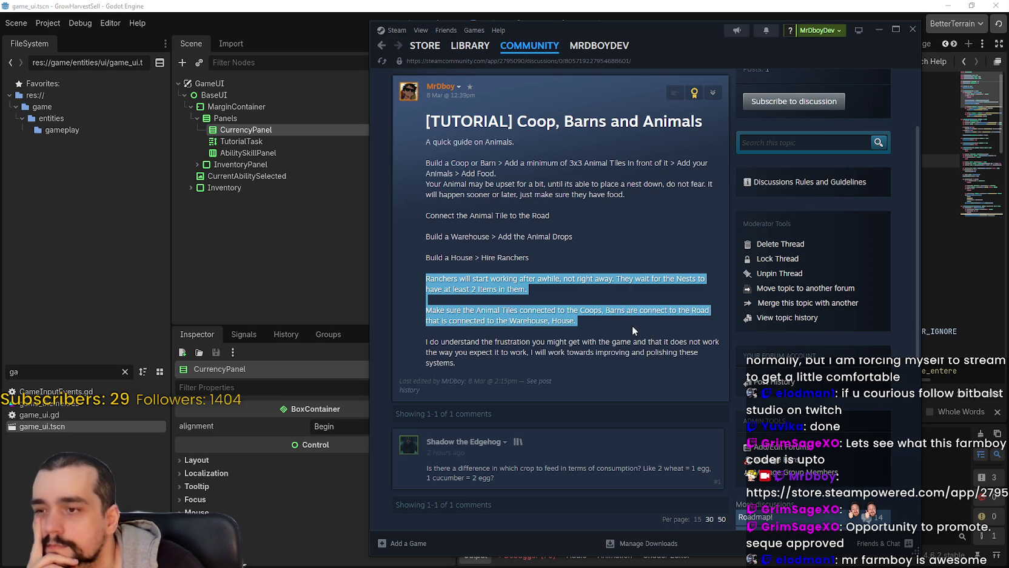
{"action": "mouse_move", "coordinate": [633, 325]}
{"action": "left_mouse_down"}
{"action": "mouse_move", "coordinate": [643, 361]}
{"action": "mouse_move", "coordinate": [699, 353]}
{"action": "mouse_move", "coordinate": [707, 325]}
{"action": "mouse_move", "coordinate": [708, 358]}
{"action": "left_mouse_up"}
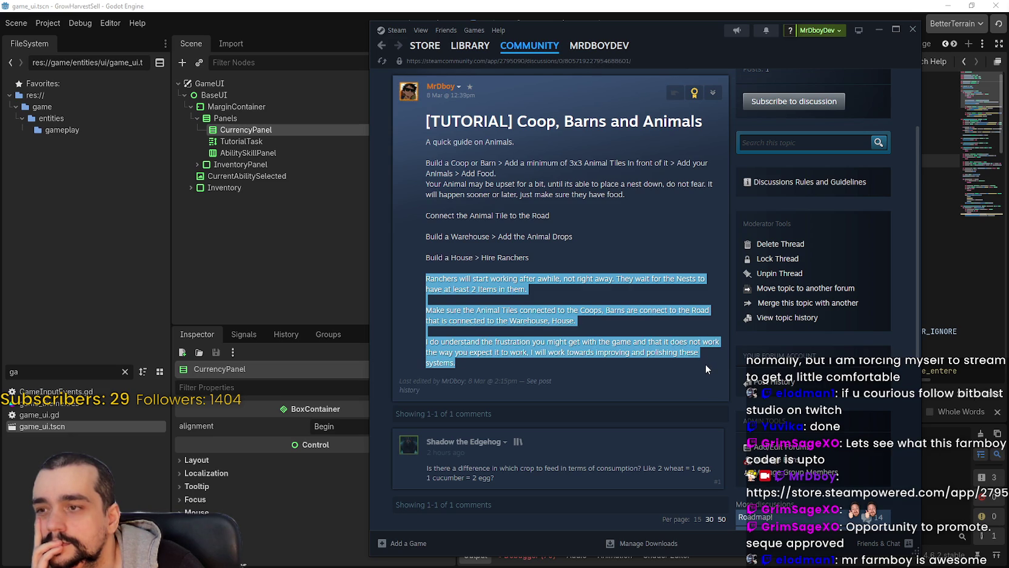
{"action": "left_click", "coordinate": [606, 232]}
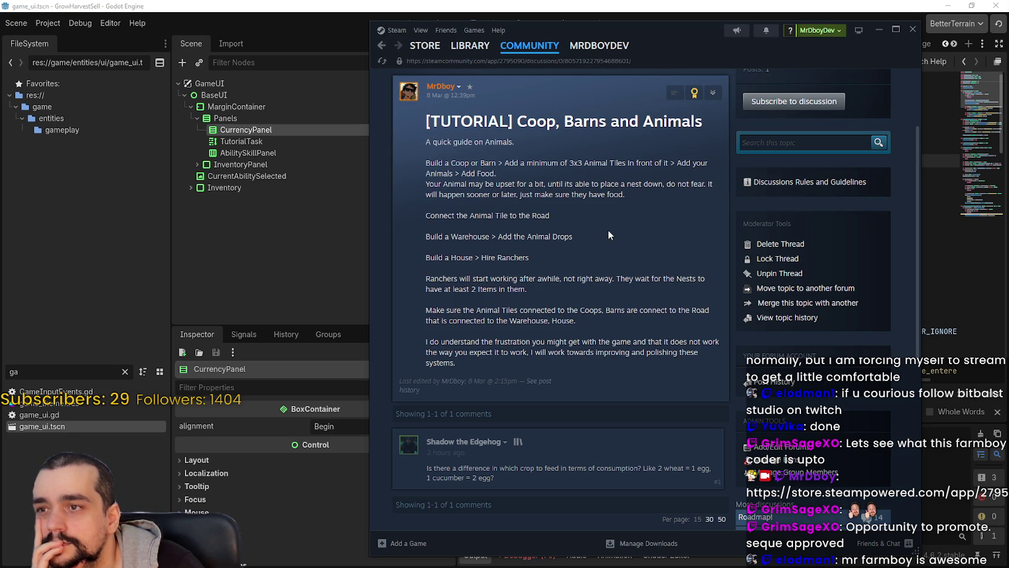
Quote the commenter's question about crop type and feed consumption in a reply
{"action": "scroll", "coordinate": [456, 452], "scroll_direction": "down", "scroll_amount": 2}
{"action": "left_click_drag", "start_coordinate": [427, 416], "coordinate": [705, 414]}
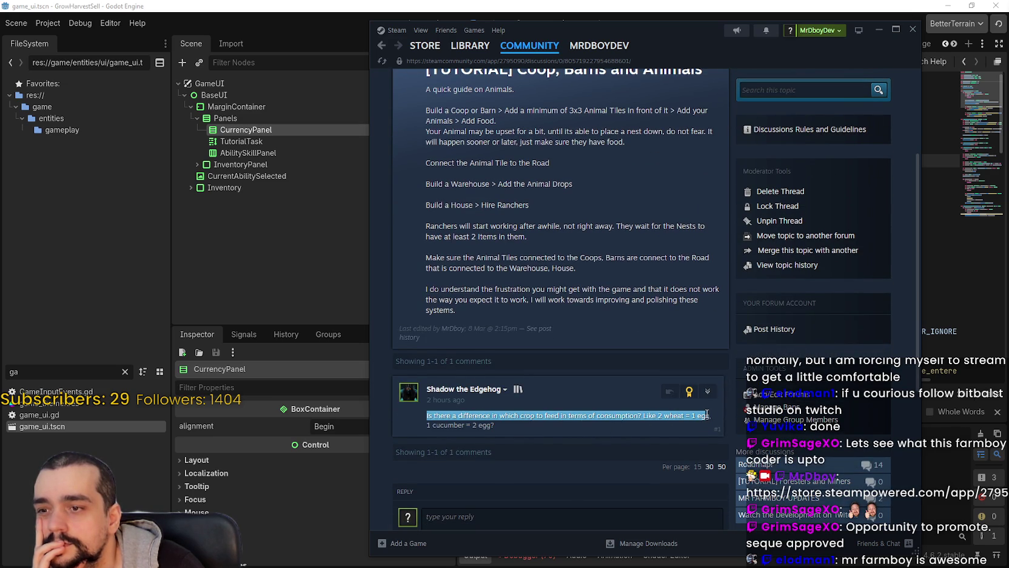
{"action": "mouse_move", "coordinate": [427, 416]}
{"action": "left_mouse_down"}
{"action": "mouse_move", "coordinate": [683, 420]}
{"action": "mouse_move", "coordinate": [674, 428]}
{"action": "left_mouse_up"}
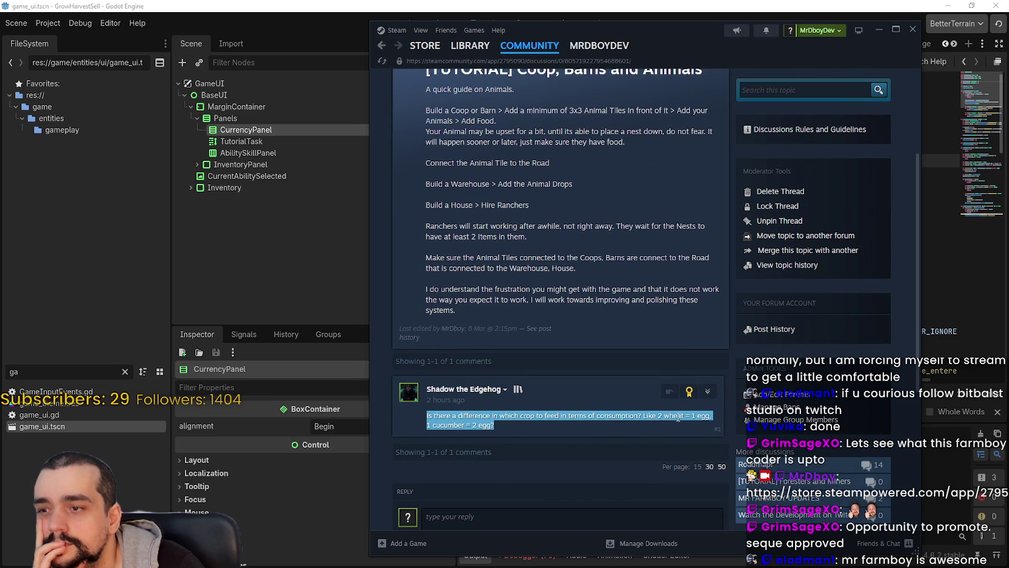
{"action": "left_click", "coordinate": [564, 516]}
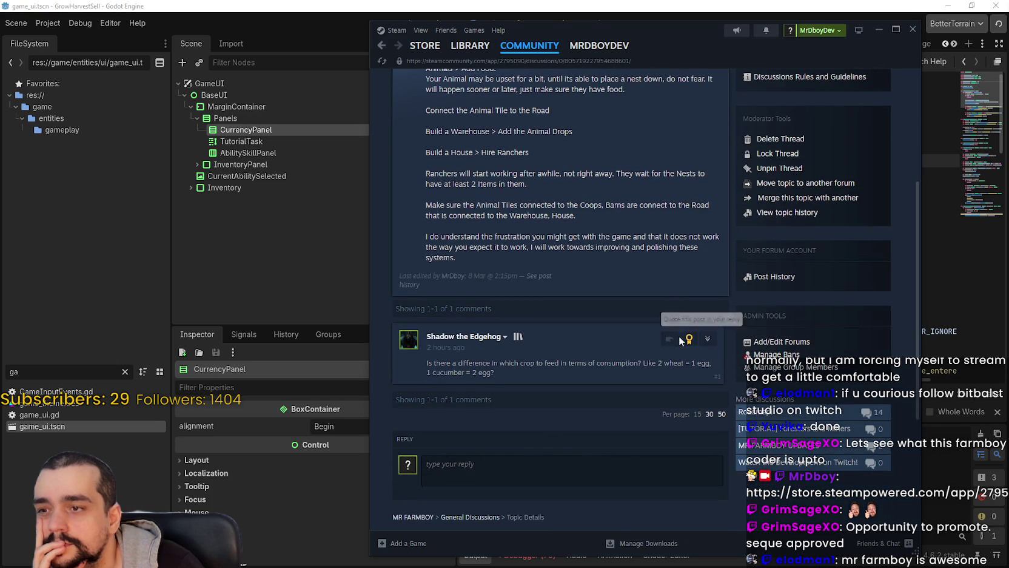
Type the reply 'No, but that could be something I can look into!' below the quote
{"action": "key", "text": "Return"}
{"action": "type", "text": "no,"}
{"action": "key", "text": "BackSpace"}
{"action": "key", "text": "BackSpace"}
{"action": "key", "text": "BackSpace"}
{"action": "type", "text": "No"}
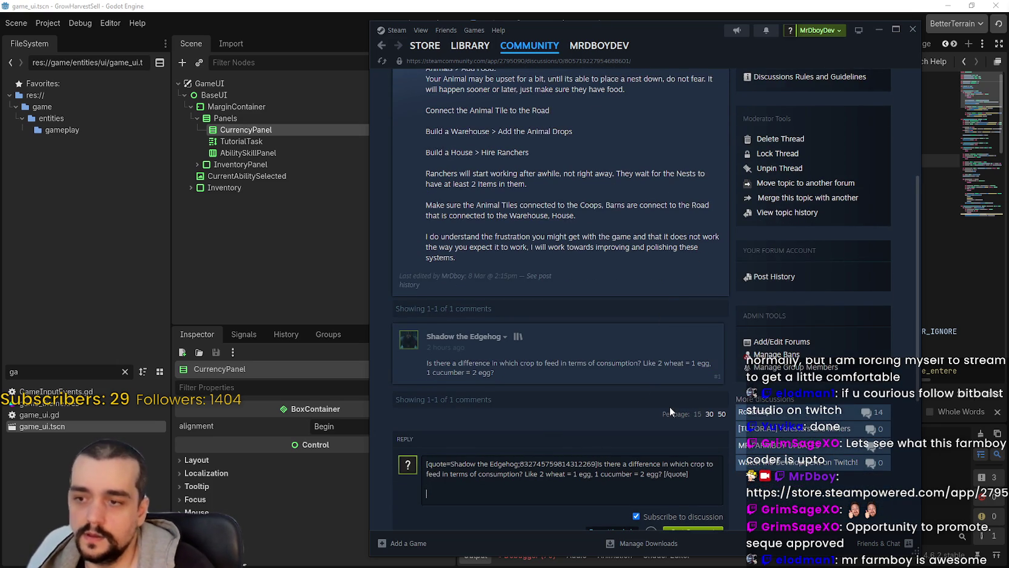
{"action": "type", "text": ", but that would be"}
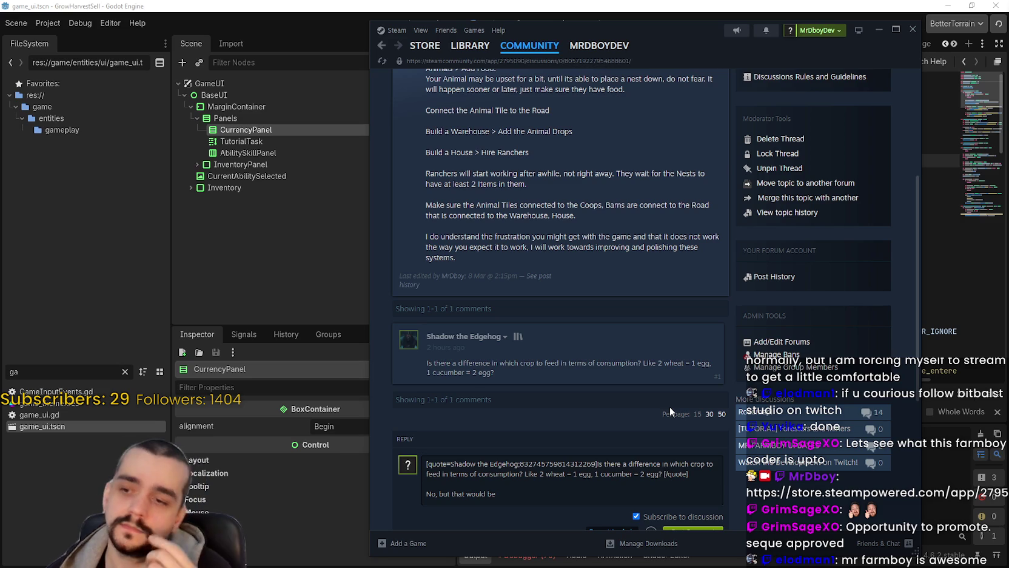
{"action": "key", "text": "BackSpace"}
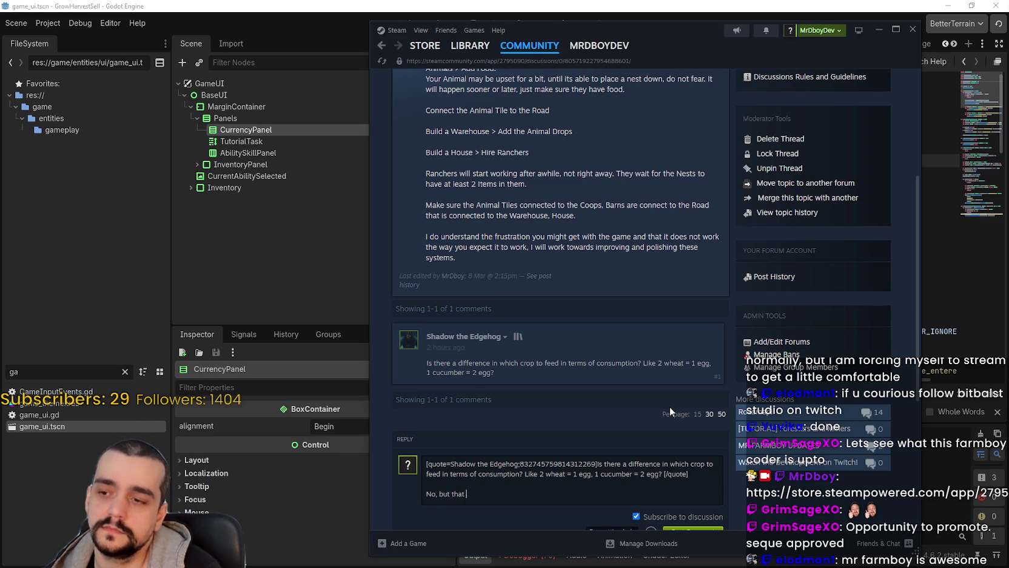
{"action": "type", "text": "could be something I can look into,"}
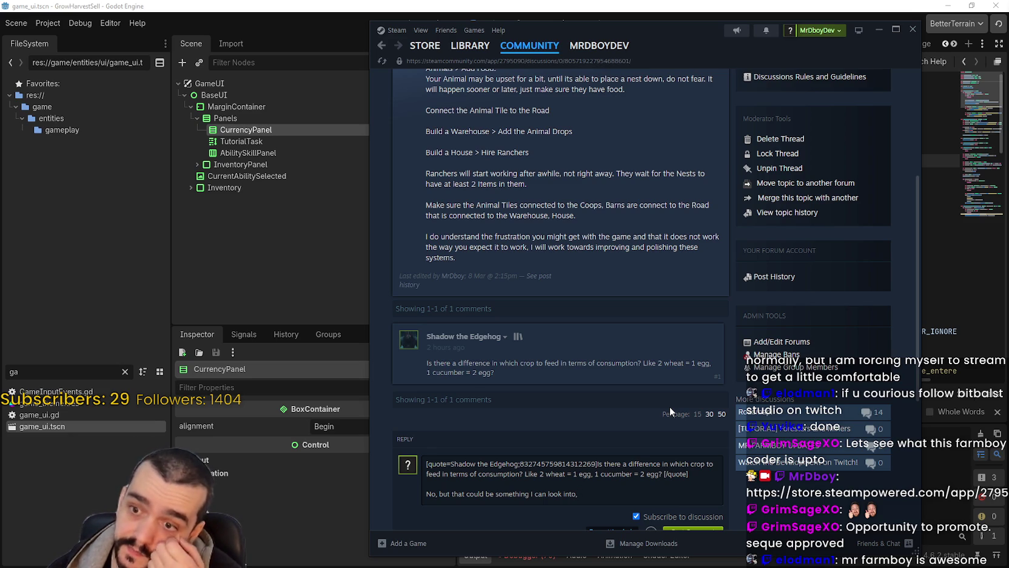
{"action": "key", "text": "BackSpace"}
{"action": "key", "text": "BackSpace"}
{"action": "type", "text": "!"}
Add the :steamhappy: emoticon, post the comment, and switch back to Godot
{"action": "scroll", "coordinate": [670, 407], "scroll_direction": "down", "scroll_amount": 3}
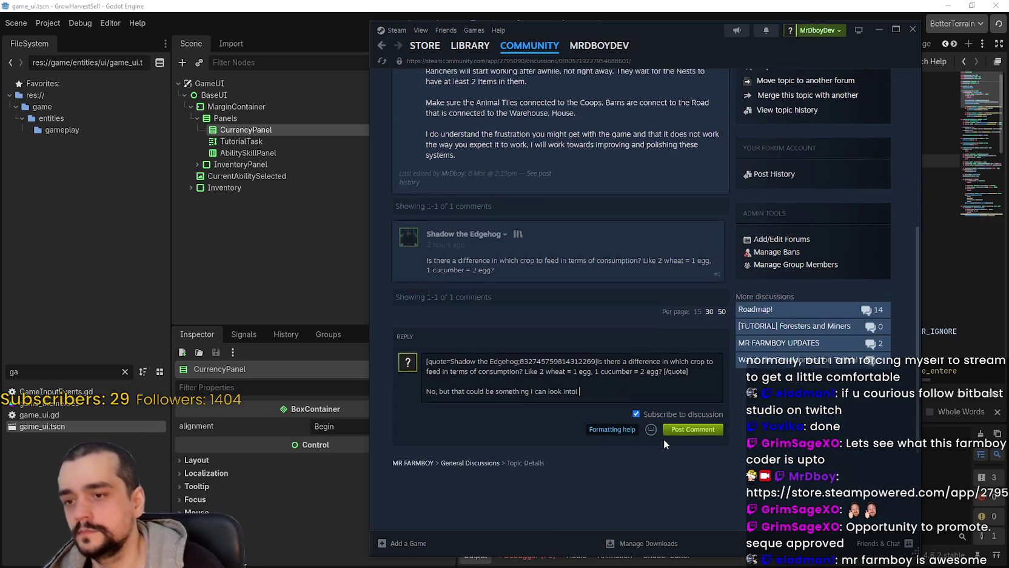
{"action": "left_click", "coordinate": [652, 427]}
{"action": "left_click", "coordinate": [545, 436]}
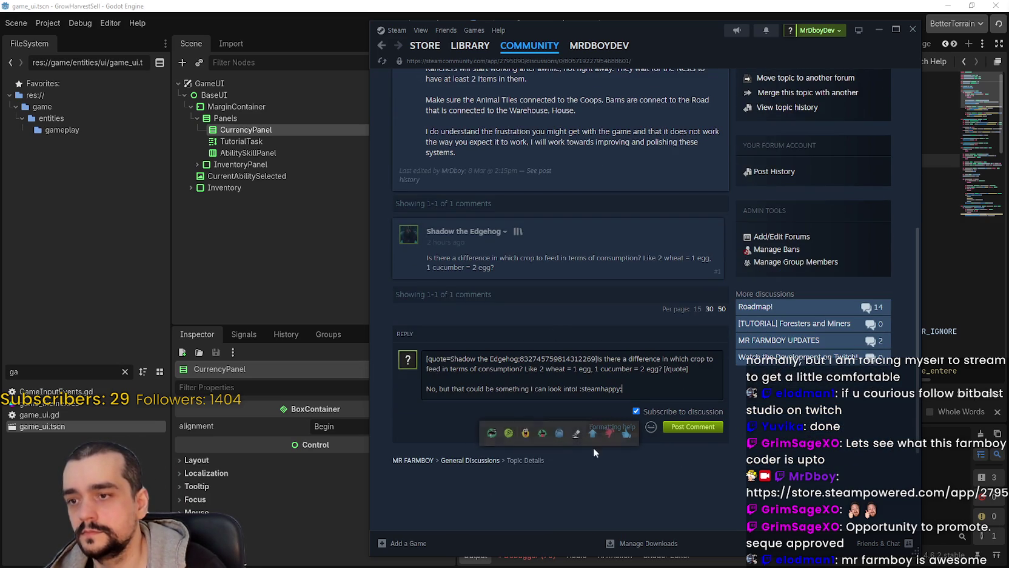
{"action": "left_click", "coordinate": [701, 432]}
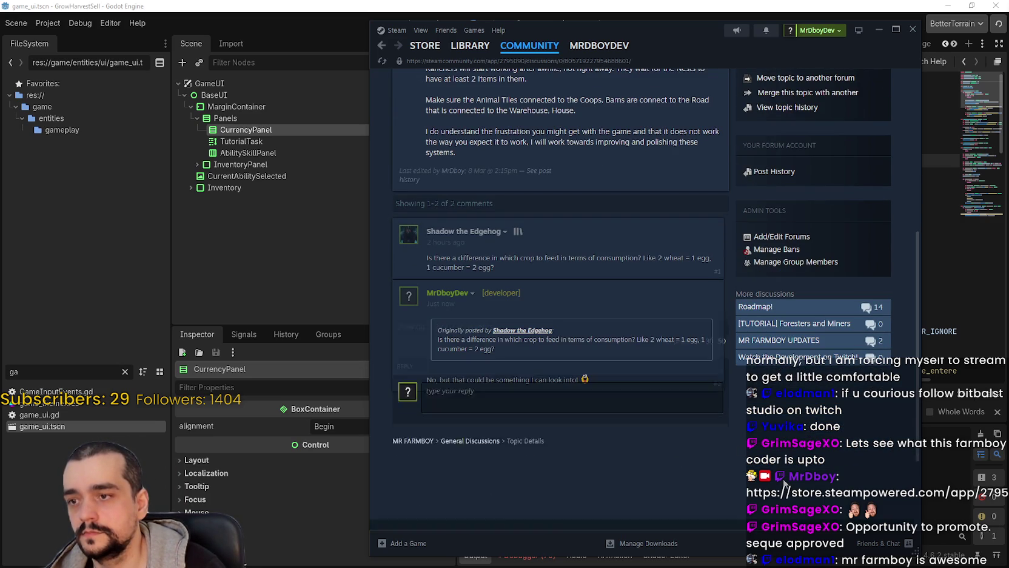
{"action": "scroll", "coordinate": [691, 363], "scroll_direction": "up", "scroll_amount": 5}
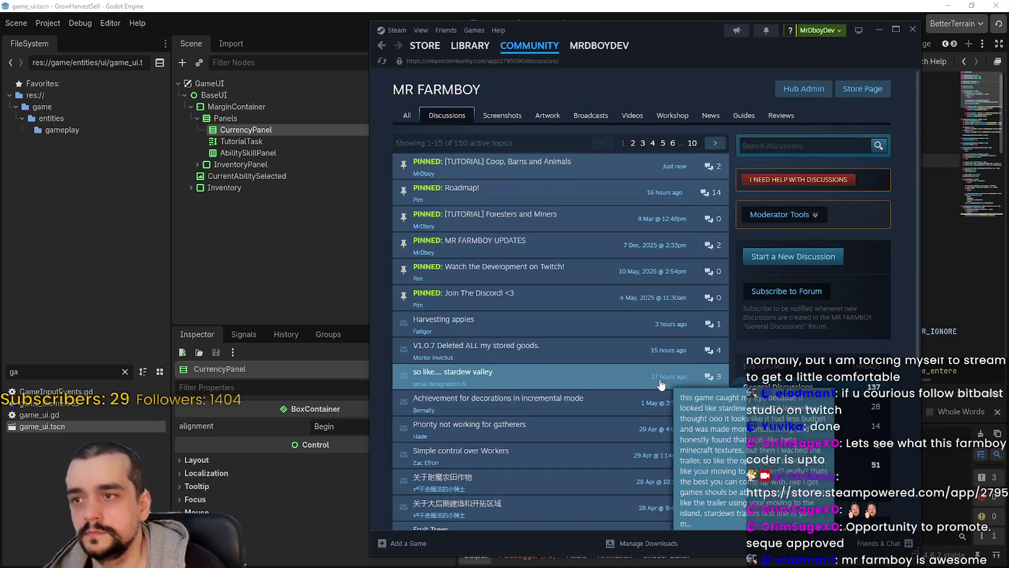
{"action": "scroll", "coordinate": [606, 303], "scroll_direction": "down", "scroll_amount": 5}
{"action": "key", "text": "alt+Tab"}
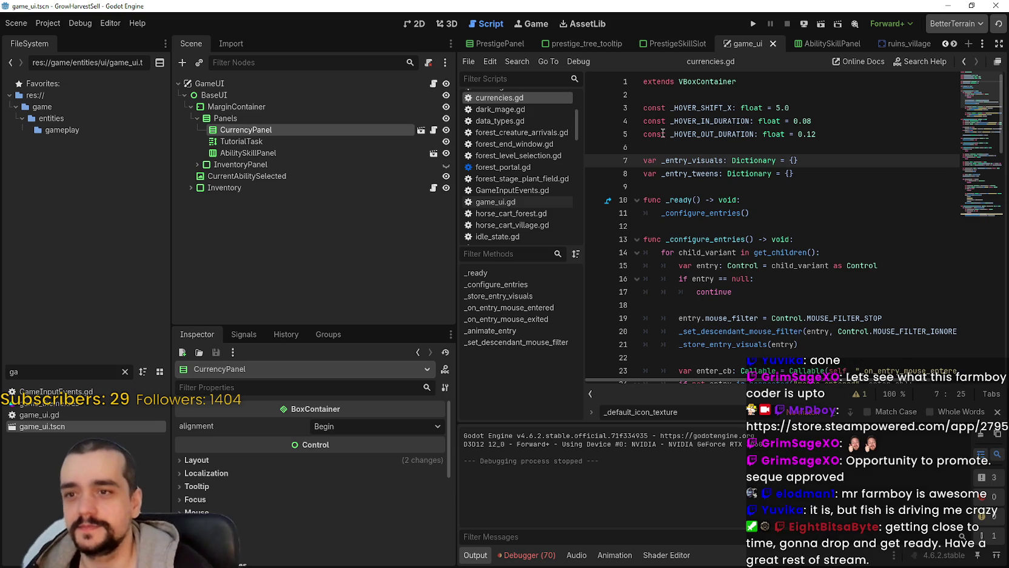
Place the caret on line 18 of currencies.gd and run the project for a test play
{"action": "left_click", "coordinate": [731, 187]}
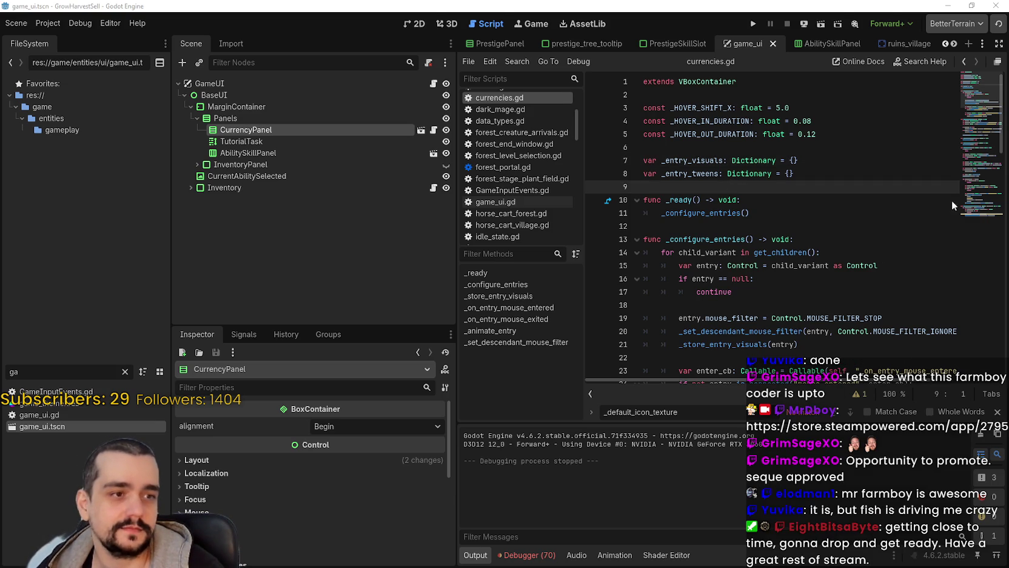
{"action": "scroll", "coordinate": [801, 227], "scroll_direction": "down", "scroll_amount": 2}
{"action": "left_click", "coordinate": [793, 226]}
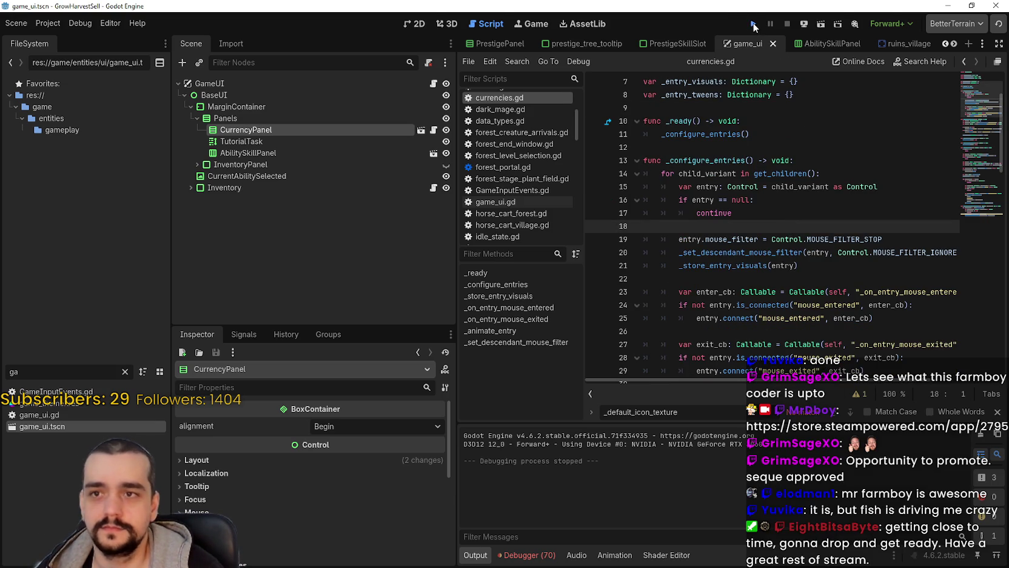
{"action": "left_click", "coordinate": [754, 24]}
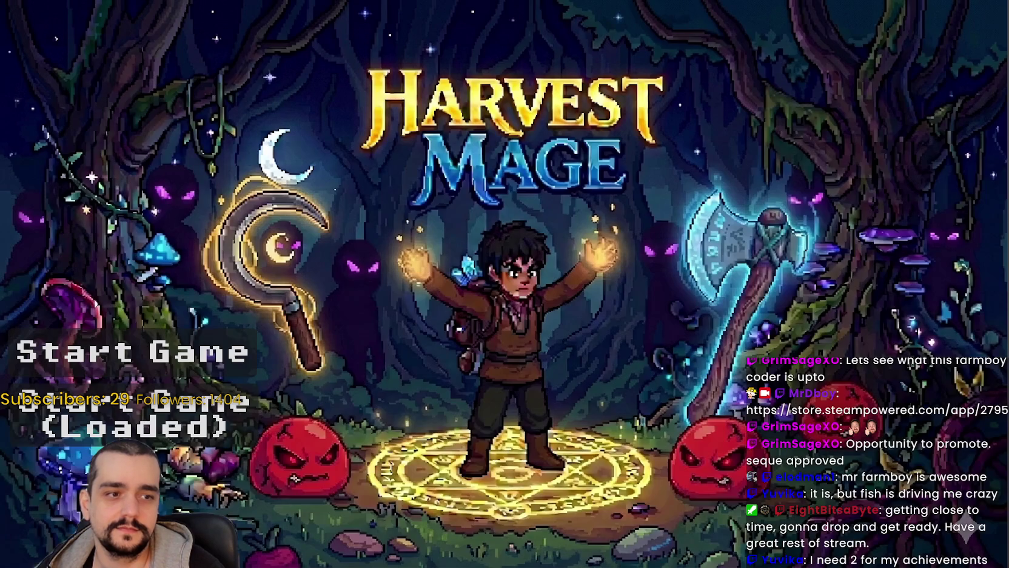
Start a new game, walk to the Mage Tower, and view then close its prestige tree
{"action": "left_click", "coordinate": [205, 368]}
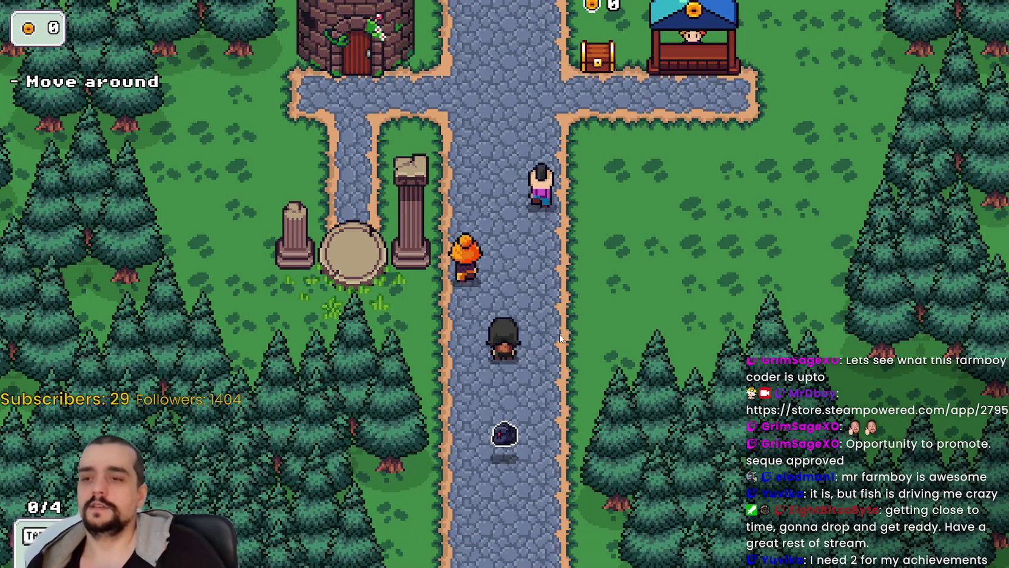
{"action": "key", "text": "w"}
{"action": "key", "text": "a"}
{"action": "key", "text": "e"}
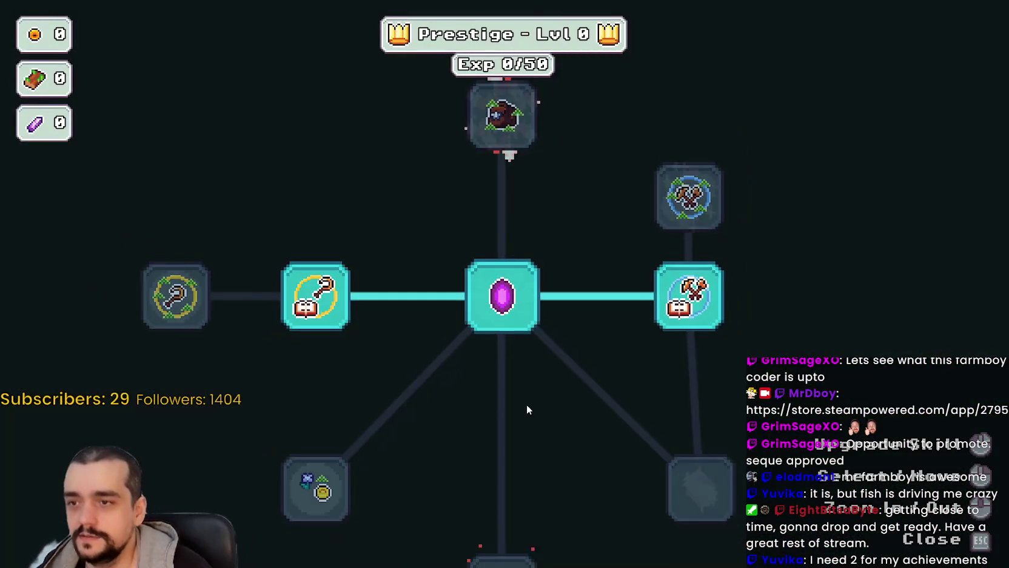
{"action": "key", "text": "Escape"}
Travel from the portal to Stage 1 and start chopping a flowering plant with the axe
{"action": "key", "text": "e"}
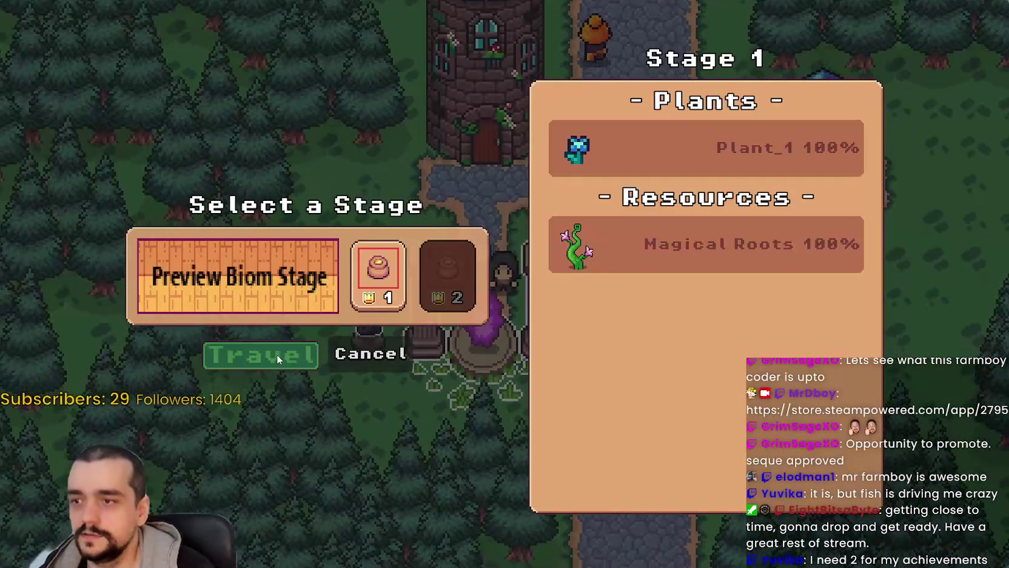
{"action": "left_click", "coordinate": [278, 359]}
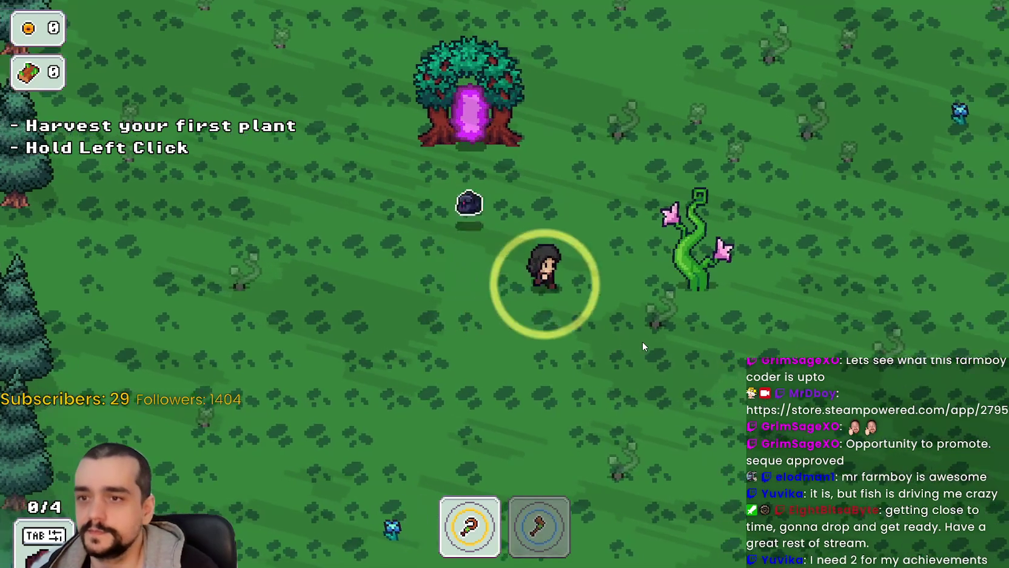
{"action": "key", "text": "d"}
{"action": "key", "text": "2"}
{"action": "left_click", "coordinate": [641, 339]}
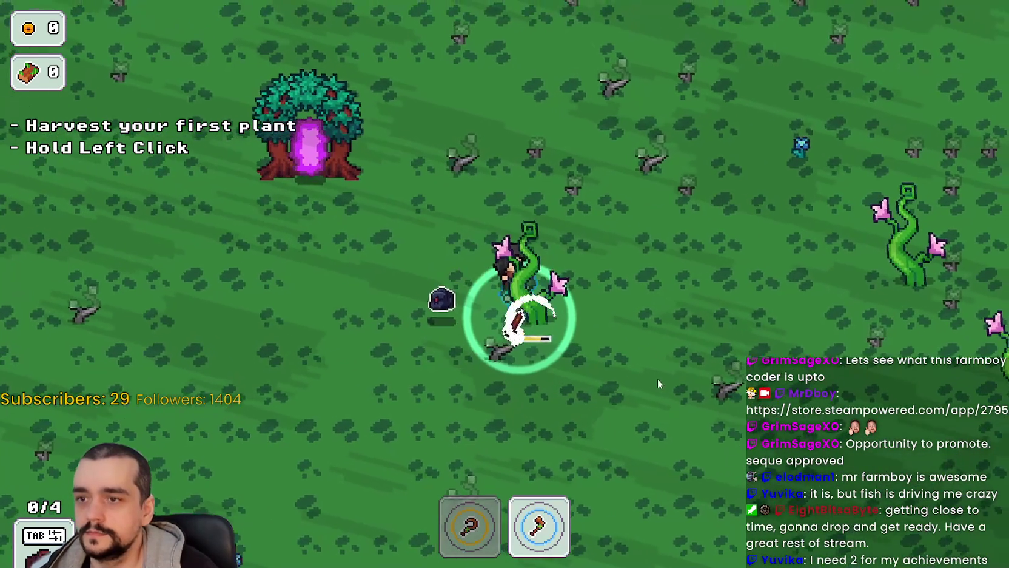
Chop more plants with the axe, including the one beside the red slime
{"action": "key", "text": "a"}
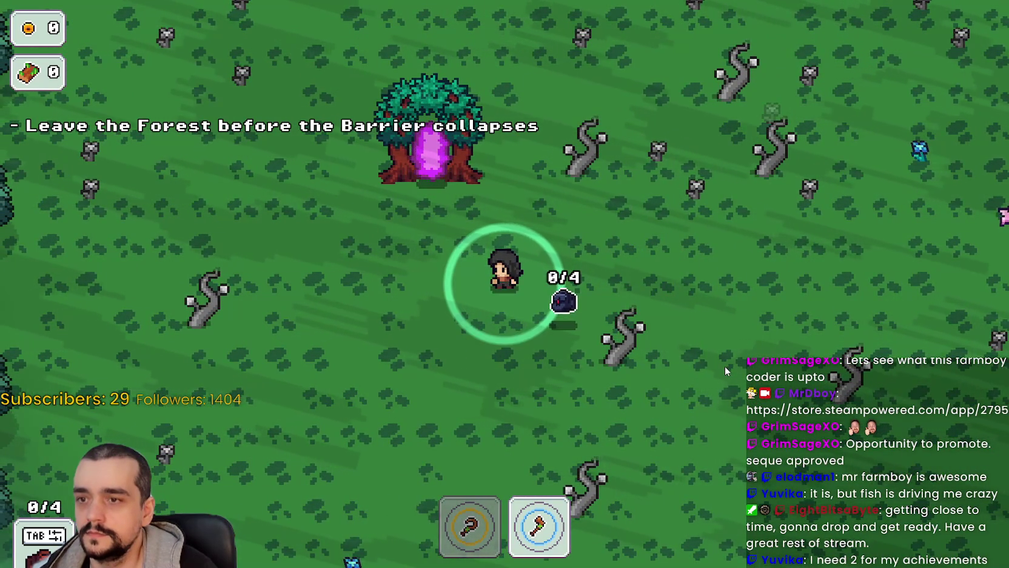
{"action": "key", "text": "a"}
{"action": "left_click", "coordinate": [503, 388]}
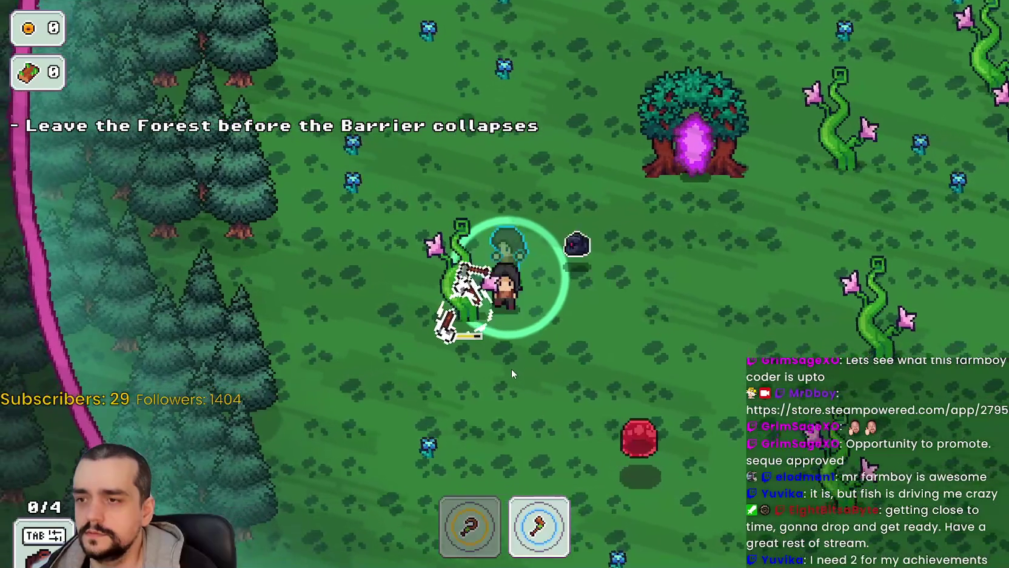
{"action": "key", "text": "s"}
{"action": "left_click", "coordinate": [581, 297]}
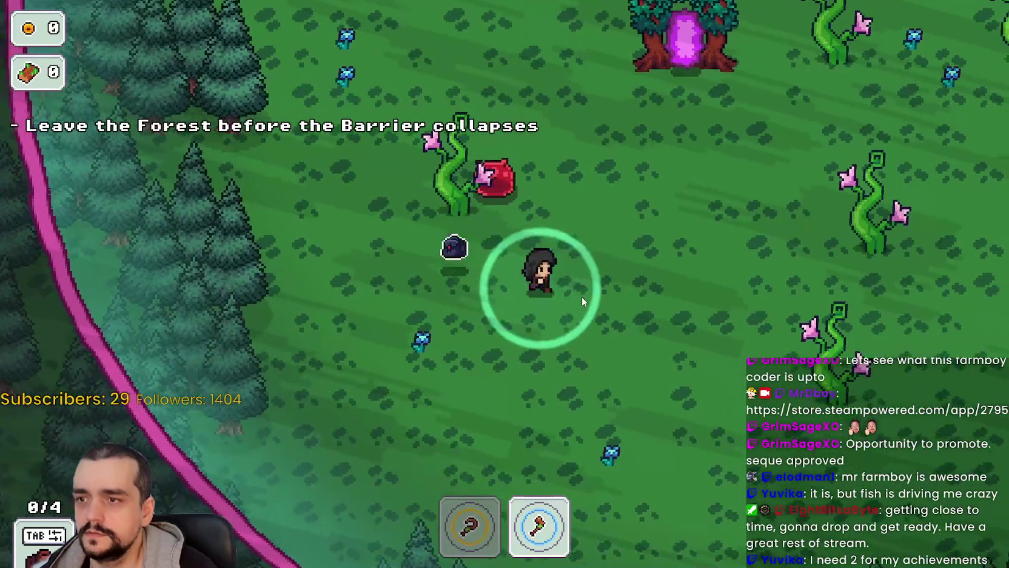
{"action": "key", "text": "w"}
{"action": "left_click", "coordinate": [576, 322]}
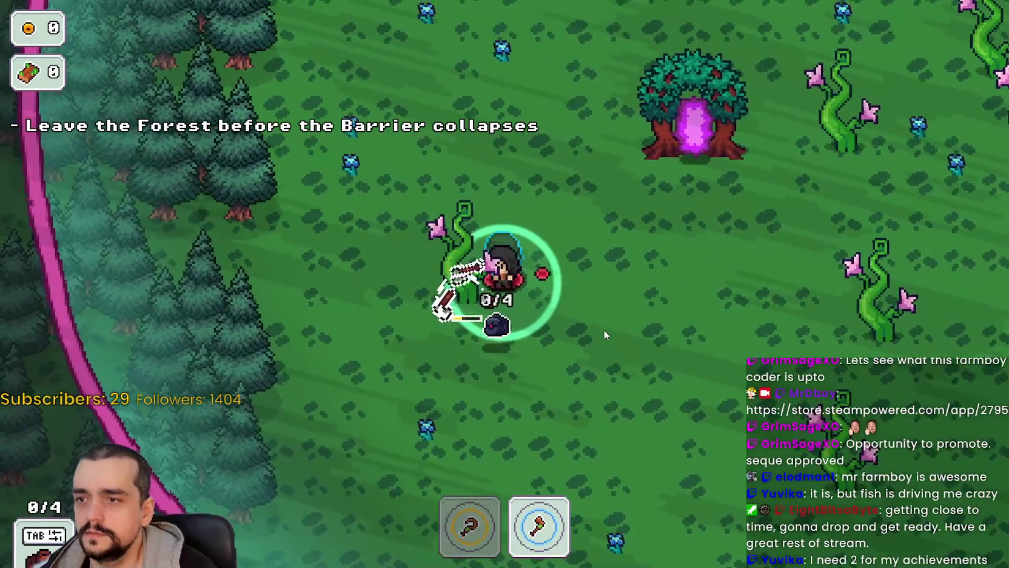
{"action": "left_click", "coordinate": [604, 332]}
{"action": "left_click", "coordinate": [603, 331]}
{"action": "left_click", "coordinate": [603, 331]}
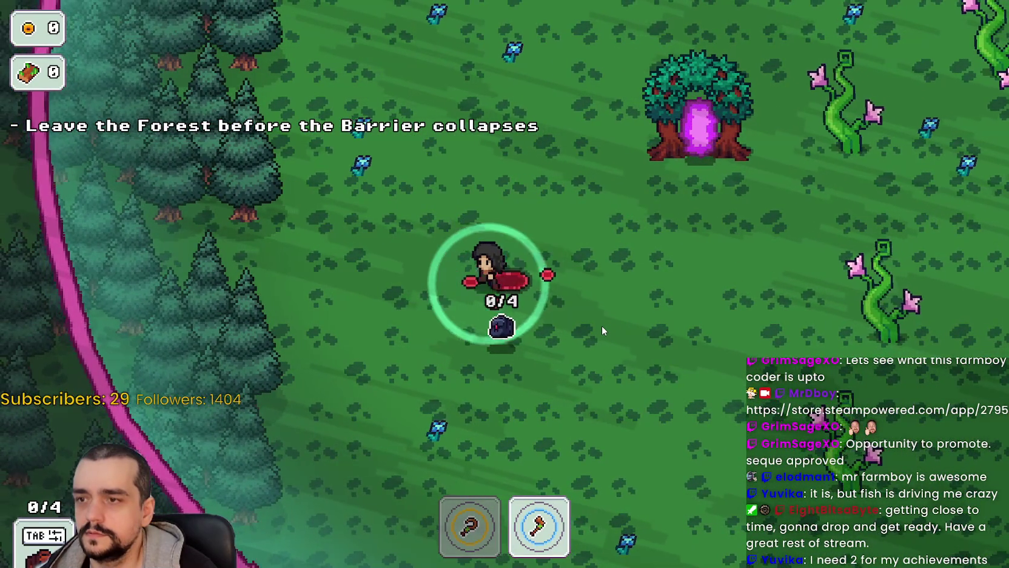
Switch to the sickle, harvest the blue flower and a second plant, and enter the portal
{"action": "key", "text": "w"}
{"action": "key", "text": "a"}
{"action": "key", "text": "1"}
{"action": "left_click", "coordinate": [599, 323]}
{"action": "left_click", "coordinate": [599, 323]}
{"action": "left_click", "coordinate": [598, 324]}
{"action": "key", "text": "d"}
{"action": "key", "text": "a"}
{"action": "left_click", "coordinate": [599, 323]}
{"action": "key", "text": "d"}
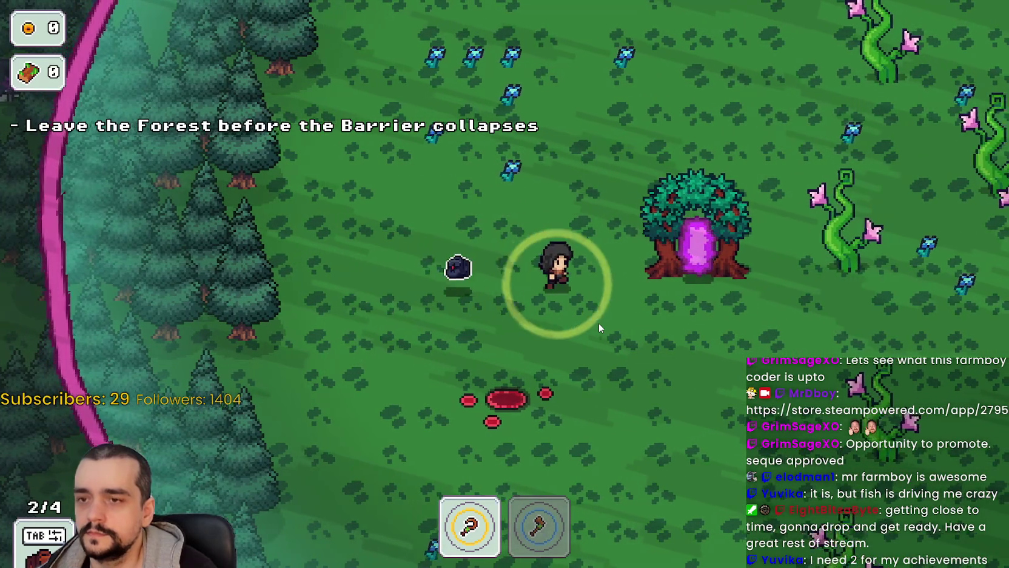
{"action": "key", "text": "d"}
Return home, sell the crops at the market stall, and close the game with F8
{"action": "left_click", "coordinate": [321, 478]}
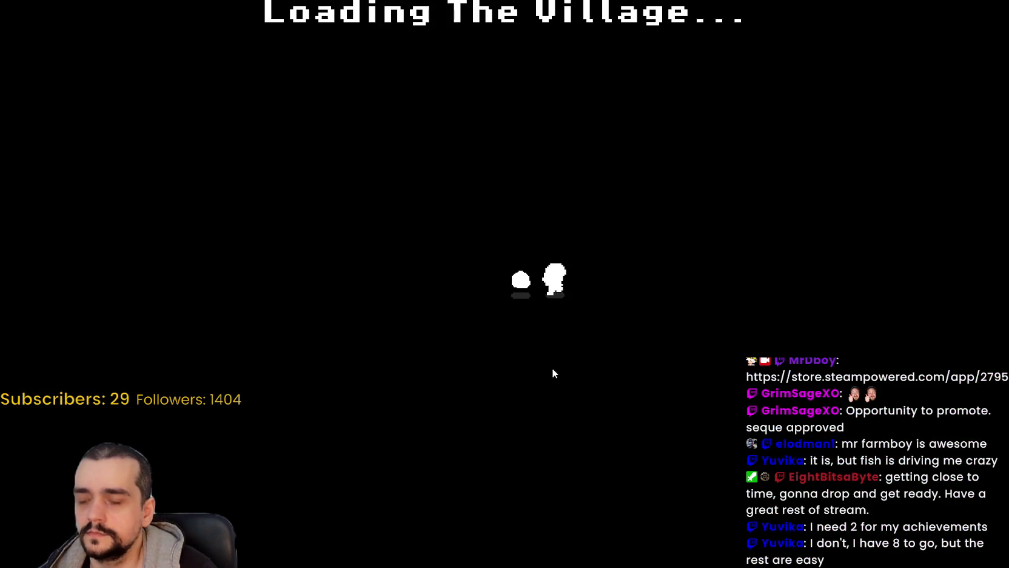
{"action": "key", "text": "d"}
{"action": "key", "text": "a"}
{"action": "key", "text": "w"}
{"action": "key", "text": "a"}
{"action": "key", "text": "a"}
{"action": "key", "text": "w"}
{"action": "key", "text": "Escape"}
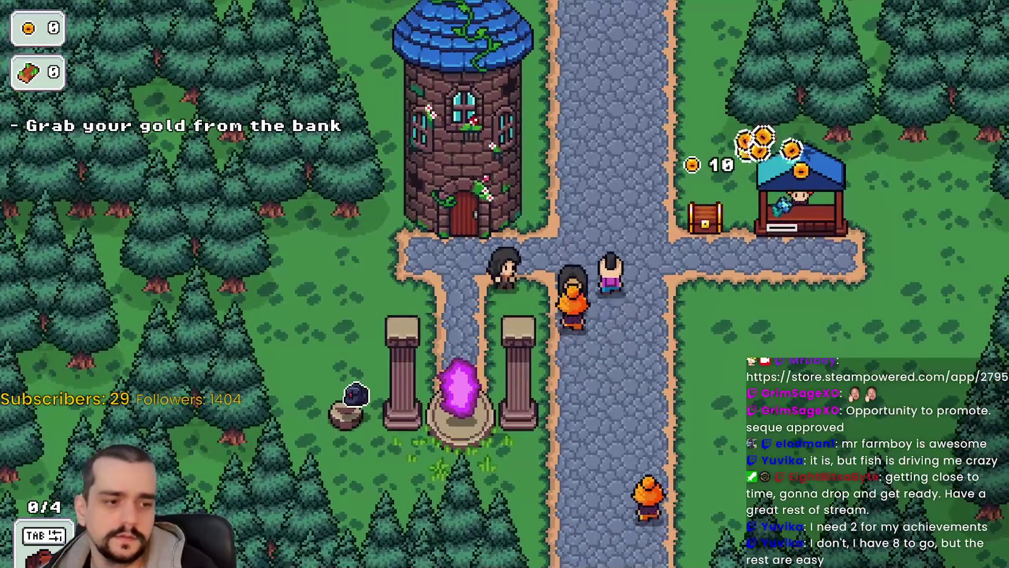
{"action": "key", "text": "F8"}
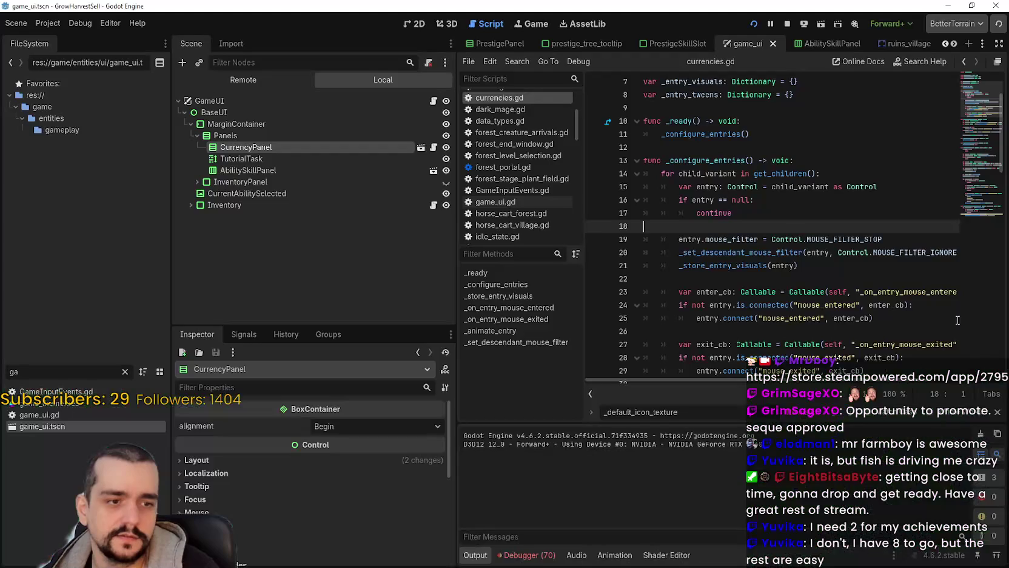
Open the CurrencyPanel scene and switch between its 2D canvas and the currencies script
{"action": "scroll", "coordinate": [592, 182], "scroll_direction": "down", "scroll_amount": 3}
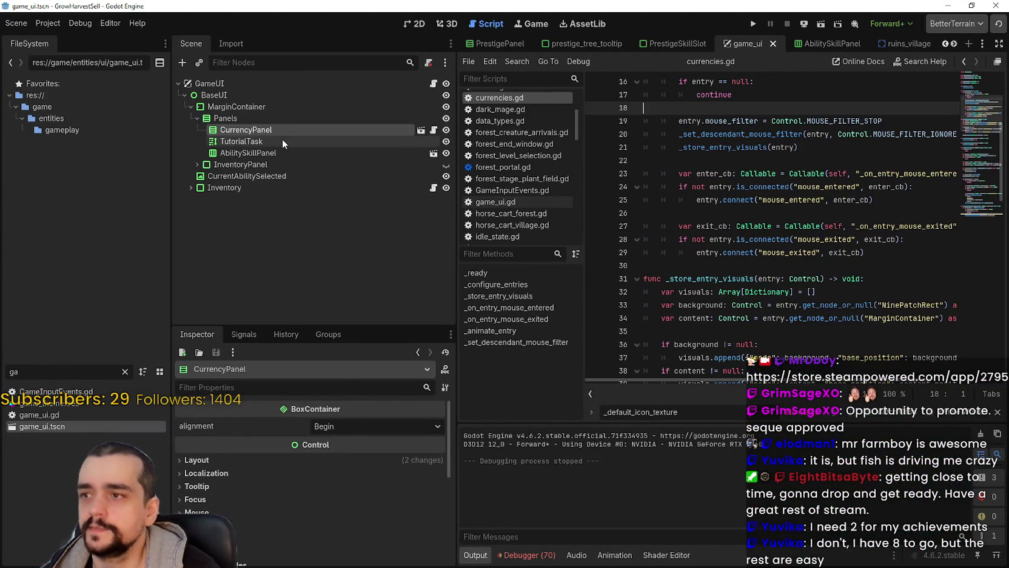
{"action": "left_click", "coordinate": [421, 130]}
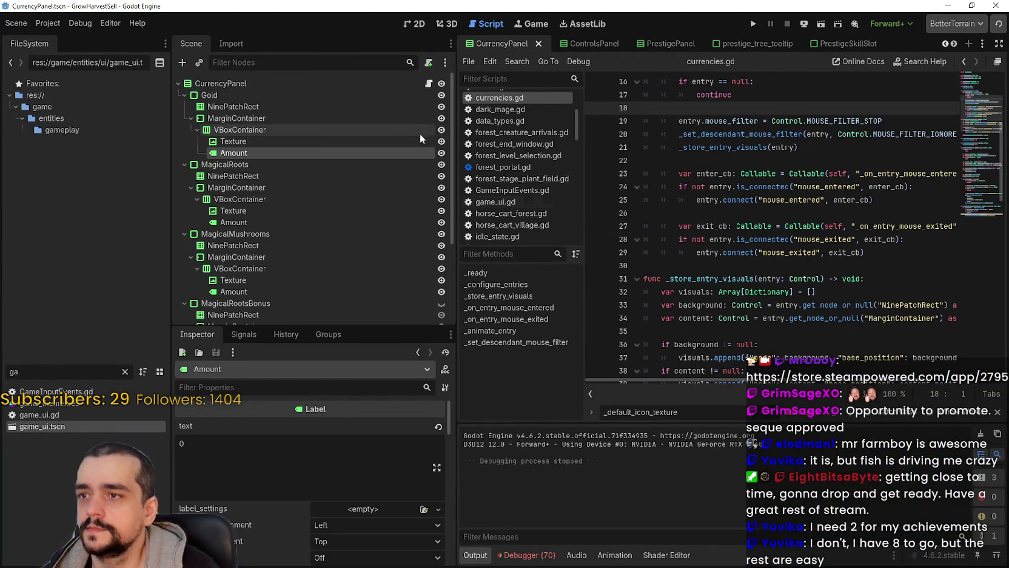
{"action": "left_click", "coordinate": [419, 23]}
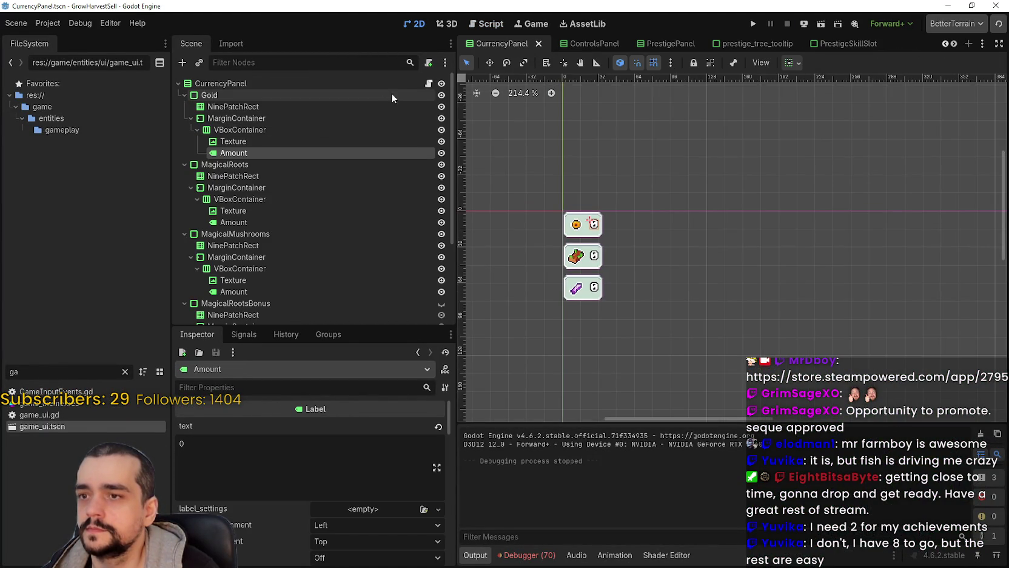
{"action": "left_click", "coordinate": [429, 83]}
{"action": "scroll", "coordinate": [876, 255], "scroll_direction": "up", "scroll_amount": 5}
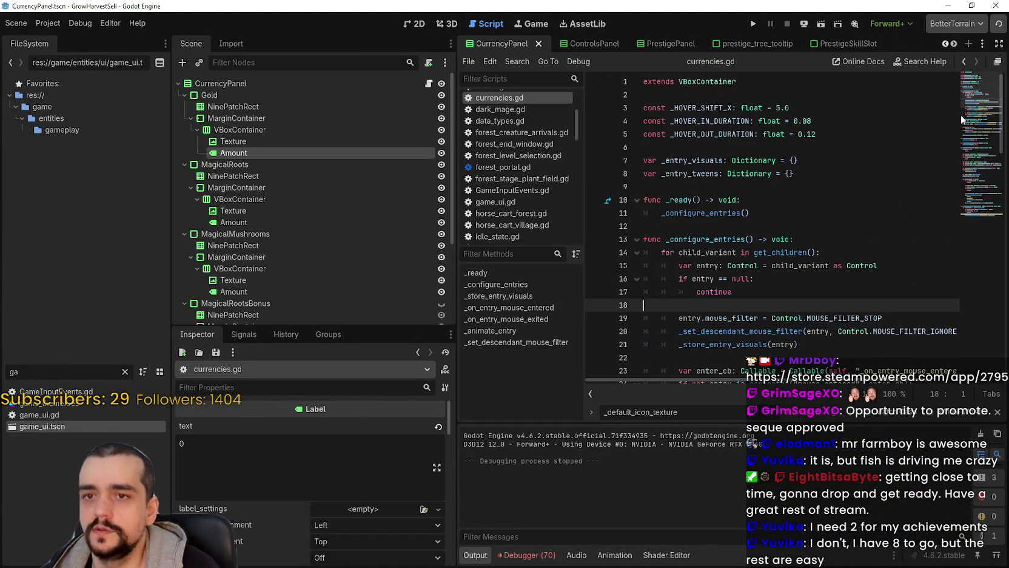
{"action": "scroll", "coordinate": [815, 300], "scroll_direction": "down", "scroll_amount": 10}
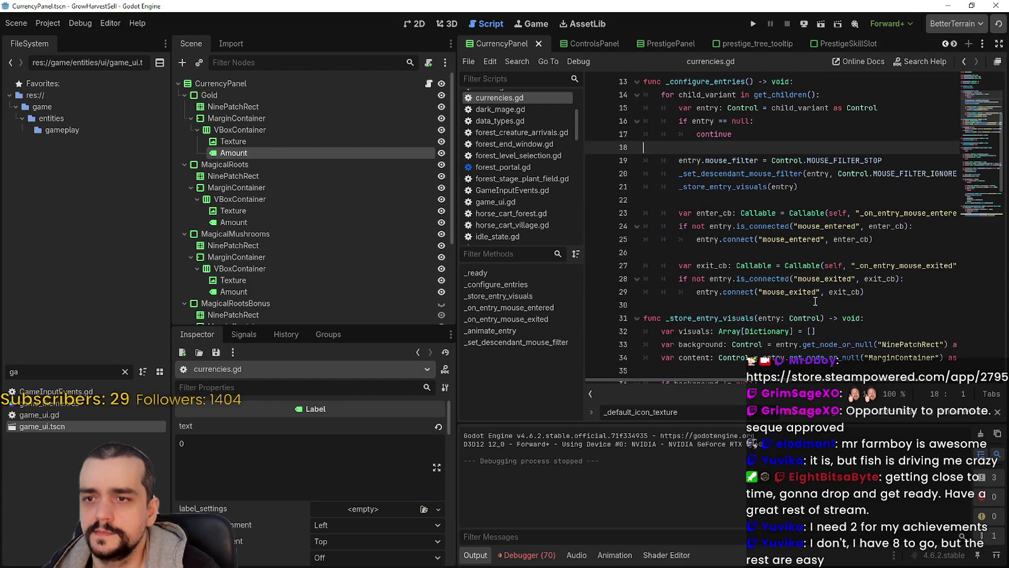
{"action": "scroll", "coordinate": [815, 300], "scroll_direction": "down", "scroll_amount": 12}
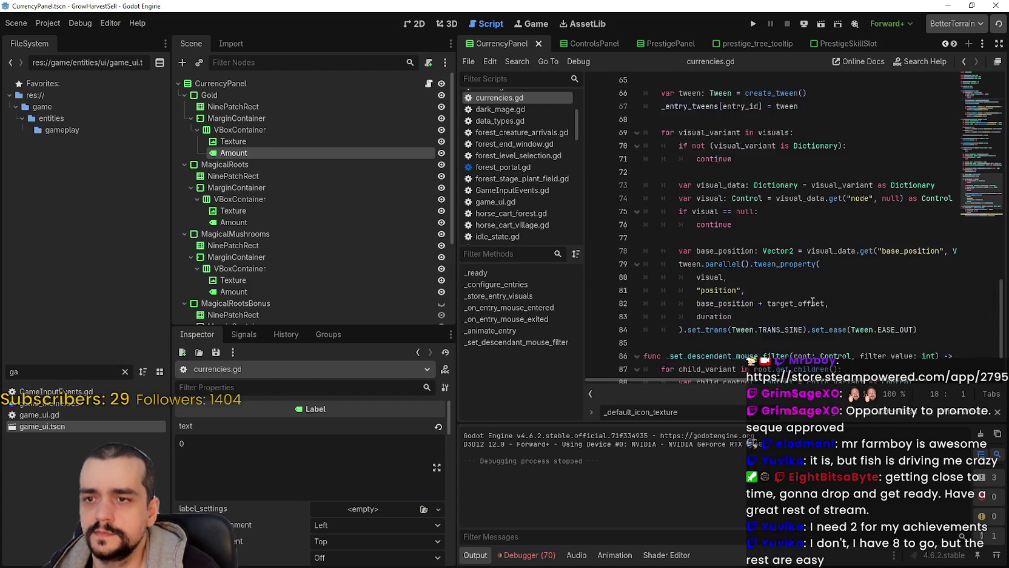
Inspect the Gold and MagicalRoots entries and MagicalRoots' NinePatchRect and MarginContainer children
{"action": "left_click", "coordinate": [414, 24]}
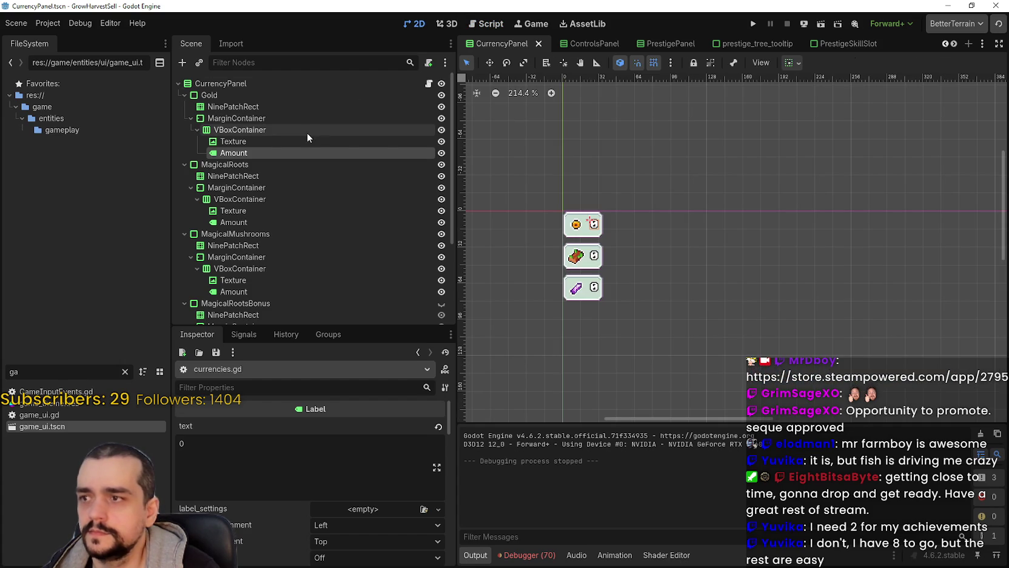
{"action": "left_click", "coordinate": [268, 94]}
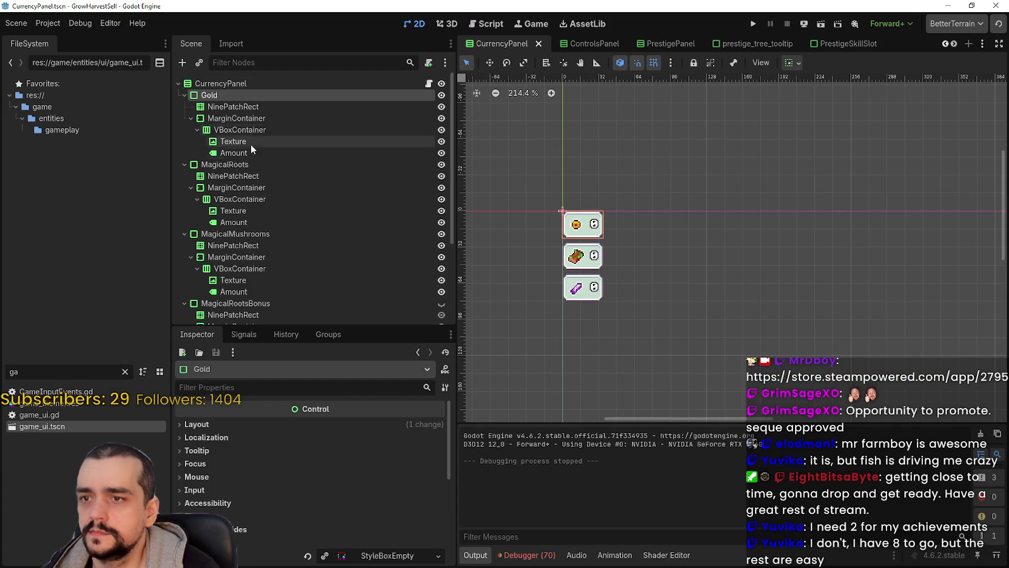
{"action": "left_click", "coordinate": [231, 167]}
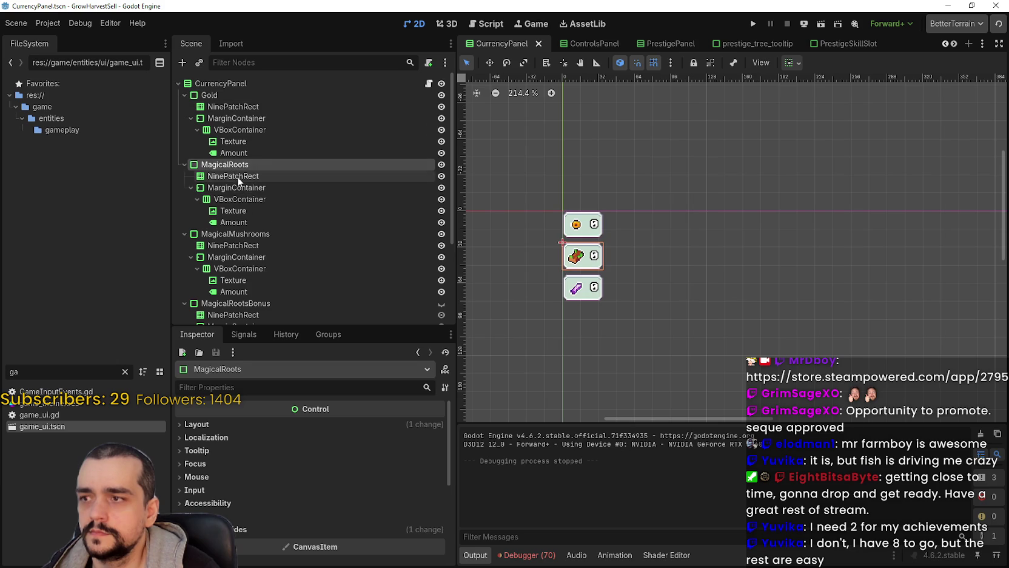
{"action": "left_click", "coordinate": [237, 176]}
{"action": "left_click", "coordinate": [240, 187]}
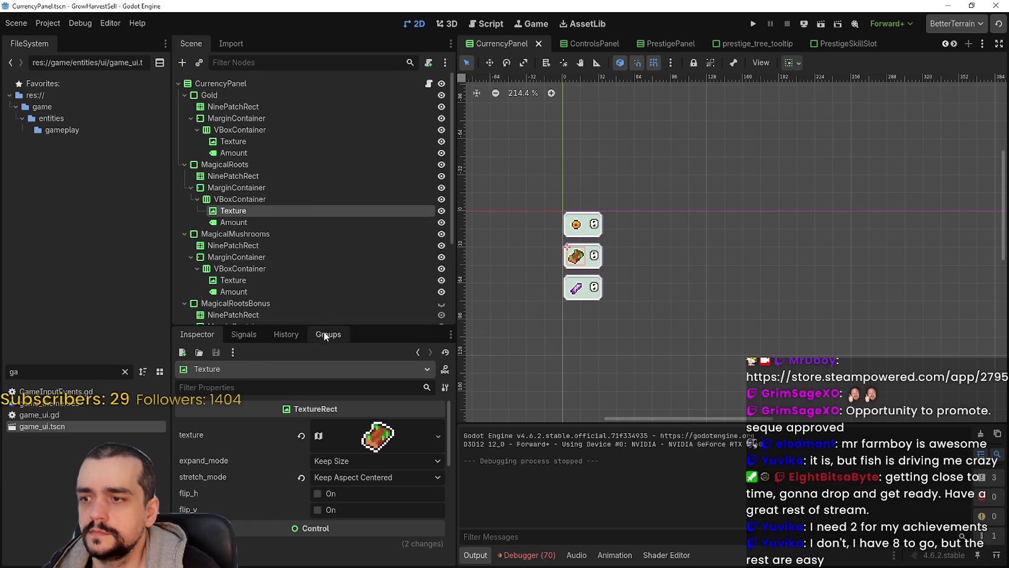
{"action": "scroll", "coordinate": [273, 273], "scroll_direction": "down", "scroll_amount": 2}
{"action": "scroll", "coordinate": [669, 274], "scroll_direction": "down", "scroll_amount": 2}
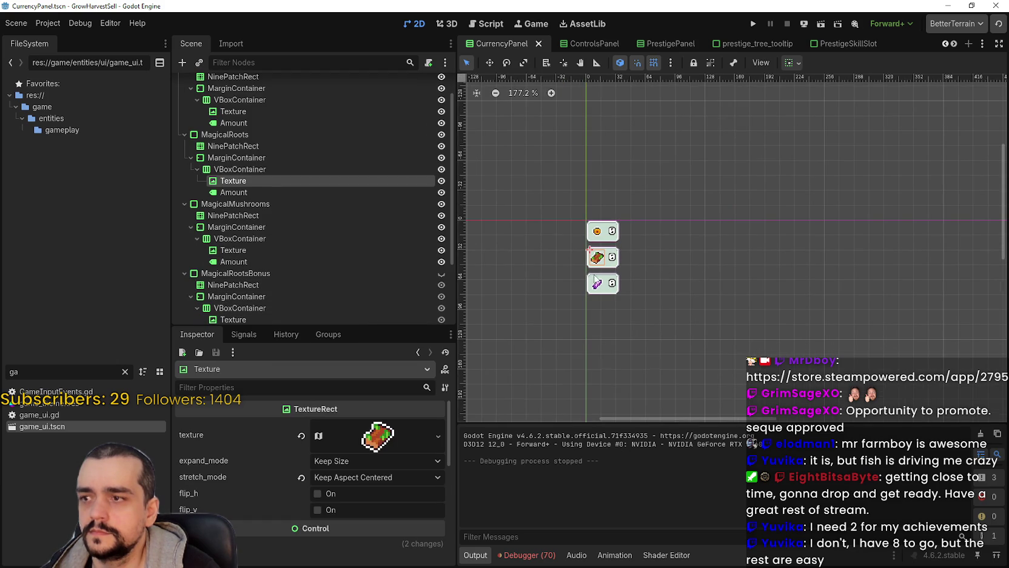
{"action": "scroll", "coordinate": [269, 190], "scroll_direction": "down", "scroll_amount": 5}
Inspect the MagicalRootsBonus entry down to its icon Texture, then reveal the earlier scene tabs
{"action": "left_click", "coordinate": [269, 187]}
{"action": "left_click", "coordinate": [265, 197]}
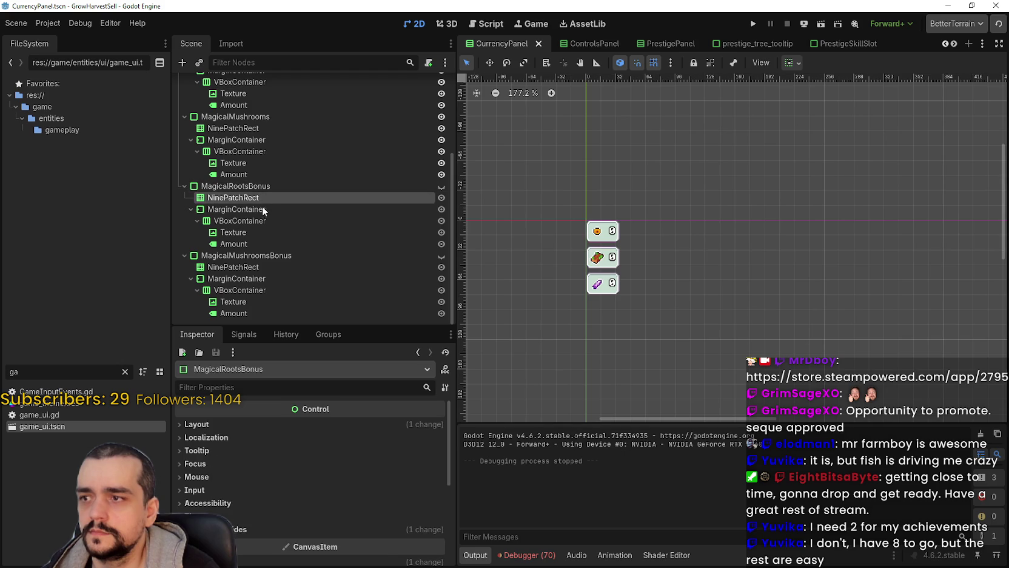
{"action": "left_click", "coordinate": [261, 209]}
{"action": "left_click", "coordinate": [260, 222]}
{"action": "left_click", "coordinate": [258, 235]}
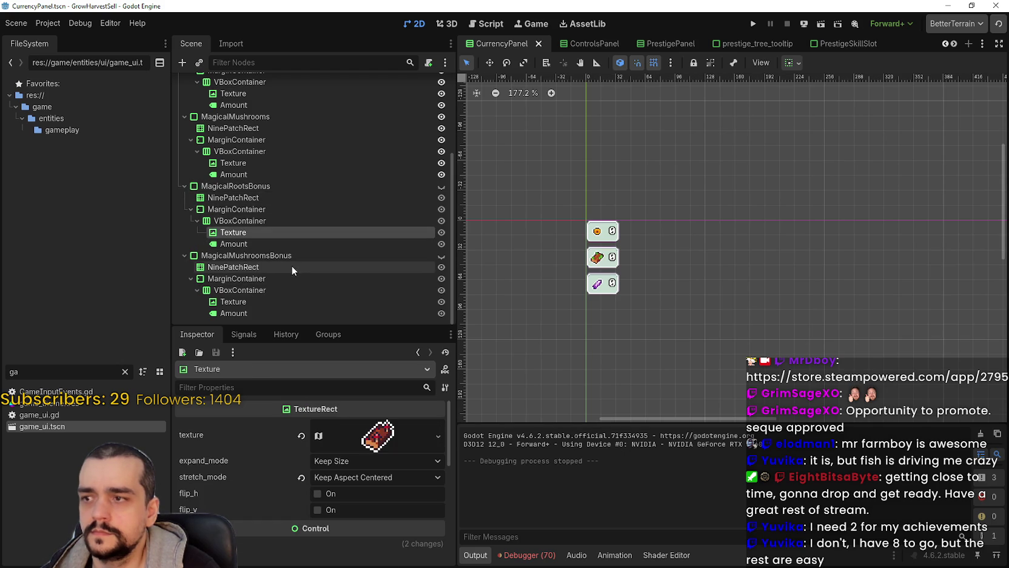
{"action": "scroll", "coordinate": [285, 255], "scroll_direction": "up", "scroll_amount": 4}
{"action": "scroll", "coordinate": [269, 202], "scroll_direction": "up", "scroll_amount": 2}
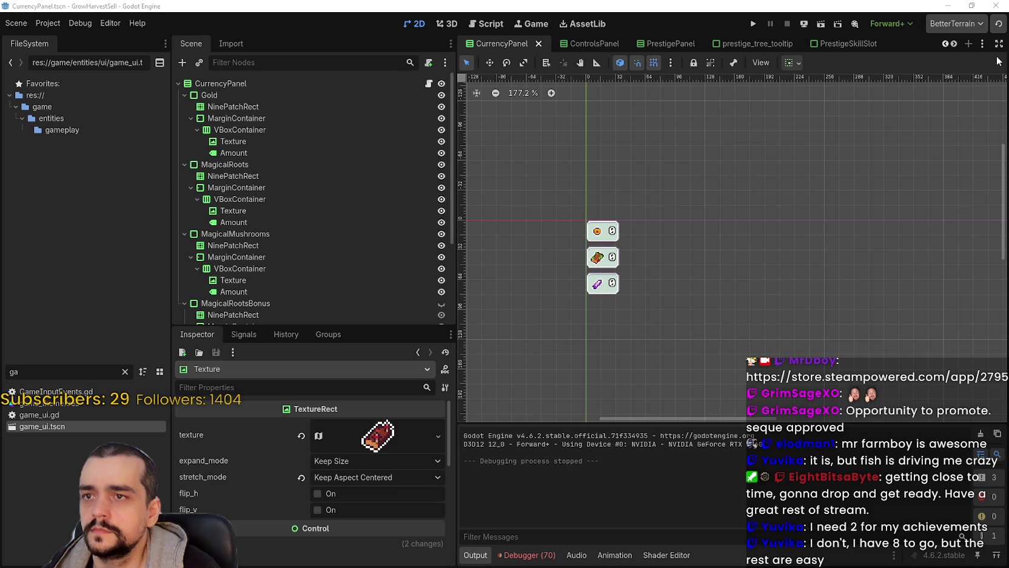
{"action": "left_click", "coordinate": [945, 45]}
{"action": "left_click", "coordinate": [945, 46]}
{"action": "left_click", "coordinate": [945, 47]}
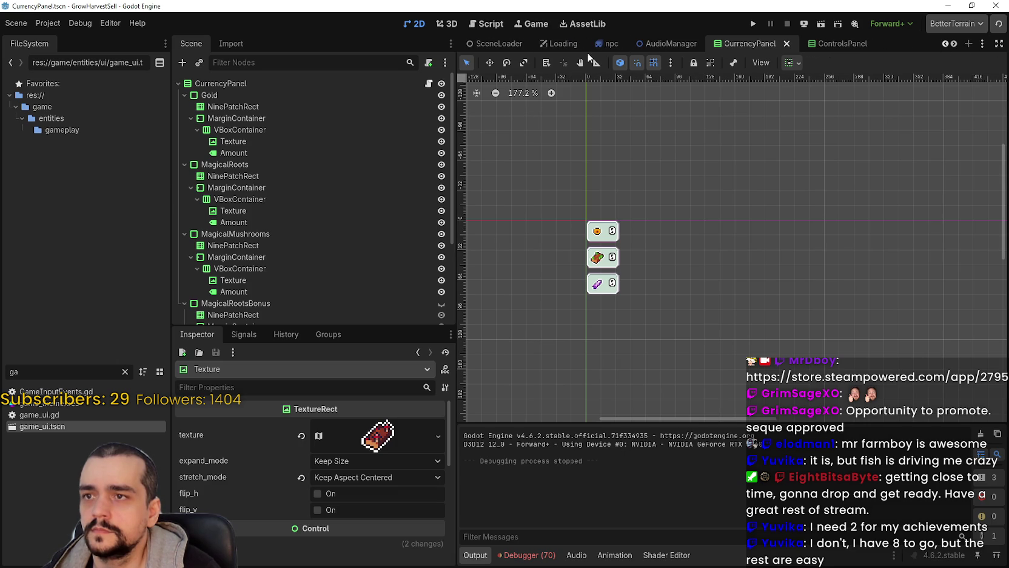
Open game_ui.tscn and its game_ui.gd script, widening the code area by dragging the dock divider
{"action": "double_click", "coordinate": [45, 427]}
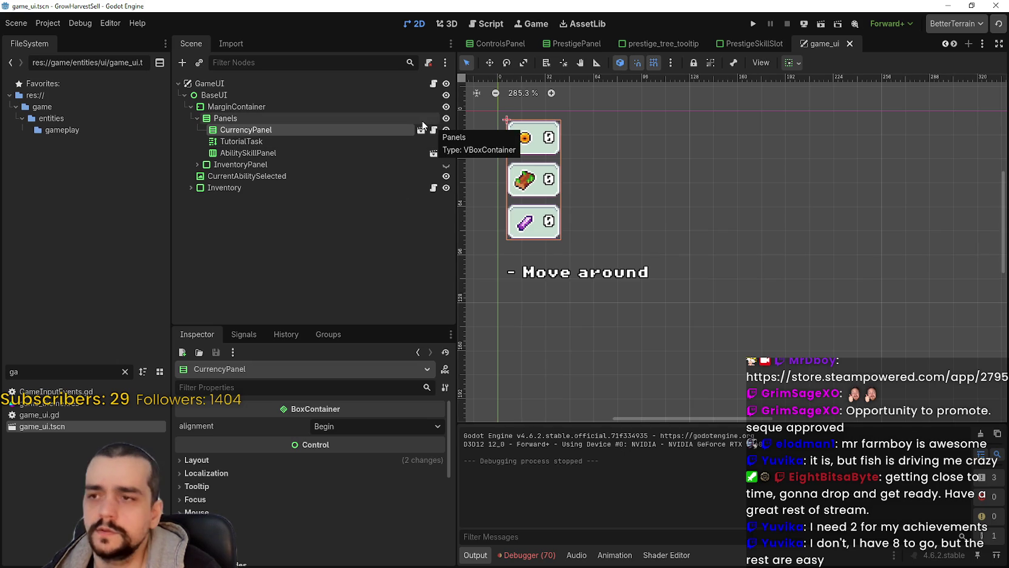
{"action": "left_click", "coordinate": [433, 83]}
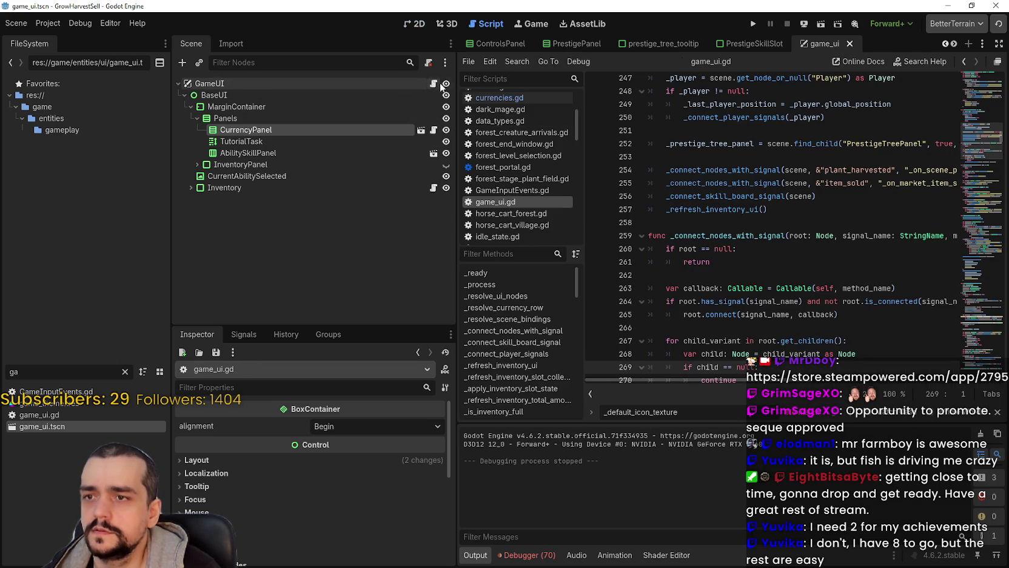
{"action": "left_click", "coordinate": [972, 89]}
{"action": "mouse_move", "coordinate": [971, 89]}
{"action": "left_mouse_down"}
{"action": "mouse_move", "coordinate": [971, 71]}
{"action": "mouse_move", "coordinate": [963, 85]}
{"action": "left_mouse_up"}
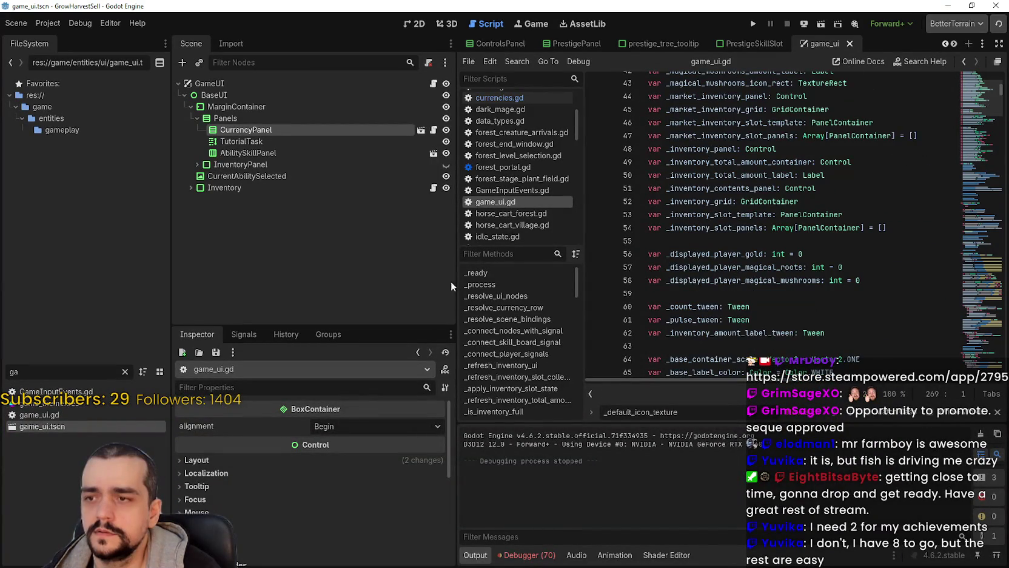
{"action": "left_click_drag", "start_coordinate": [459, 275], "coordinate": [357, 273]}
{"action": "left_click", "coordinate": [630, 250]}
{"action": "scroll", "coordinate": [638, 251], "scroll_direction": "up", "scroll_amount": 9}
{"action": "left_click", "coordinate": [704, 212]}
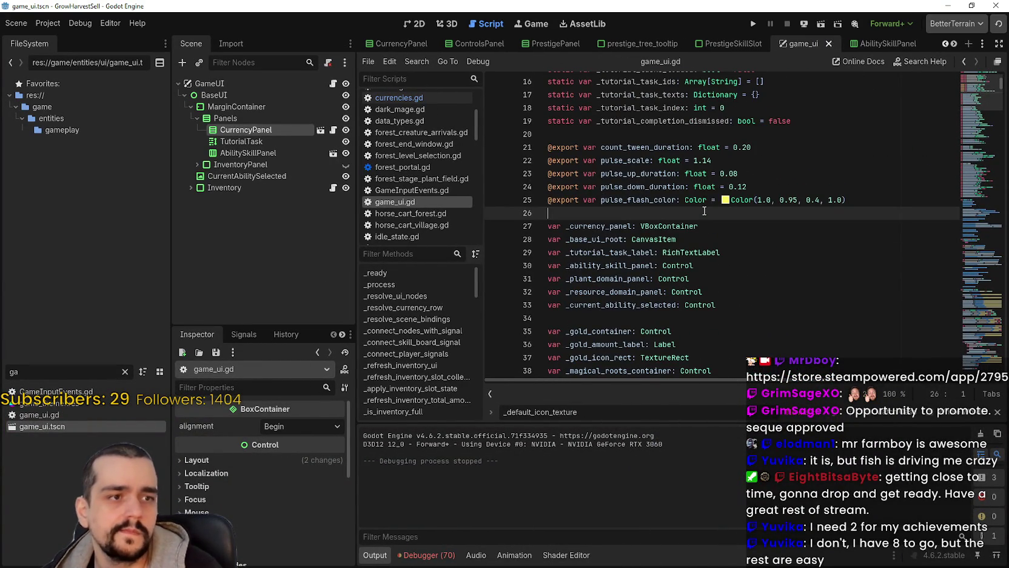
Search game_ui.gd for 'Amount' and step through the matches down to line 229
{"action": "key", "text": "ctrl+f"}
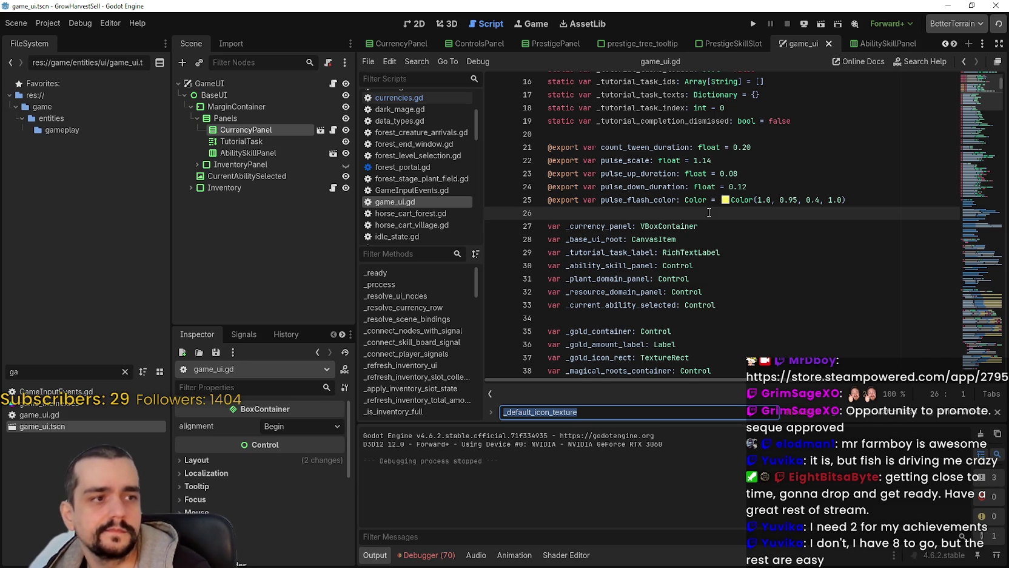
{"action": "type", "text": "Amount"}
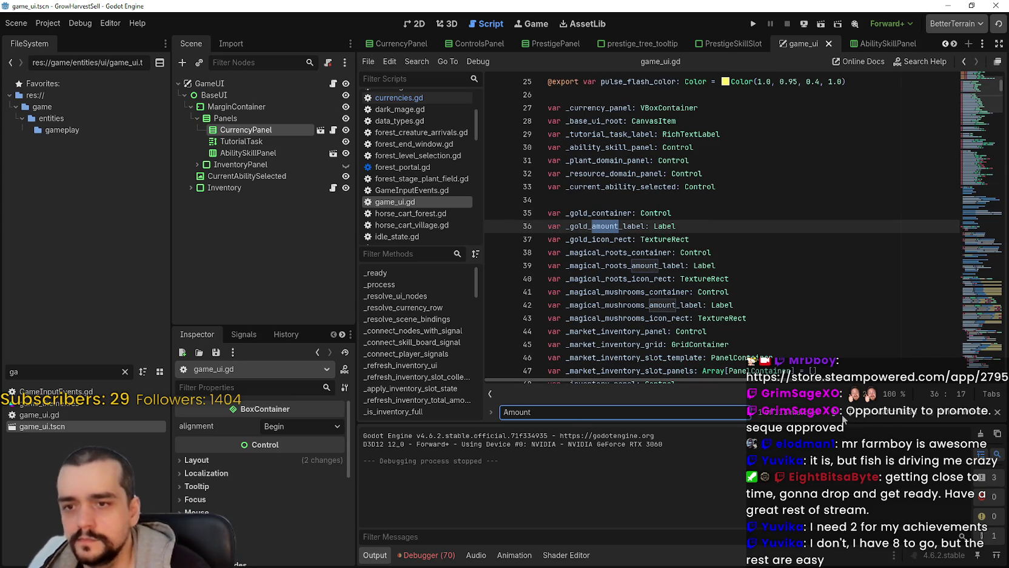
{"action": "key", "text": "Return"}
{"action": "key", "text": "Return"}
{"action": "key", "text": "Return"}
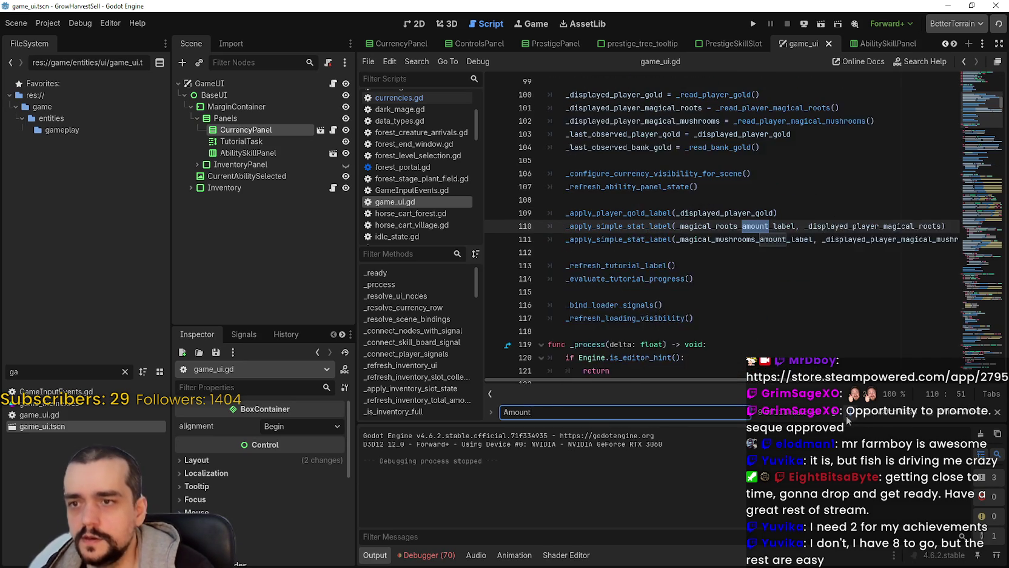
{"action": "key", "text": "Return"}
{"action": "key", "text": "Return"}
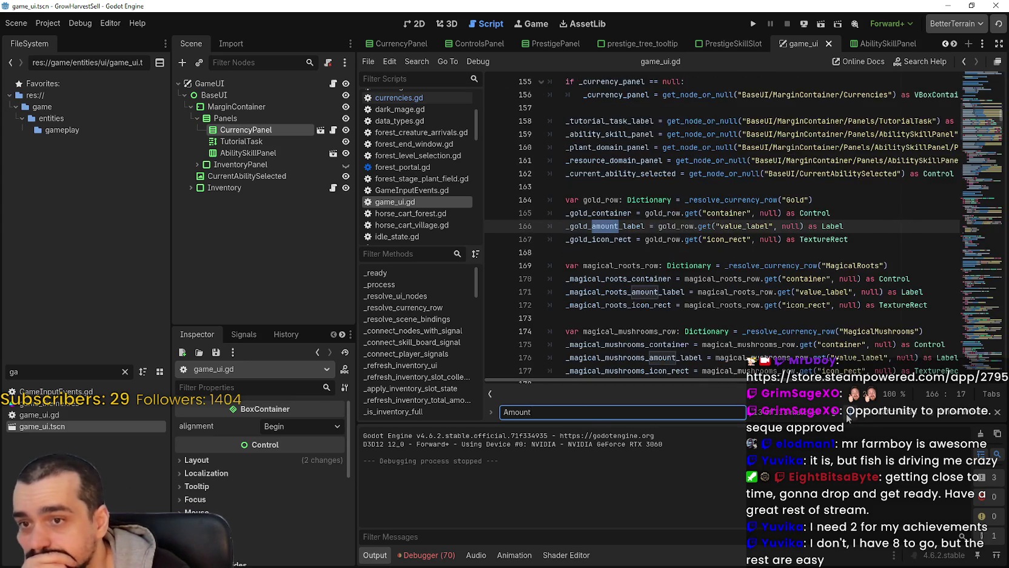
{"action": "scroll", "coordinate": [794, 326], "scroll_direction": "up", "scroll_amount": 3}
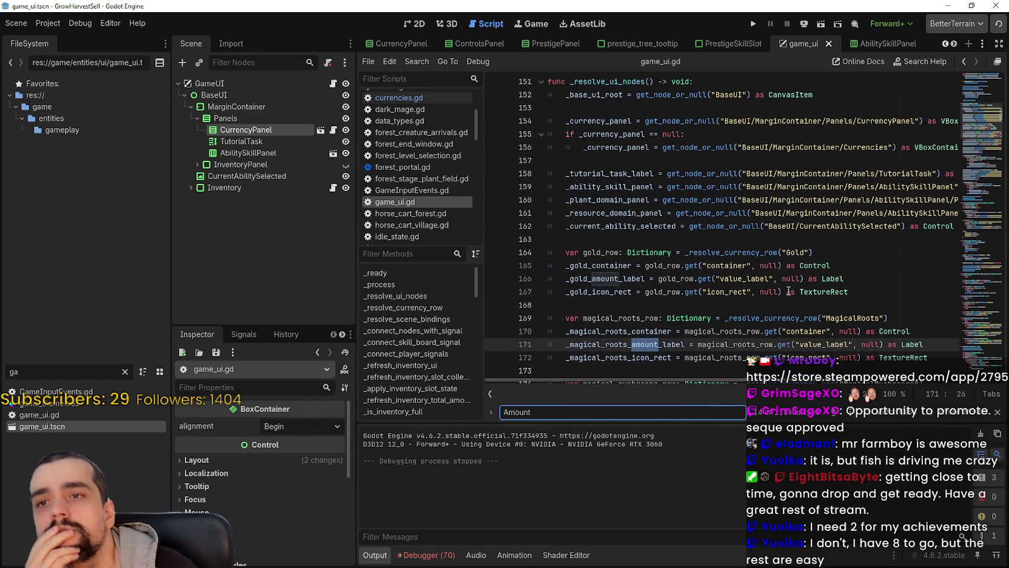
{"action": "scroll", "coordinate": [787, 288], "scroll_direction": "down", "scroll_amount": 4}
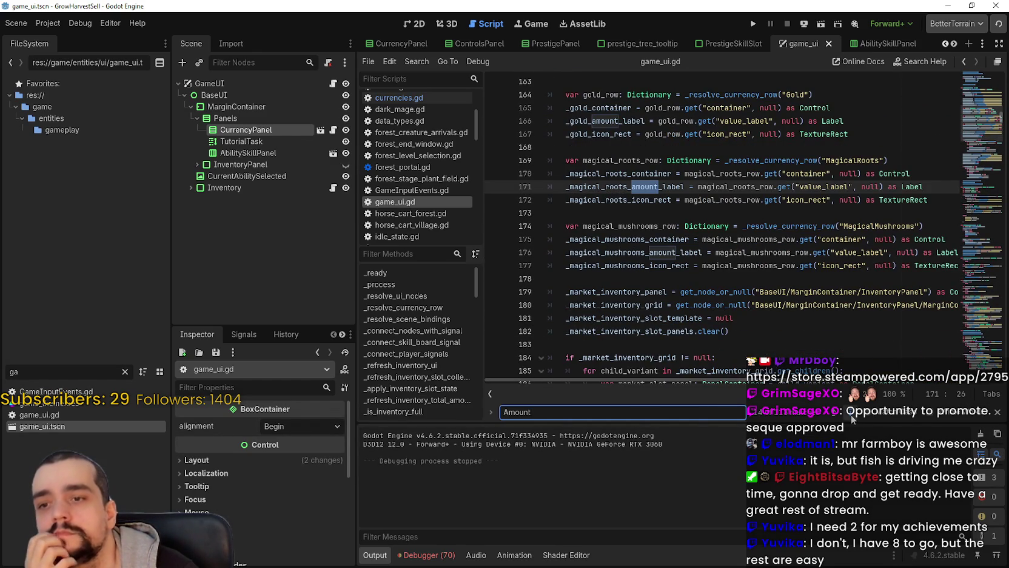
{"action": "left_click", "coordinate": [851, 420]}
{"action": "left_click", "coordinate": [851, 419]}
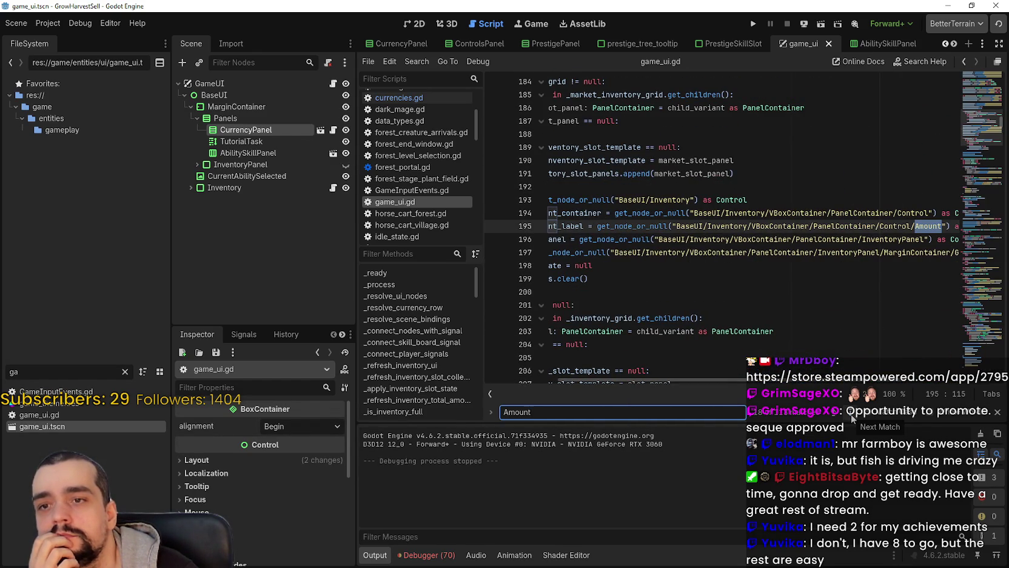
{"action": "left_click", "coordinate": [851, 419]}
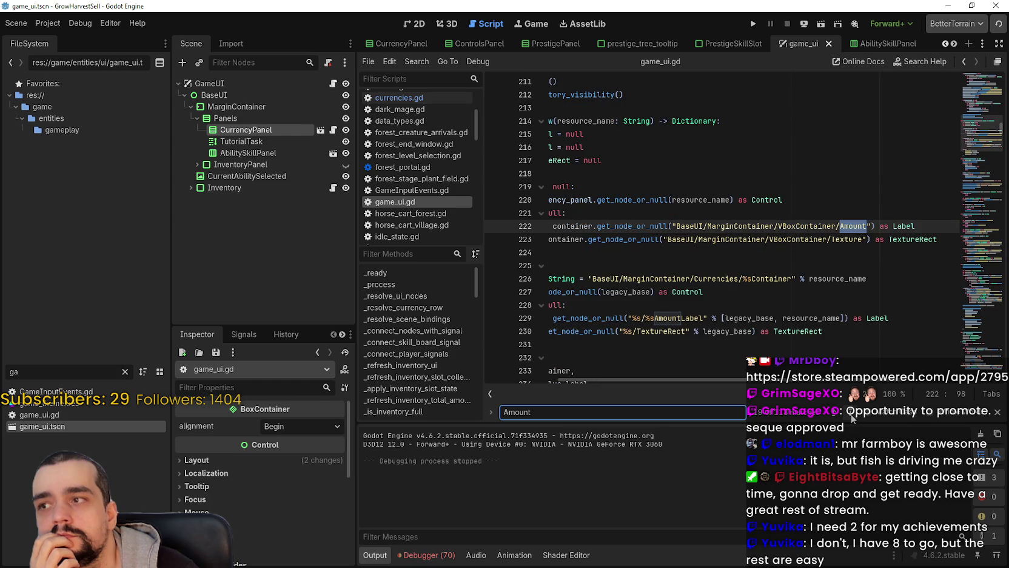
{"action": "left_click", "coordinate": [852, 419]}
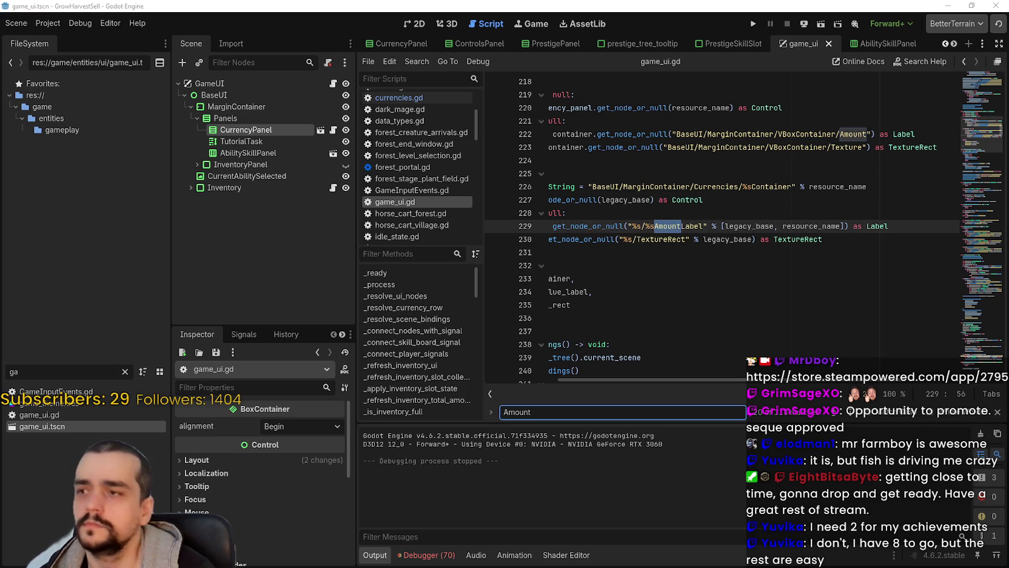
Expand Inventory in the Scene tree and select its Amount label, whose text reads 99
{"action": "left_click", "coordinate": [193, 164]}
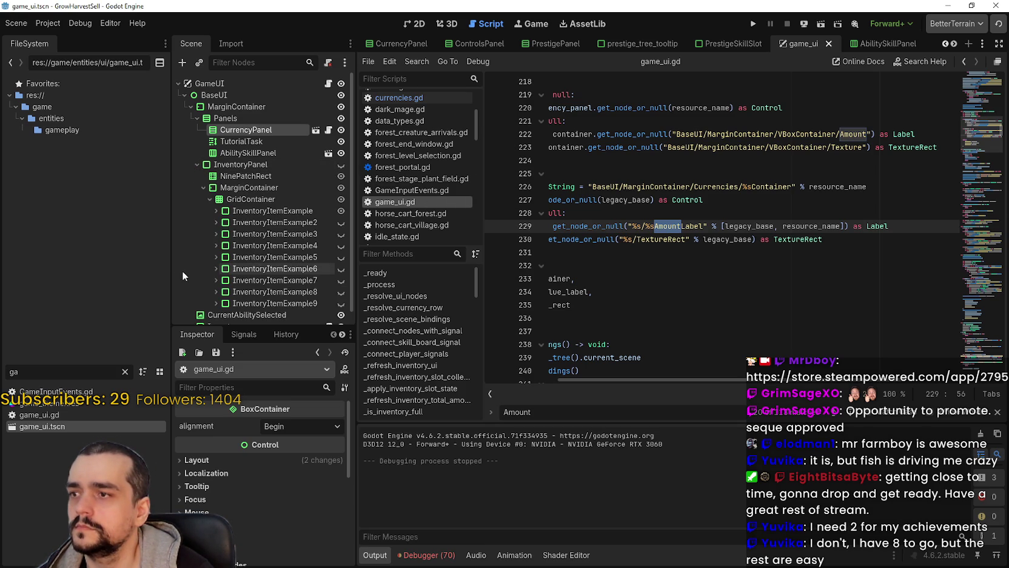
{"action": "left_click", "coordinate": [203, 187]}
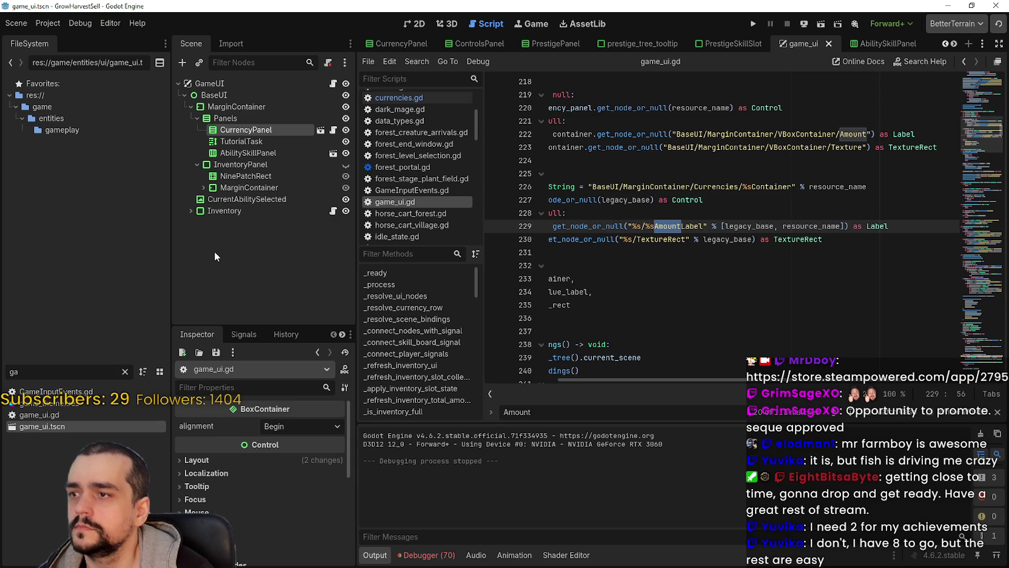
{"action": "left_click", "coordinate": [191, 210]}
{"action": "scroll", "coordinate": [226, 292], "scroll_direction": "down", "scroll_amount": 3}
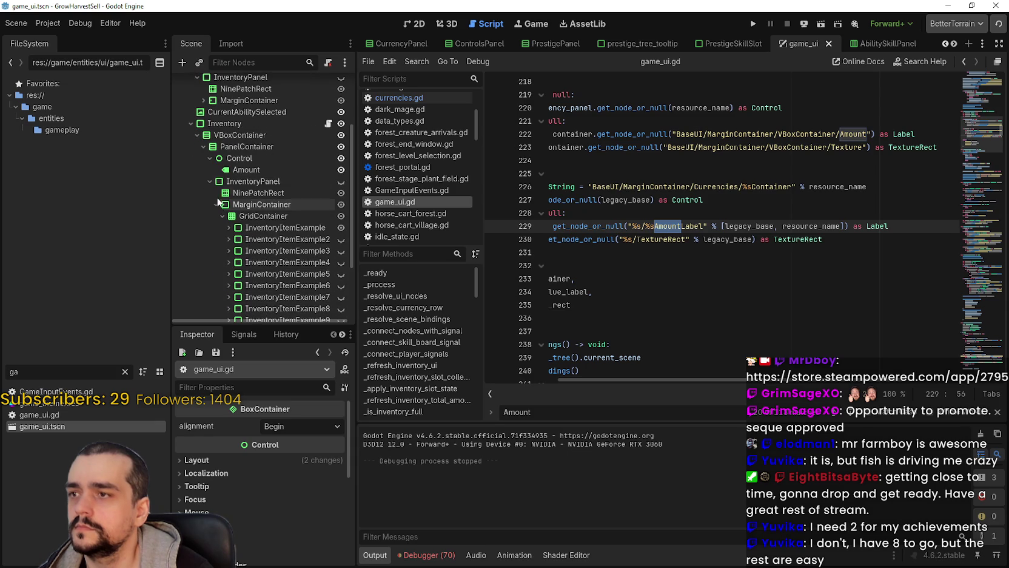
{"action": "left_click", "coordinate": [241, 172]}
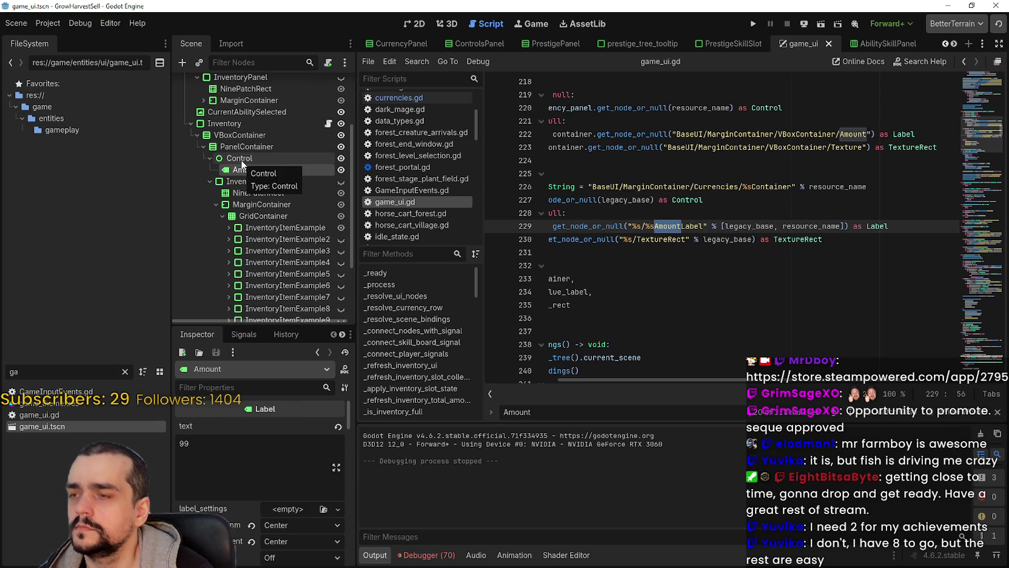
Collapse the InventoryPanel and InventoryButton branches of the scene tree
{"action": "scroll", "coordinate": [287, 212], "scroll_direction": "up", "scroll_amount": 3}
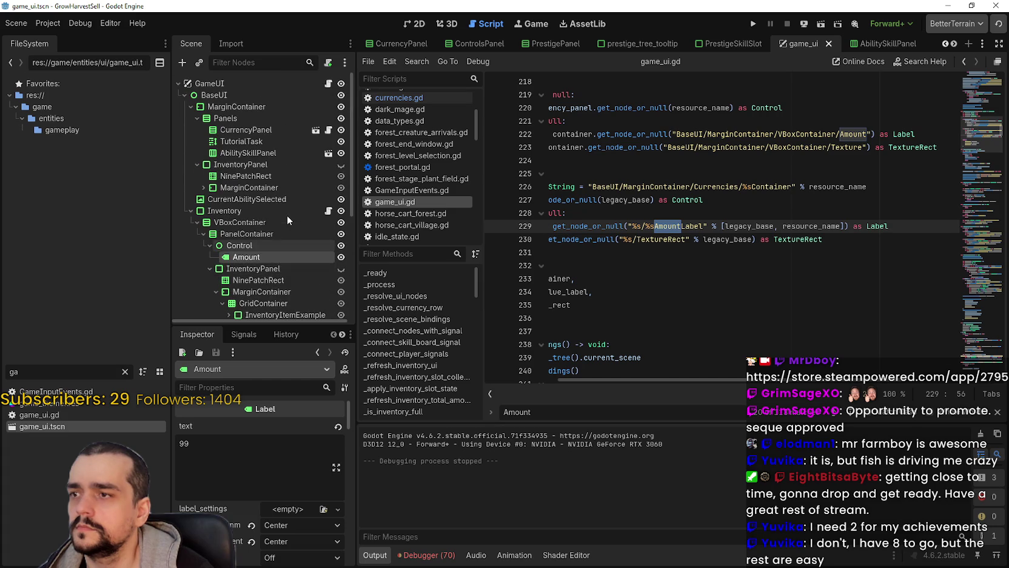
{"action": "left_click", "coordinate": [210, 268]}
{"action": "scroll", "coordinate": [276, 260], "scroll_direction": "down", "scroll_amount": 1}
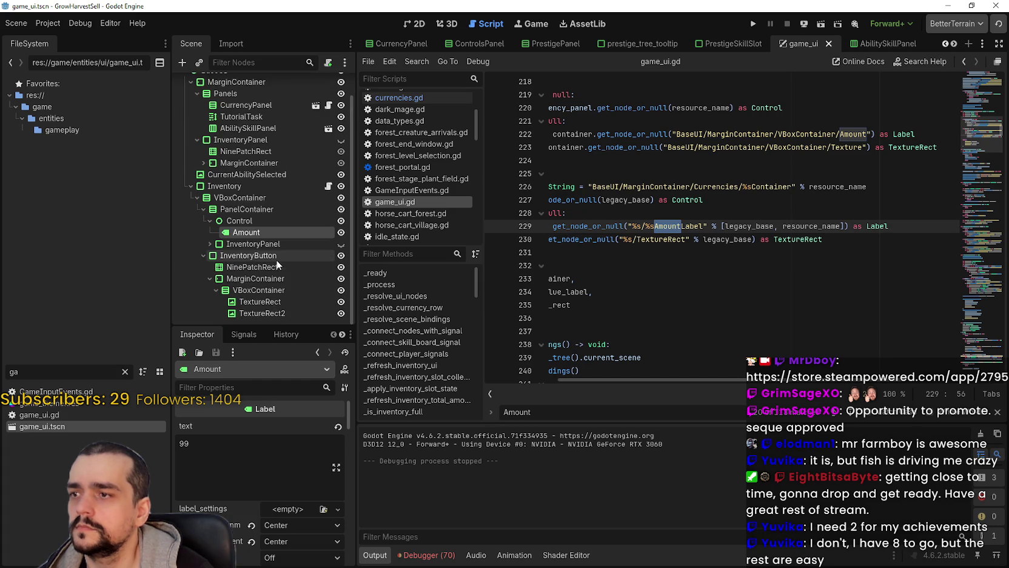
{"action": "left_click", "coordinate": [203, 254]}
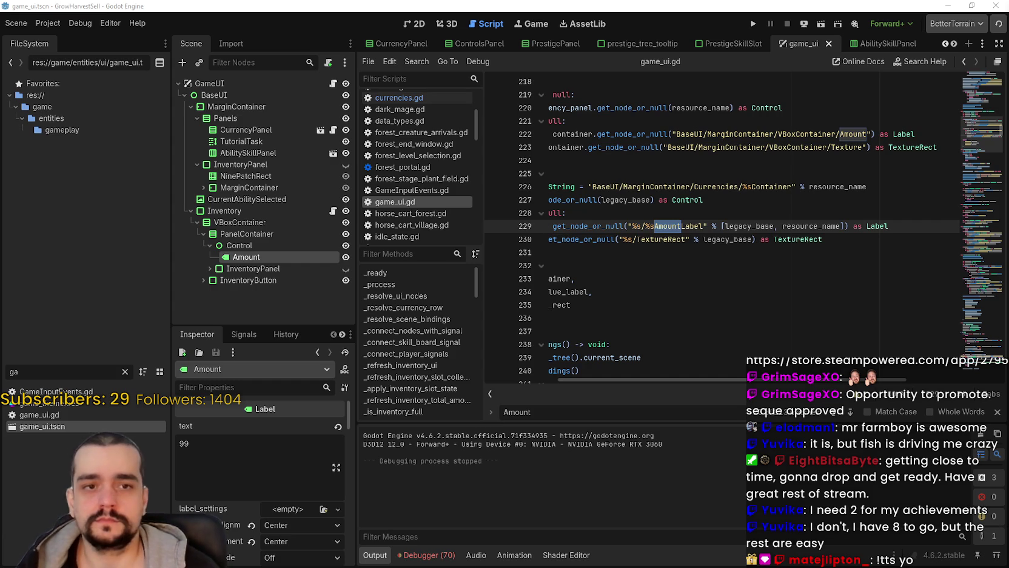
Search game_ui.gd for 'magical_roots' to locate its lookup code
{"action": "left_click_drag", "start_coordinate": [709, 138], "coordinate": [687, 155]}
{"action": "left_click", "coordinate": [702, 187]}
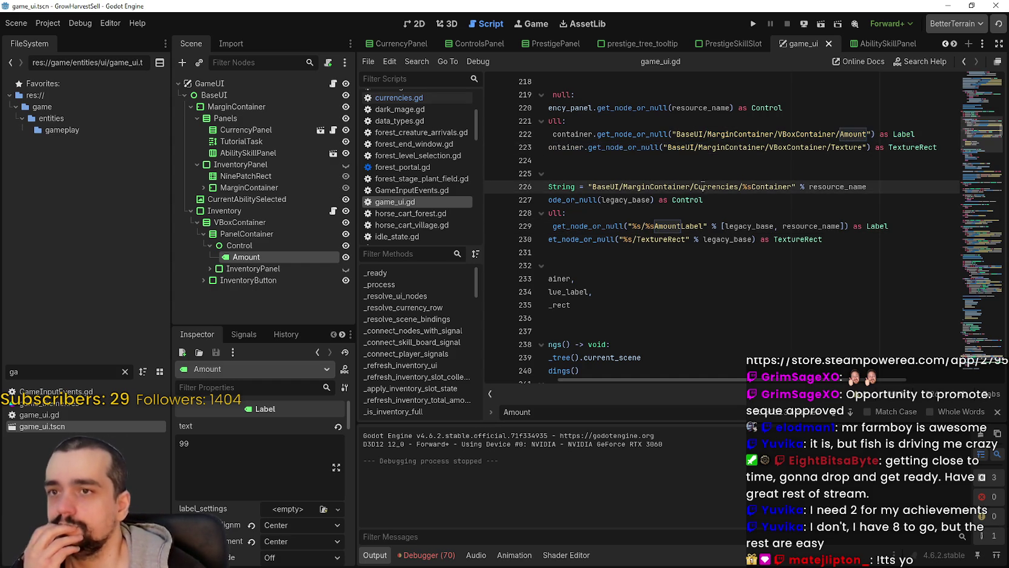
{"action": "scroll", "coordinate": [701, 192], "scroll_direction": "down", "scroll_amount": 2}
{"action": "left_click", "coordinate": [700, 200]}
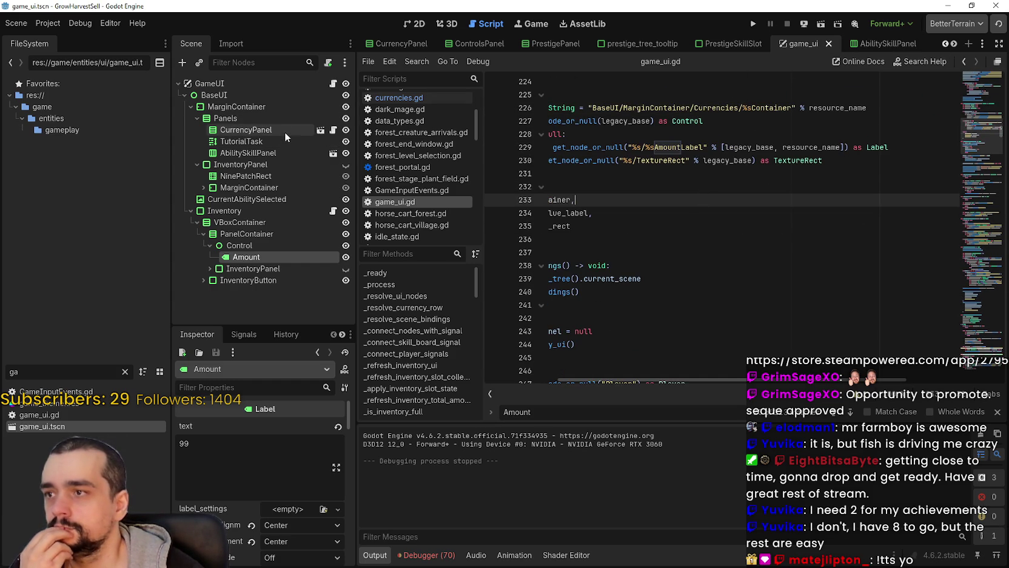
{"action": "left_click", "coordinate": [332, 85]}
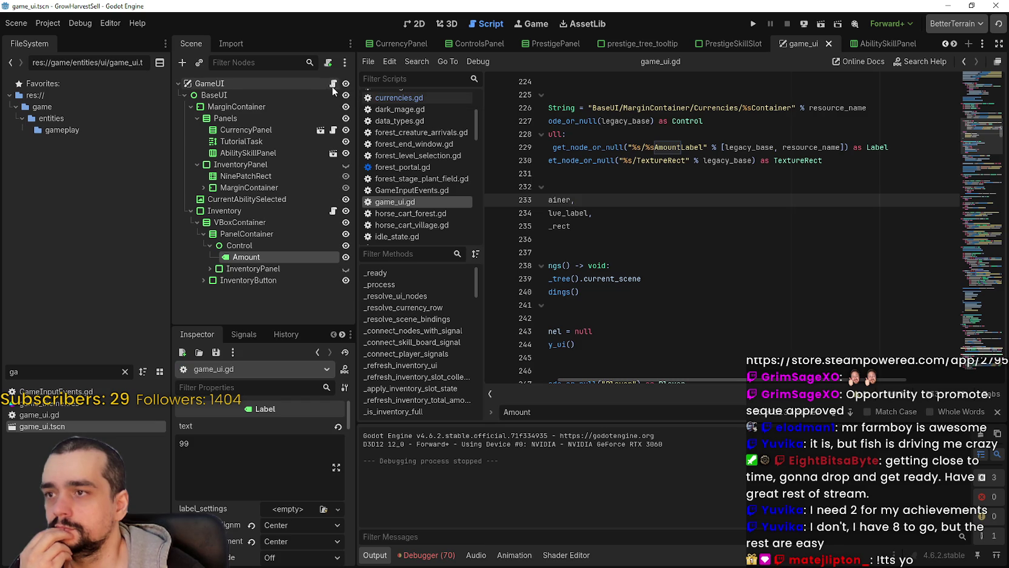
{"action": "left_click", "coordinate": [617, 162]}
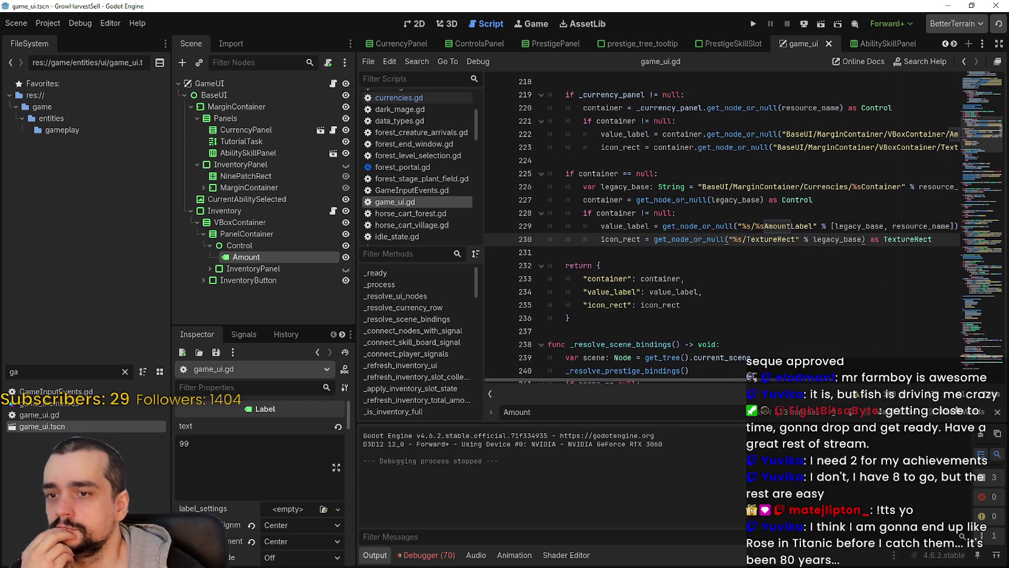
{"action": "left_click", "coordinate": [705, 280]}
{"action": "key", "text": "ctrl+f"}
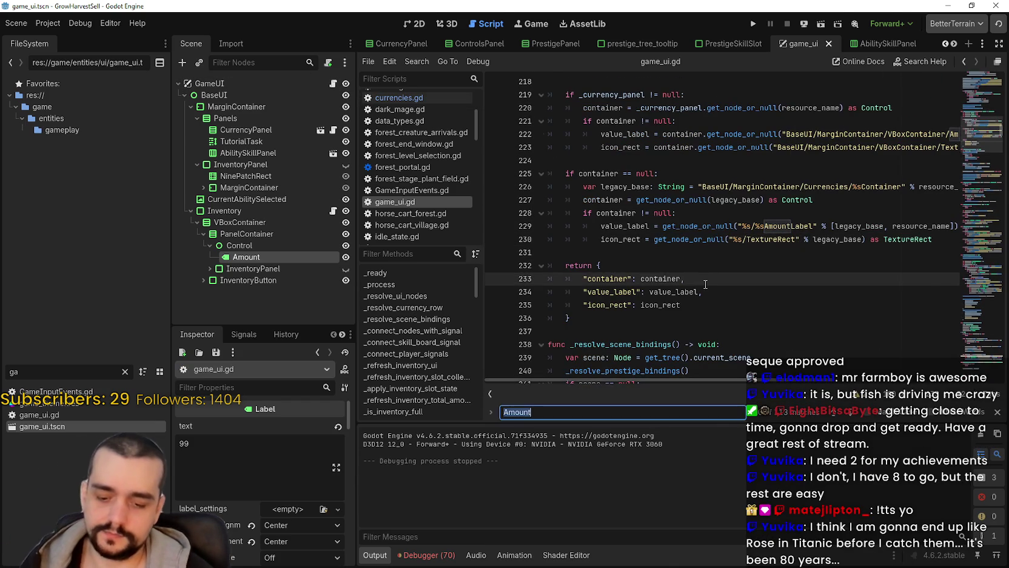
{"action": "type", "text": "magical_roots"}
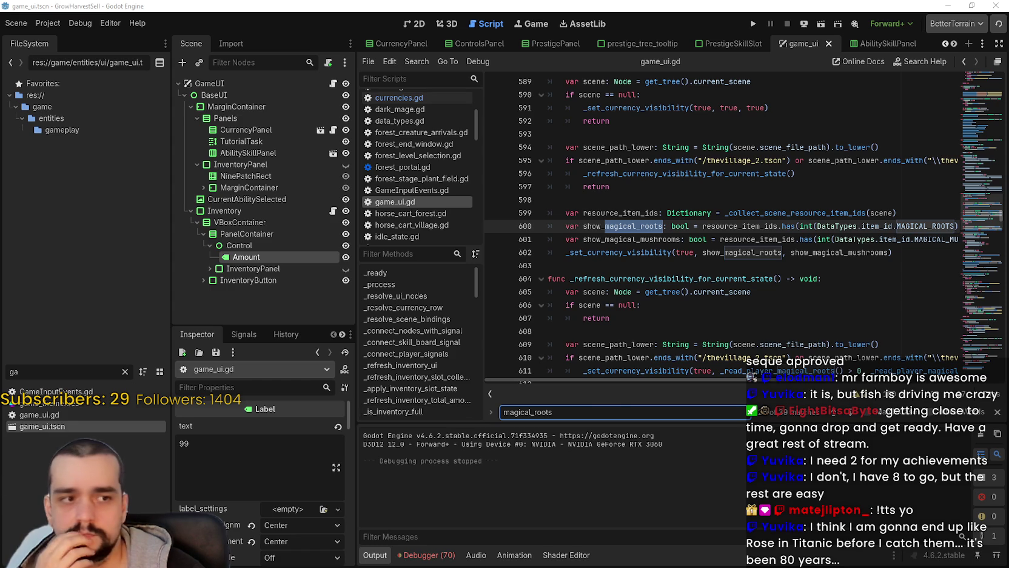
Filter the FileSystem by 'magical' and inspect plant_magical_roots.tres
{"action": "double_click", "coordinate": [39, 371]}
{"action": "type", "text": "magical"}
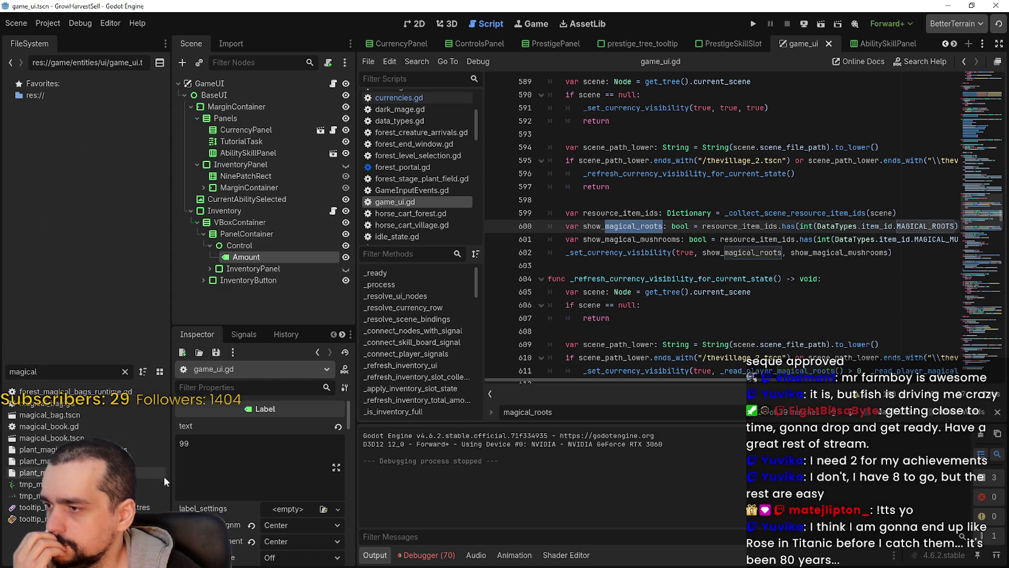
{"action": "left_click", "coordinate": [36, 461]}
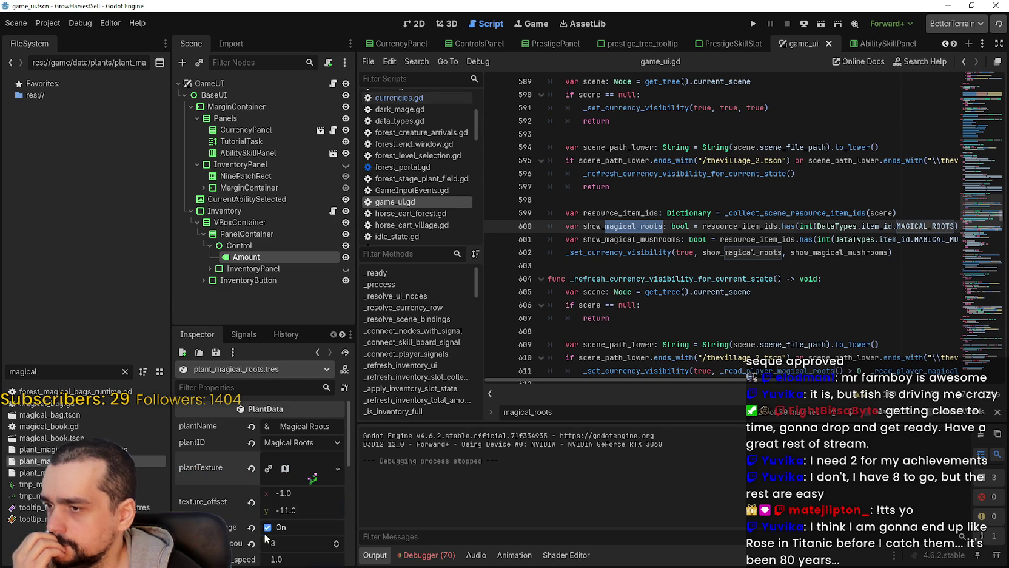
Clear the FileSystem filter and open the data/items folder
{"action": "scroll", "coordinate": [274, 520], "scroll_direction": "down", "scroll_amount": 5}
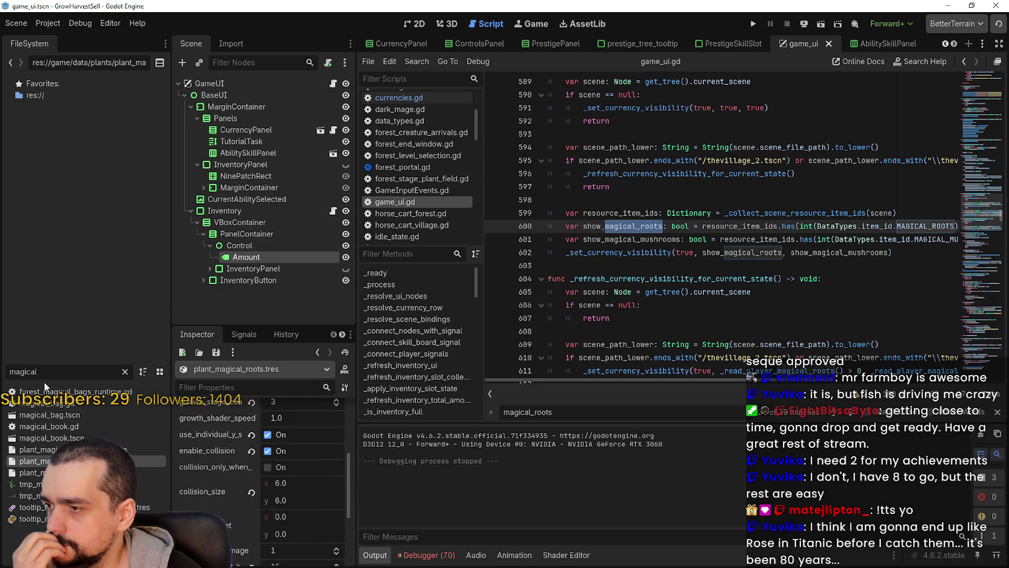
{"action": "left_click_drag", "start_coordinate": [49, 372], "coordinate": [2, 368]}
{"action": "key", "text": "BackSpace"}
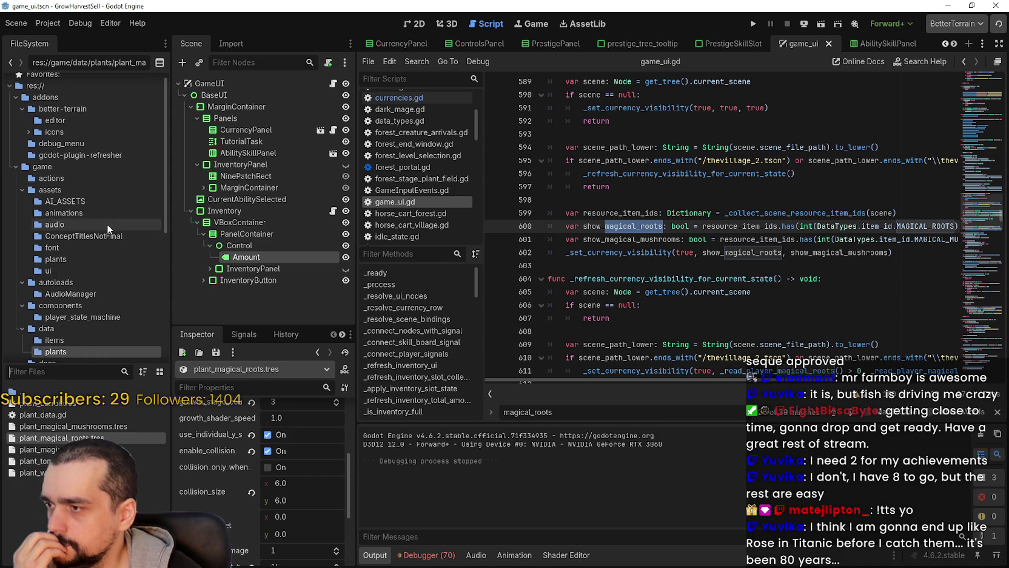
{"action": "scroll", "coordinate": [90, 206], "scroll_direction": "down", "scroll_amount": 2}
{"action": "left_click", "coordinate": [91, 269]}
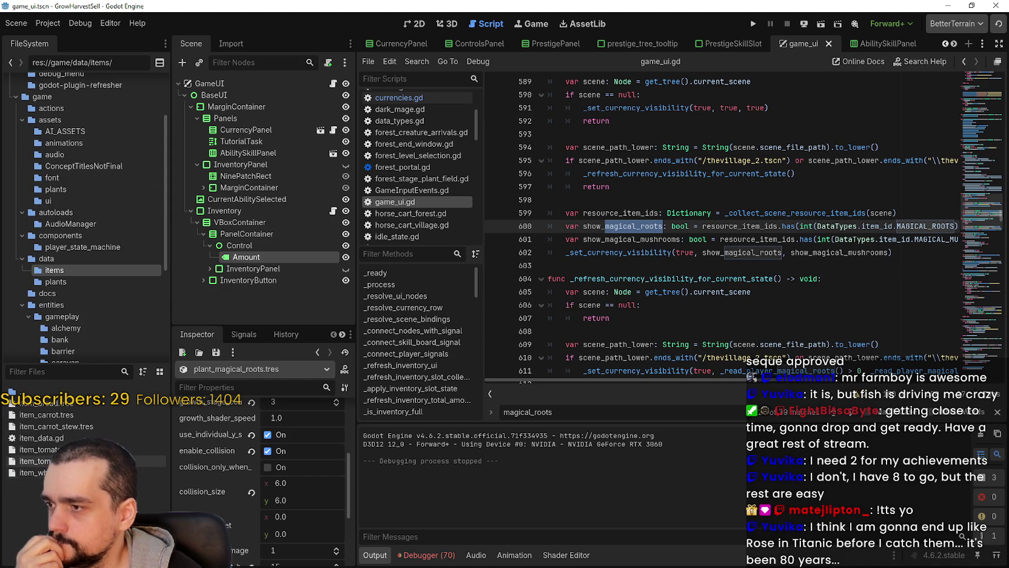
Inspect item_wheat, item_carrot, item_tomato, item_wheat again and item_bread resources
{"action": "left_click", "coordinate": [27, 472]}
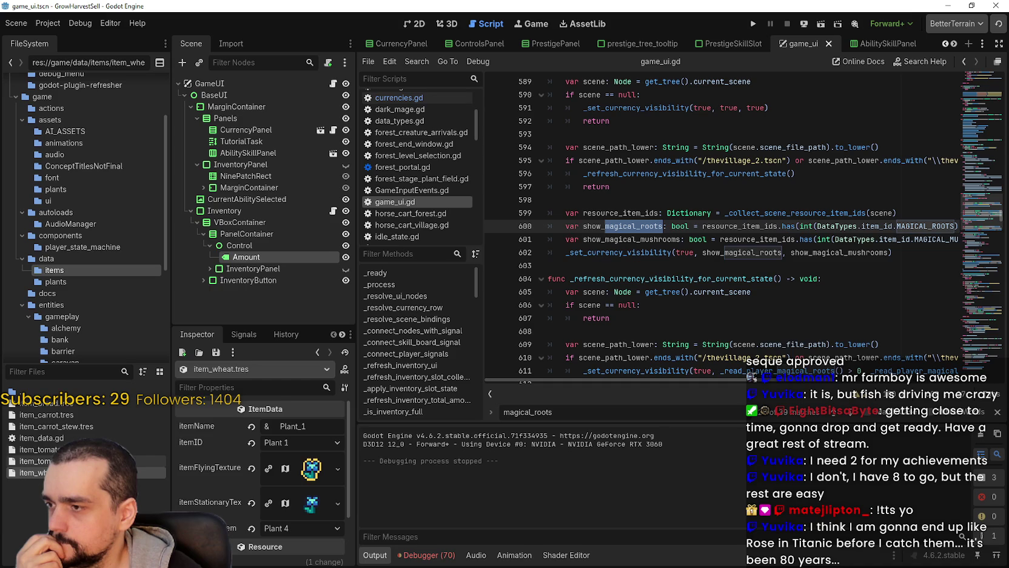
{"action": "left_click", "coordinate": [67, 416]}
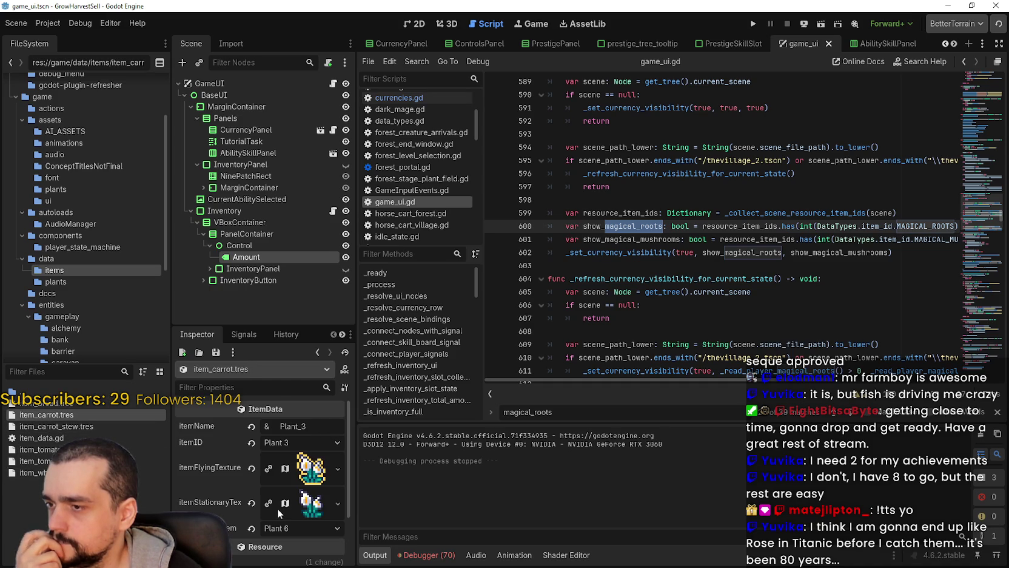
{"action": "left_click", "coordinate": [73, 450]}
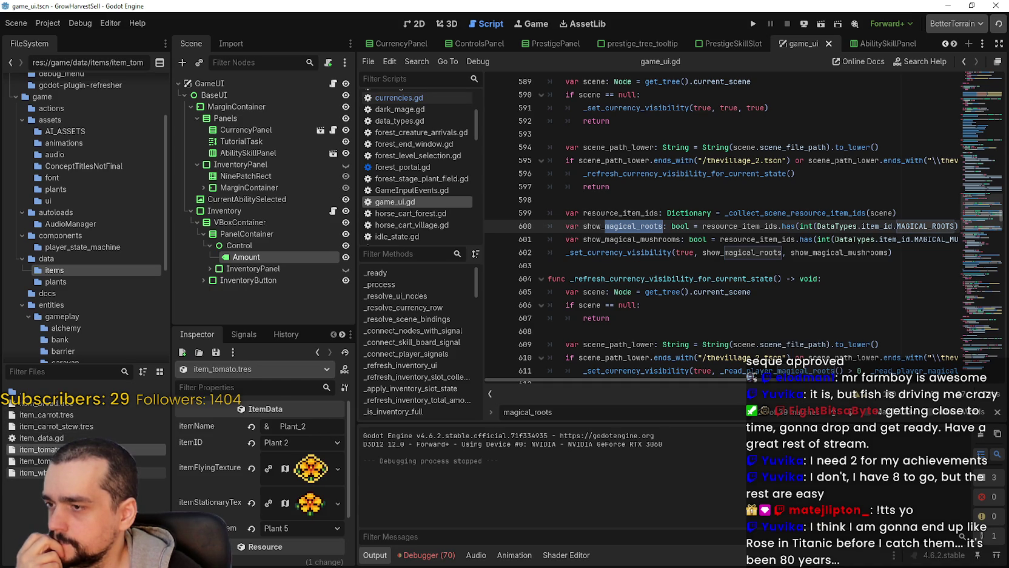
{"action": "left_click", "coordinate": [61, 472]}
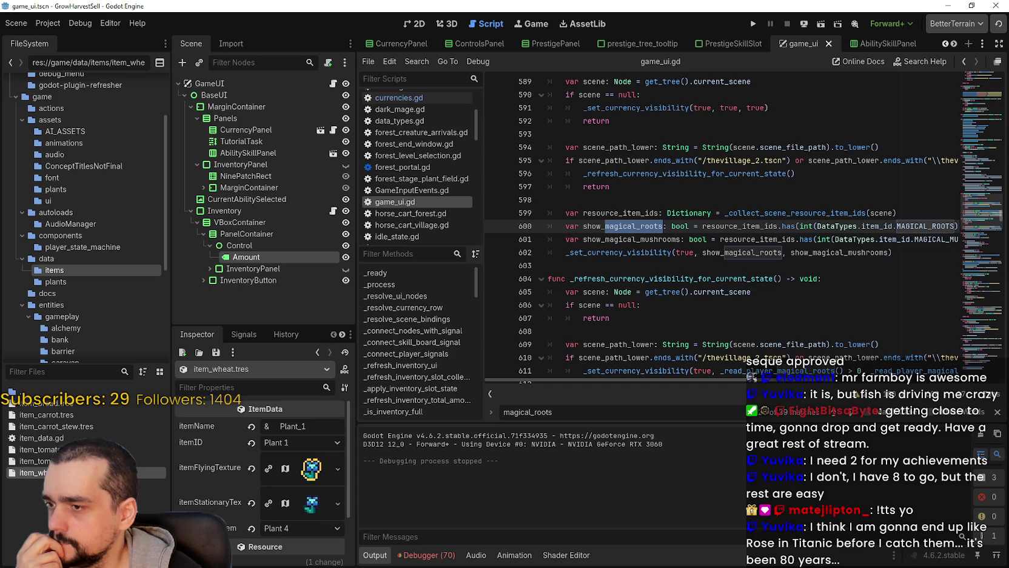
{"action": "left_click", "coordinate": [60, 402]}
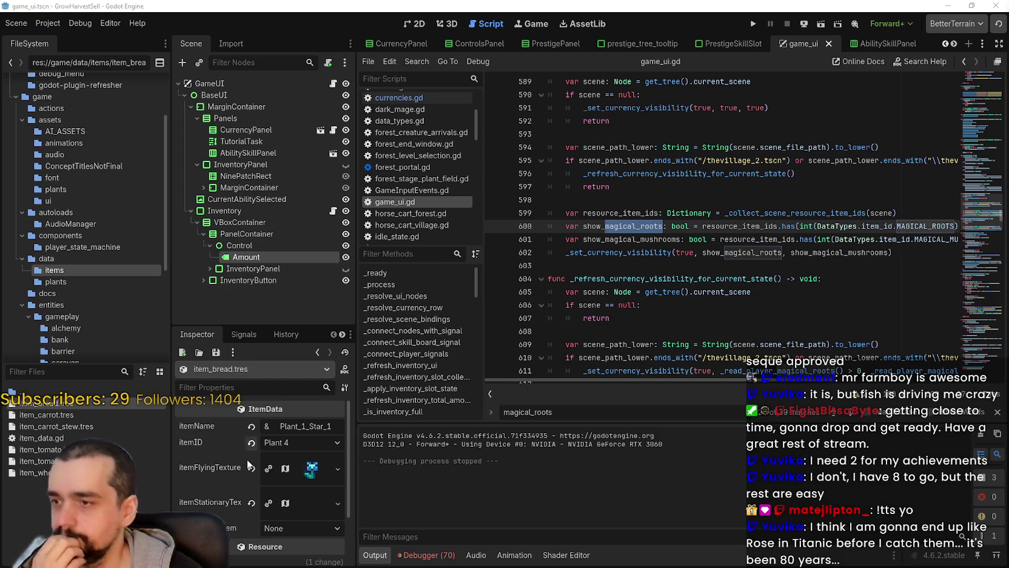
Check the bread item's ID options, then inspect Magical Roots, carrot and magical mushrooms plant data
{"action": "left_click", "coordinate": [88, 368]}
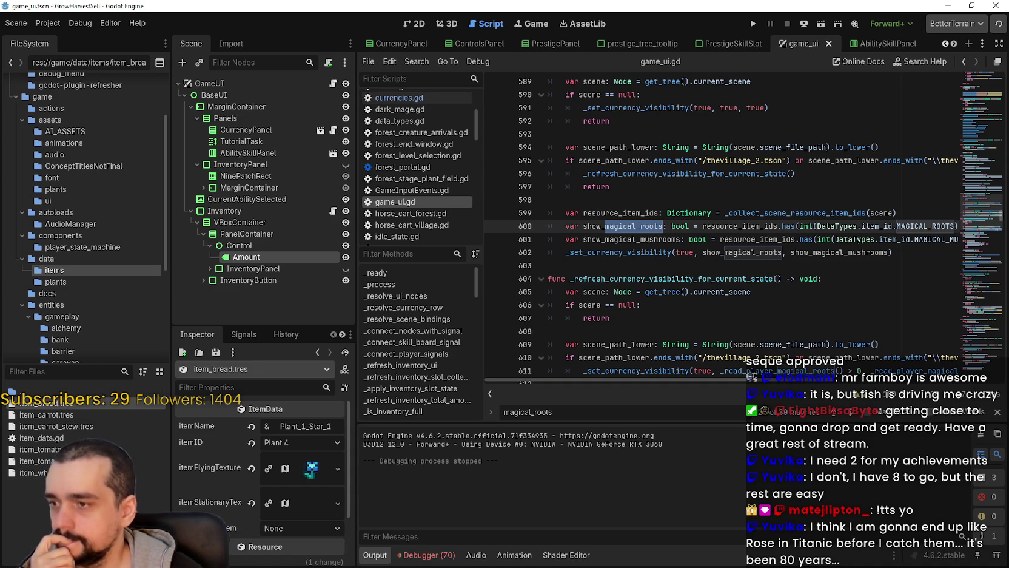
{"action": "left_click", "coordinate": [299, 442]}
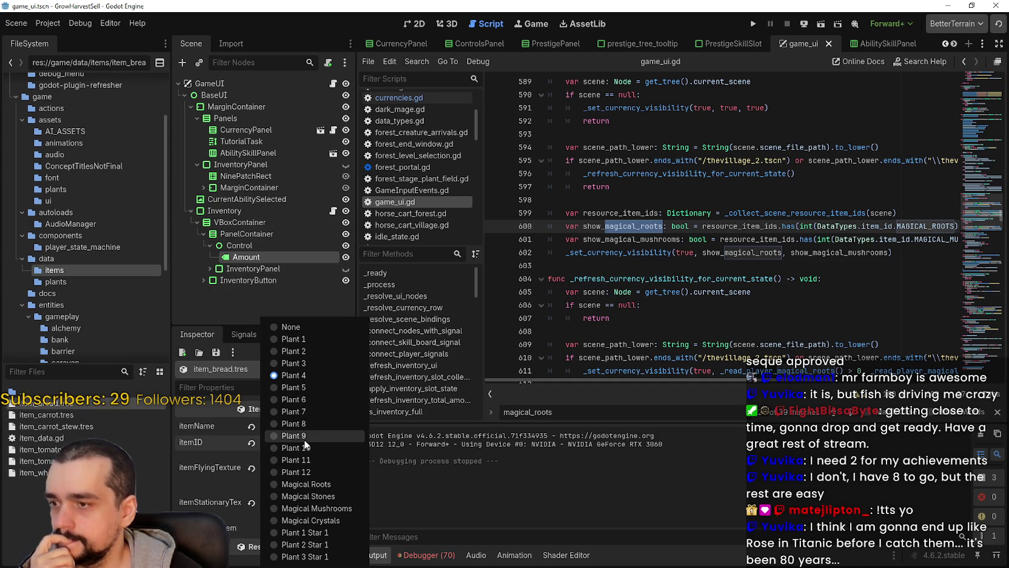
{"action": "left_click", "coordinate": [197, 487]}
{"action": "left_click", "coordinate": [72, 282]}
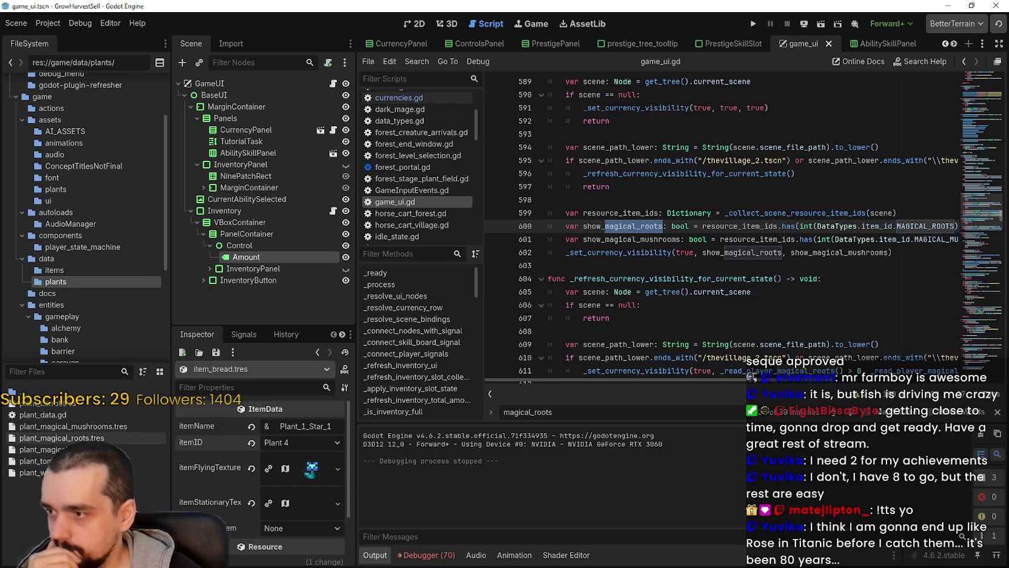
{"action": "left_click", "coordinate": [62, 437]}
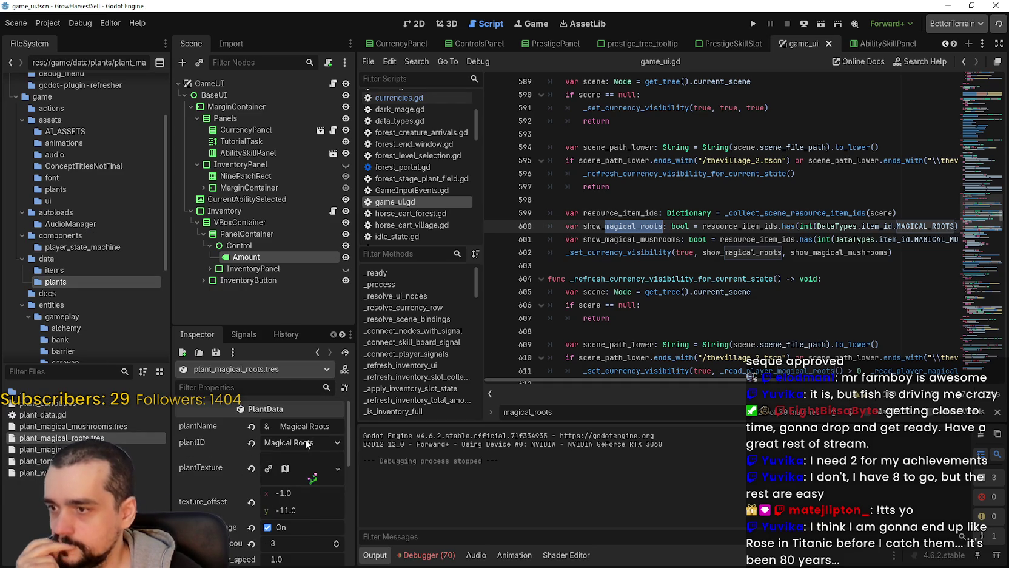
{"action": "left_click", "coordinate": [305, 441]}
{"action": "left_click", "coordinate": [618, 307]}
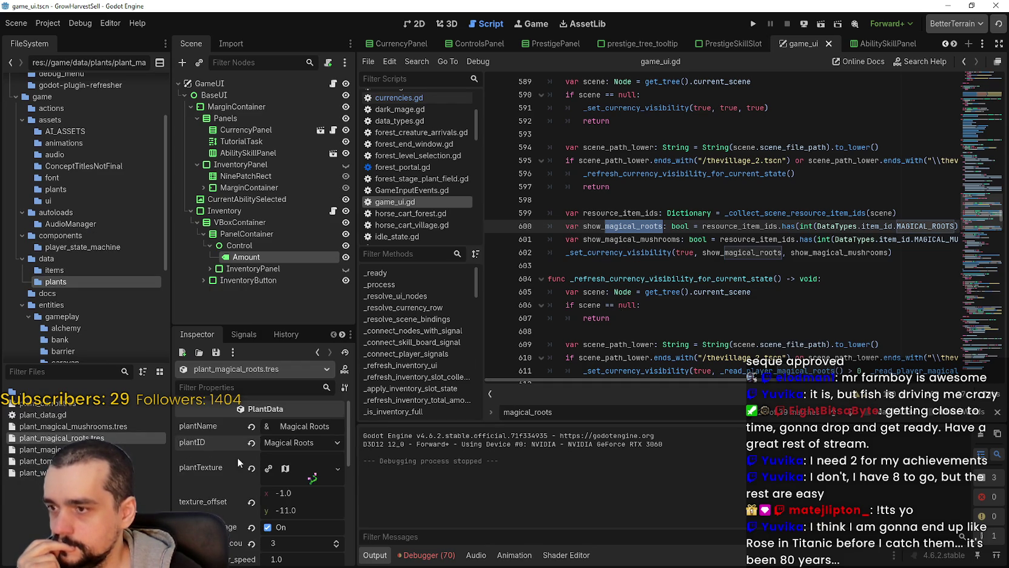
{"action": "scroll", "coordinate": [224, 459], "scroll_direction": "down", "scroll_amount": 5}
{"action": "scroll", "coordinate": [221, 454], "scroll_direction": "down", "scroll_amount": 4}
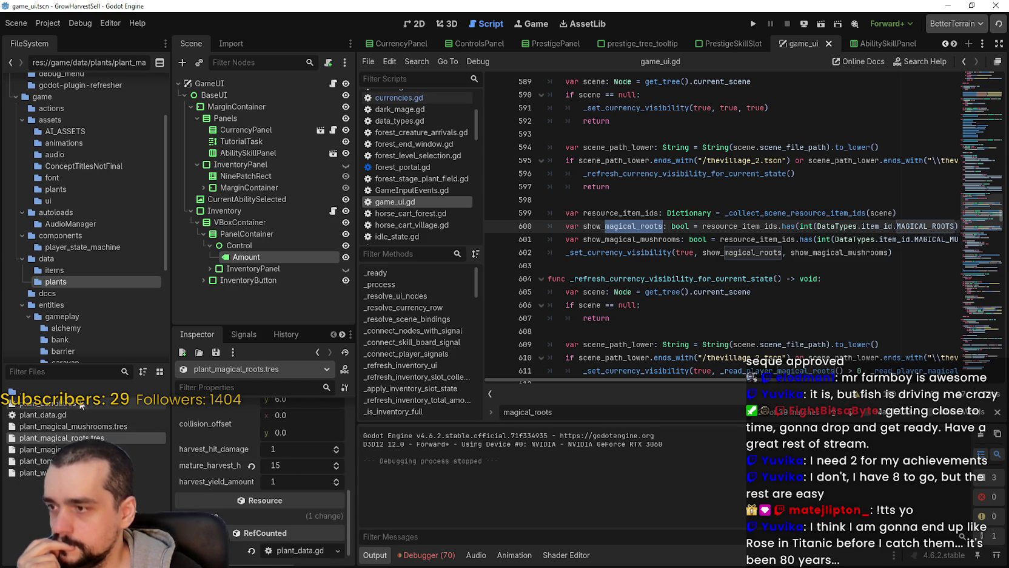
{"action": "left_click", "coordinate": [71, 402]}
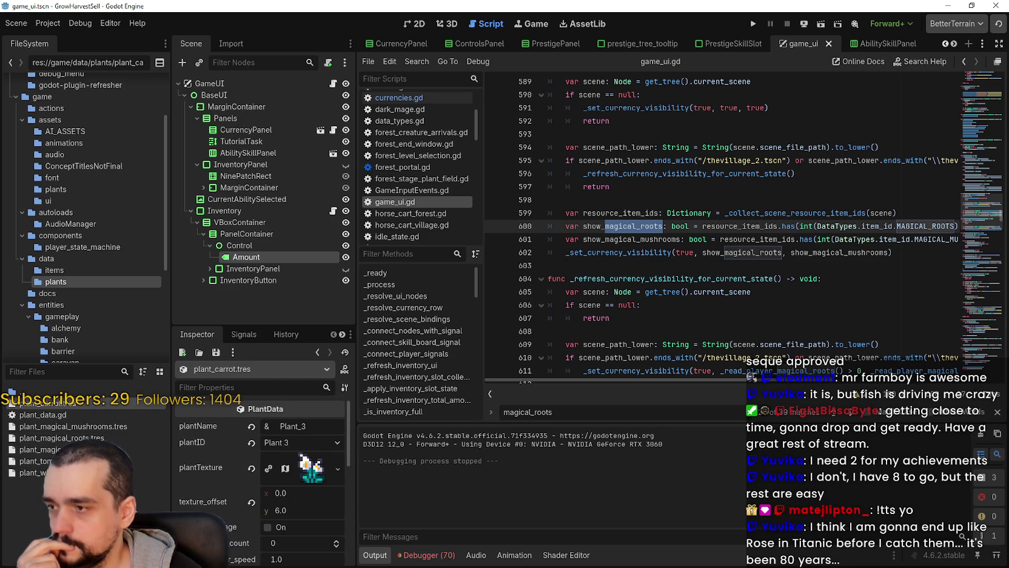
{"action": "left_click", "coordinate": [77, 426]}
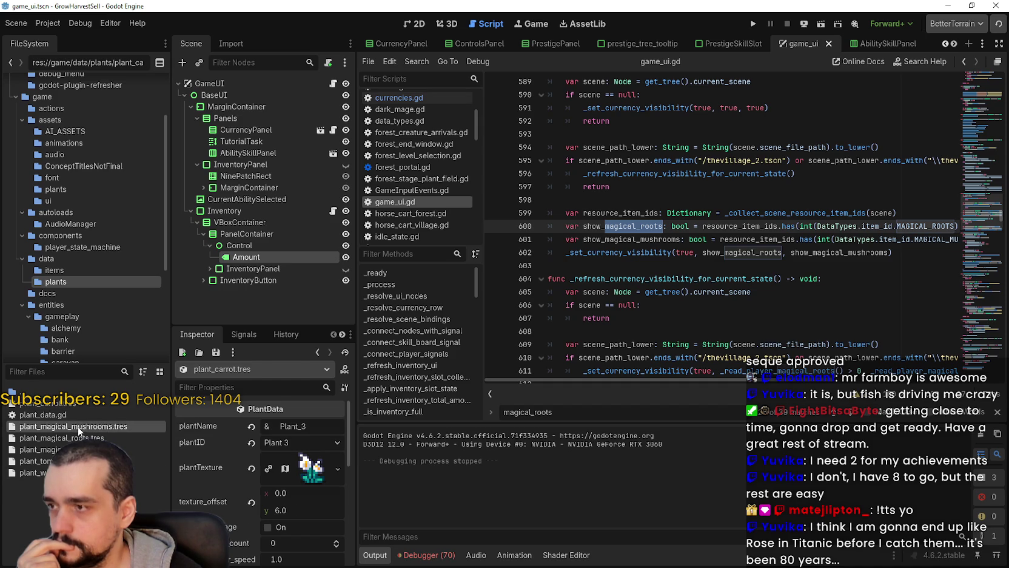
Back in data/items, inspect the bread item's stationary texture, then the carrot and wheat items
{"action": "scroll", "coordinate": [200, 449], "scroll_direction": "down", "scroll_amount": 3}
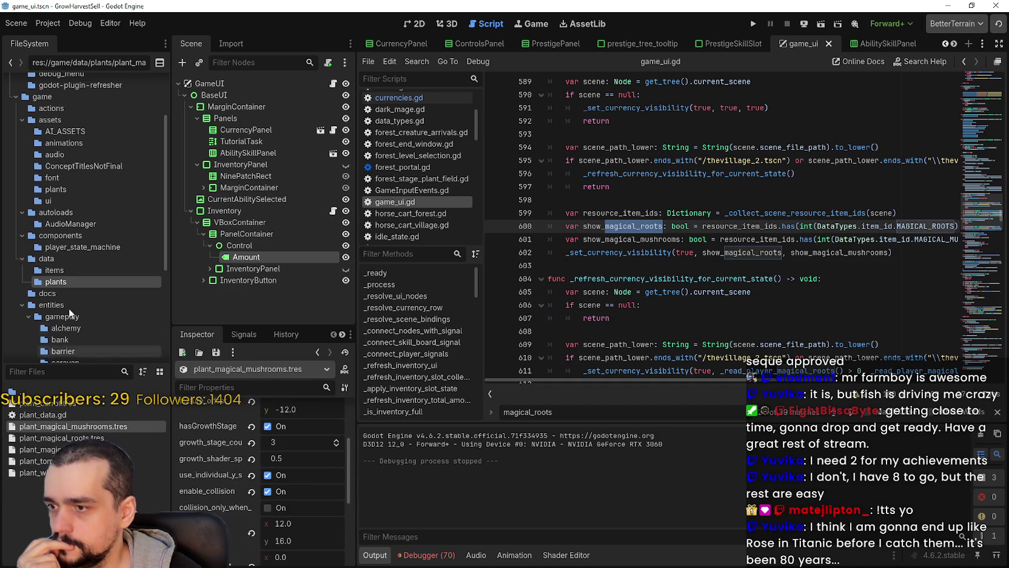
{"action": "scroll", "coordinate": [315, 503], "scroll_direction": "down", "scroll_amount": 3}
{"action": "left_click", "coordinate": [60, 270]}
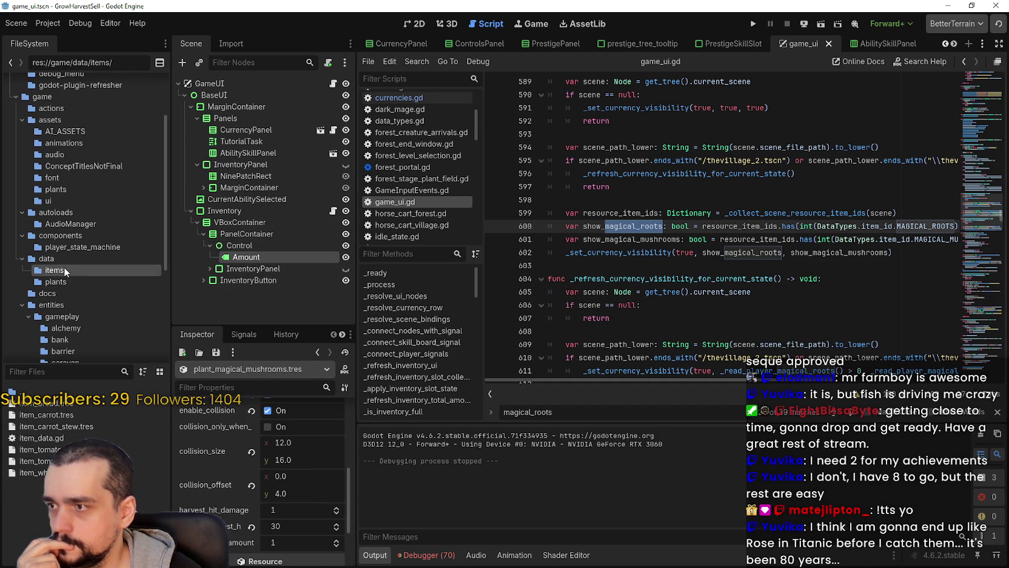
{"action": "left_click", "coordinate": [69, 404]}
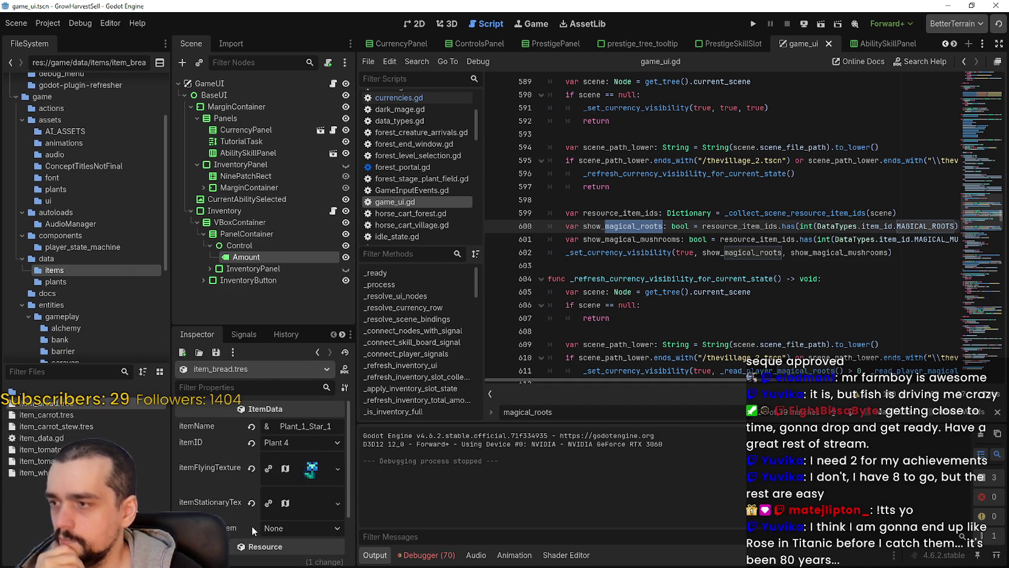
{"action": "scroll", "coordinate": [255, 509], "scroll_direction": "down", "scroll_amount": 1}
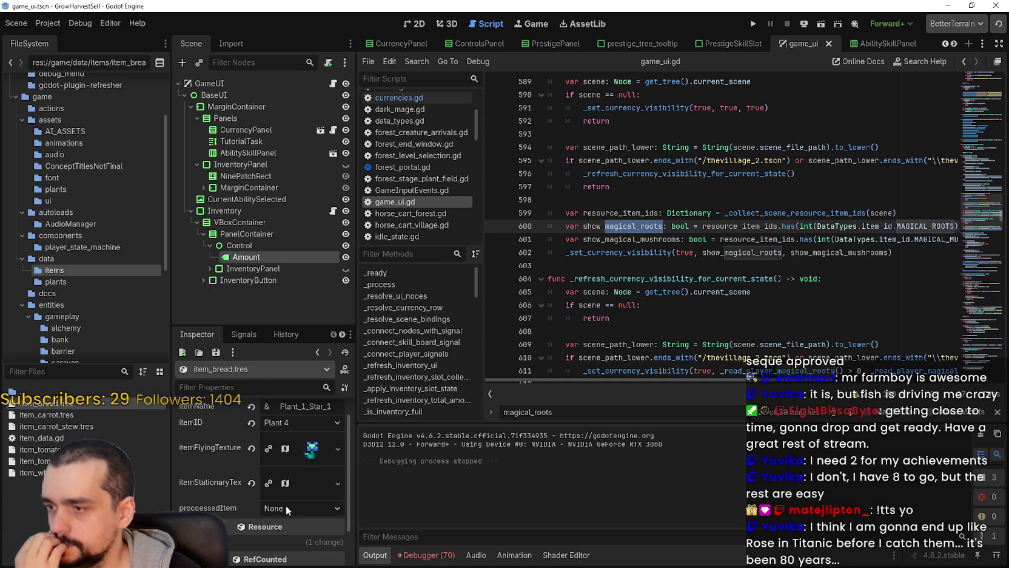
{"action": "left_click", "coordinate": [305, 481]}
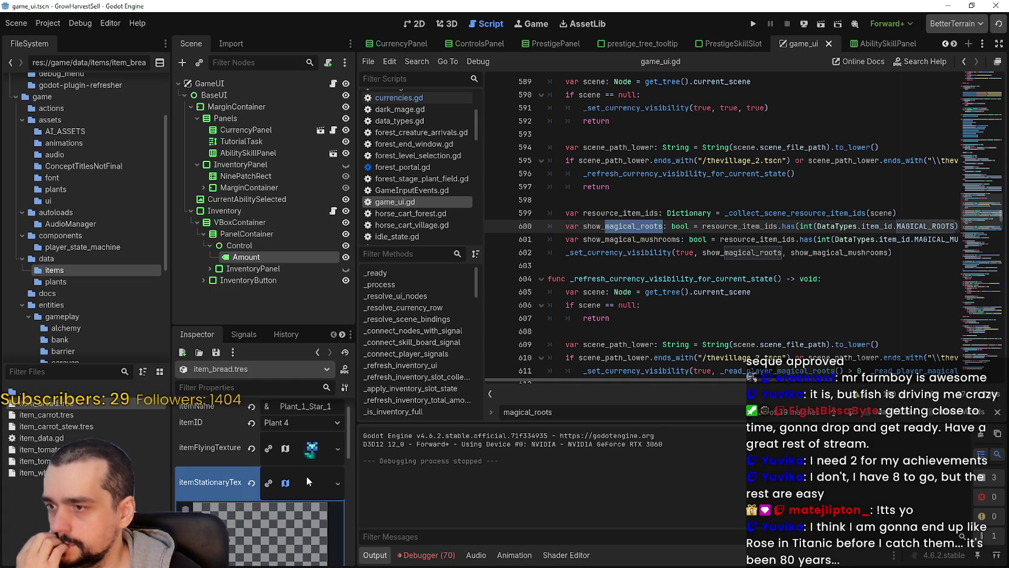
{"action": "scroll", "coordinate": [305, 481], "scroll_direction": "down", "scroll_amount": 2}
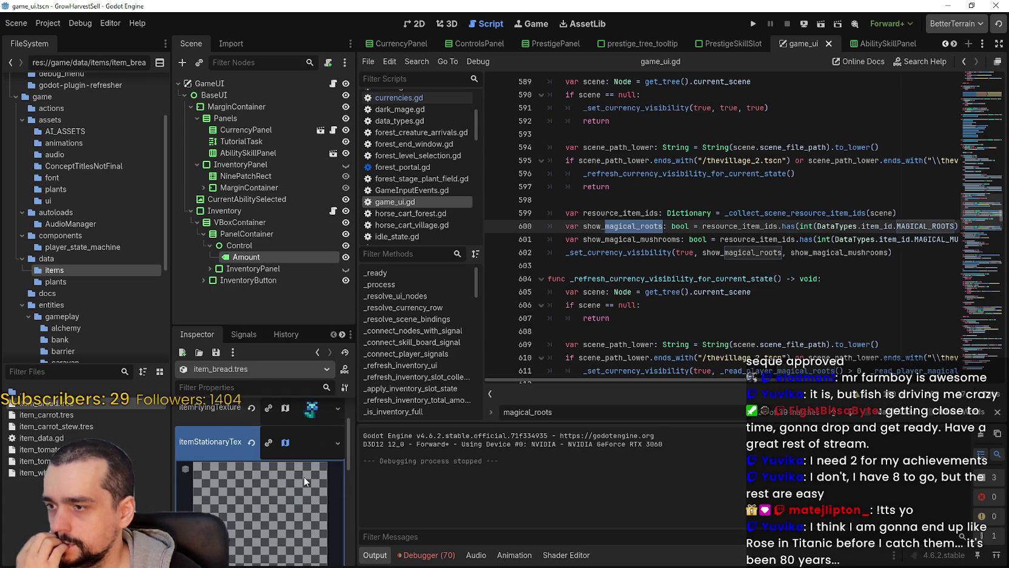
{"action": "left_click_drag", "start_coordinate": [359, 444], "coordinate": [415, 445]}
{"action": "scroll", "coordinate": [365, 481], "scroll_direction": "up", "scroll_amount": 2}
{"action": "left_click", "coordinate": [375, 503]}
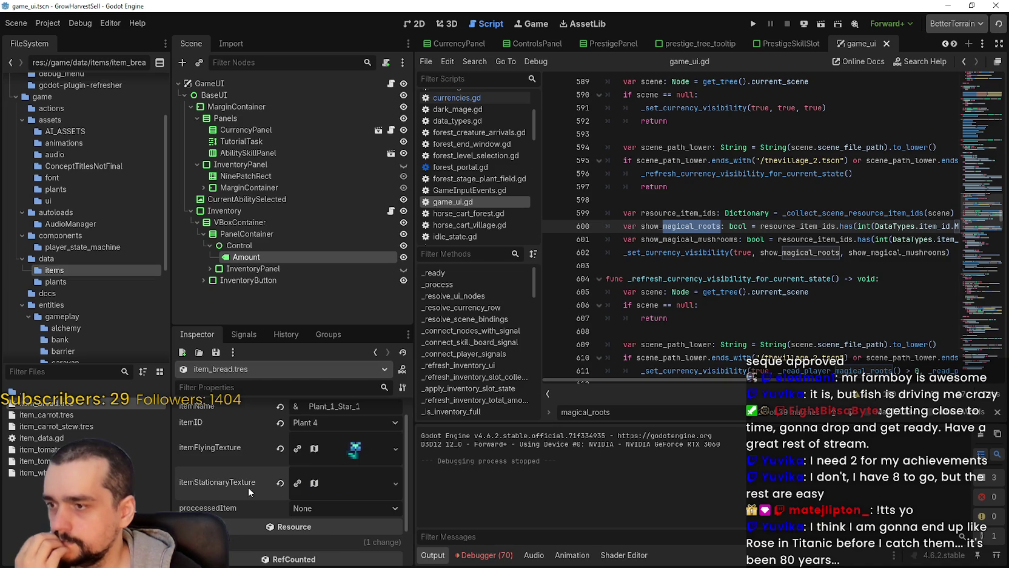
{"action": "left_click", "coordinate": [79, 414]}
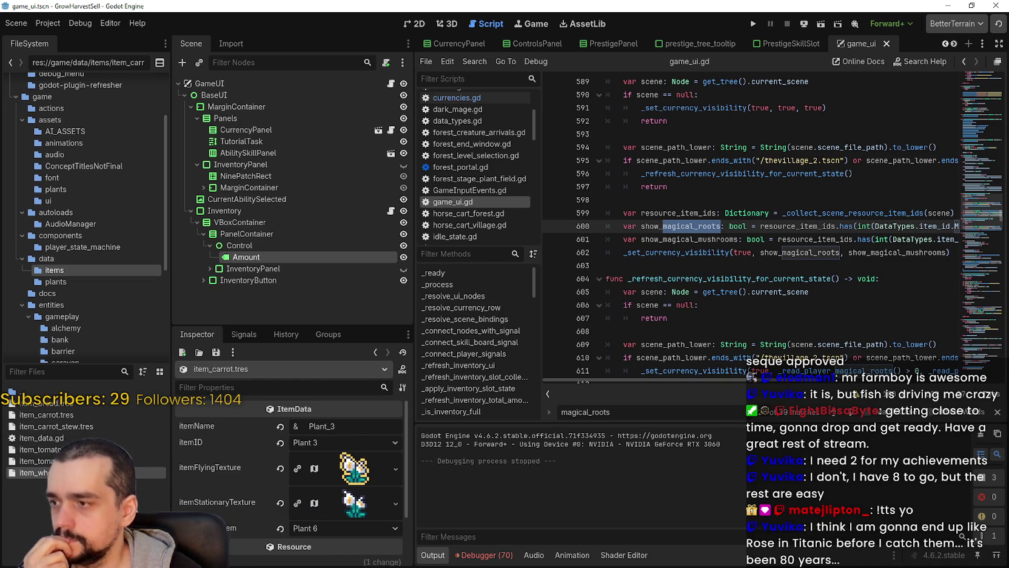
{"action": "left_click", "coordinate": [60, 473]}
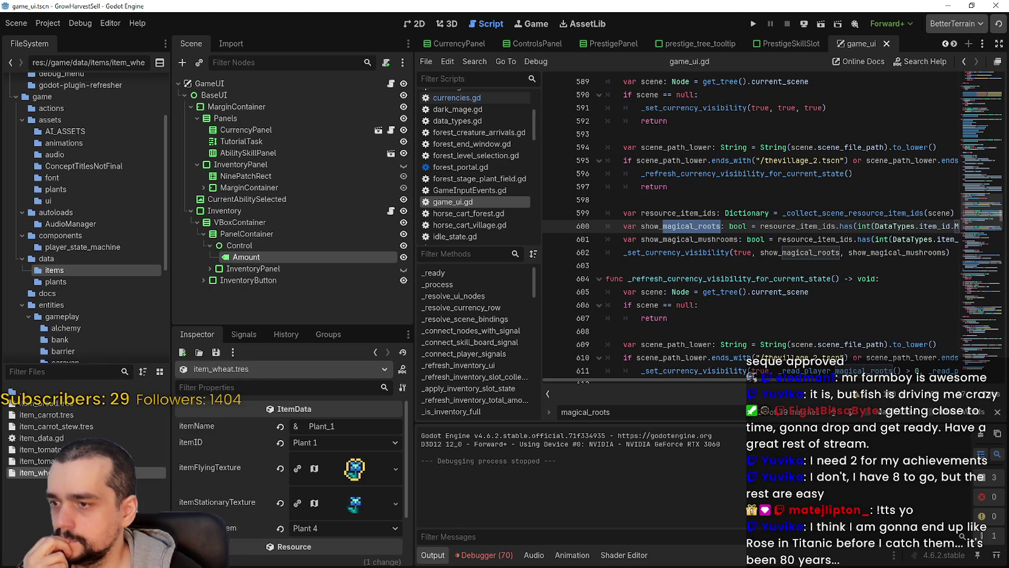
Duplicate item_wheat.tres as item_magical_roots.tres
{"action": "right_click", "coordinate": [59, 472]}
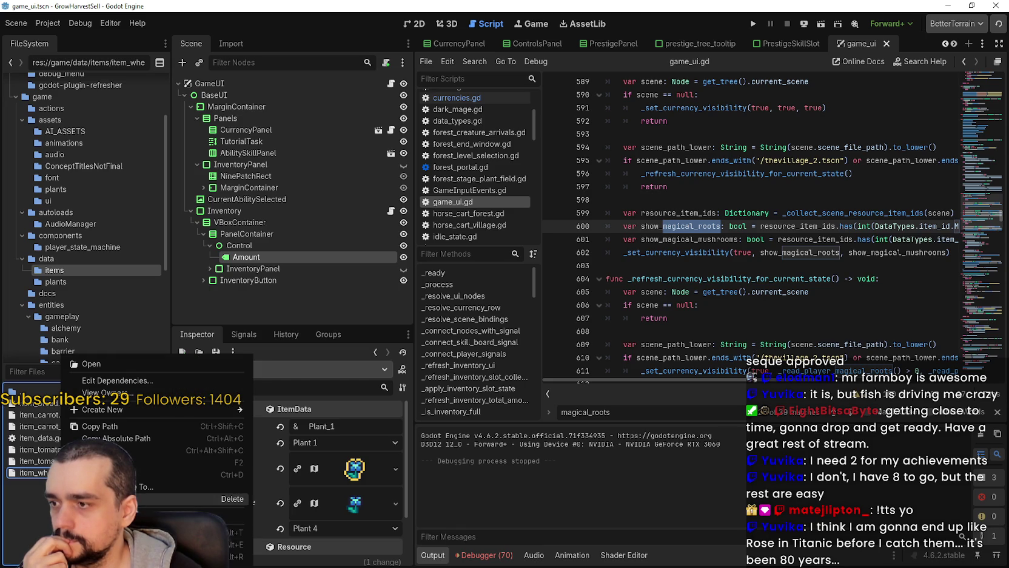
{"action": "left_click", "coordinate": [176, 474]}
{"action": "key", "text": "Right"}
{"action": "key", "text": "BackSpace"}
{"action": "key", "text": "BackSpace"}
{"action": "key", "text": "BackSpace"}
{"action": "key", "text": "BackSpace"}
{"action": "key", "text": "BackSpace"}
{"action": "type", "text": "magical_roots"}
{"action": "key", "text": "Return"}
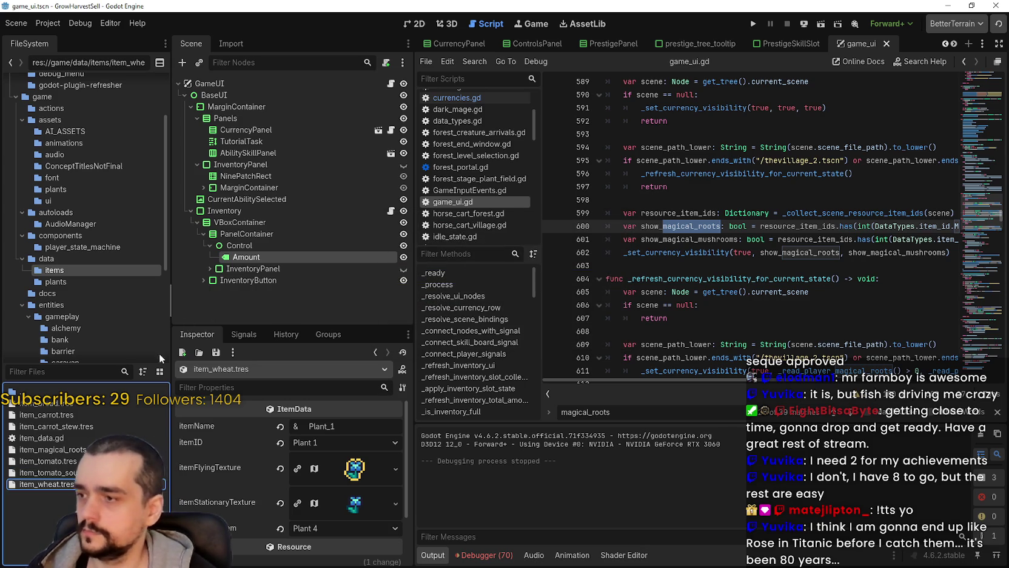
Set the copy's itemName to Magical_Root_1 and itemID to Magical Roots, then save
{"action": "key", "text": "ctrl+a"}
{"action": "type", "text": "Magical_Root_1"}
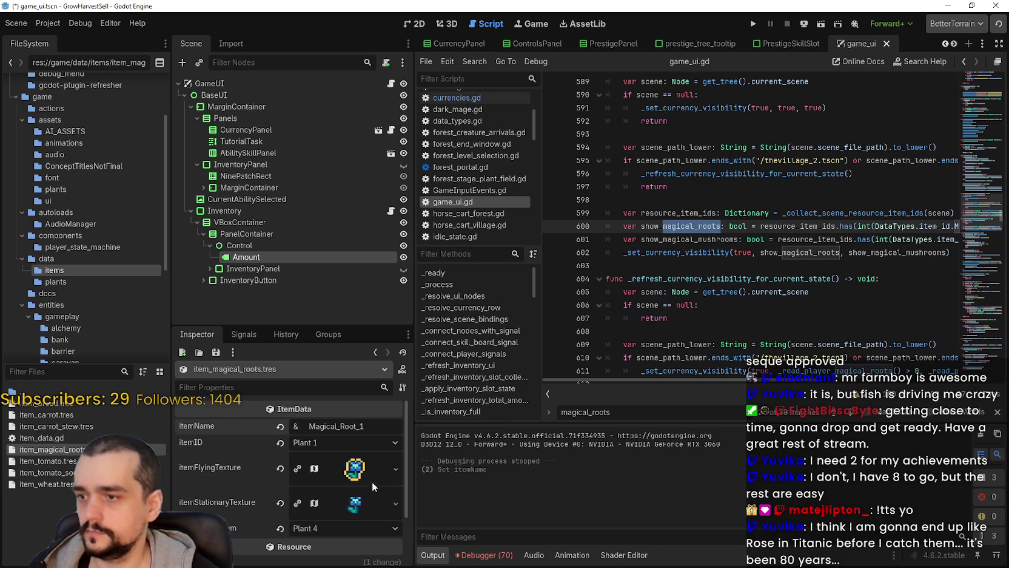
{"action": "left_click", "coordinate": [339, 443]}
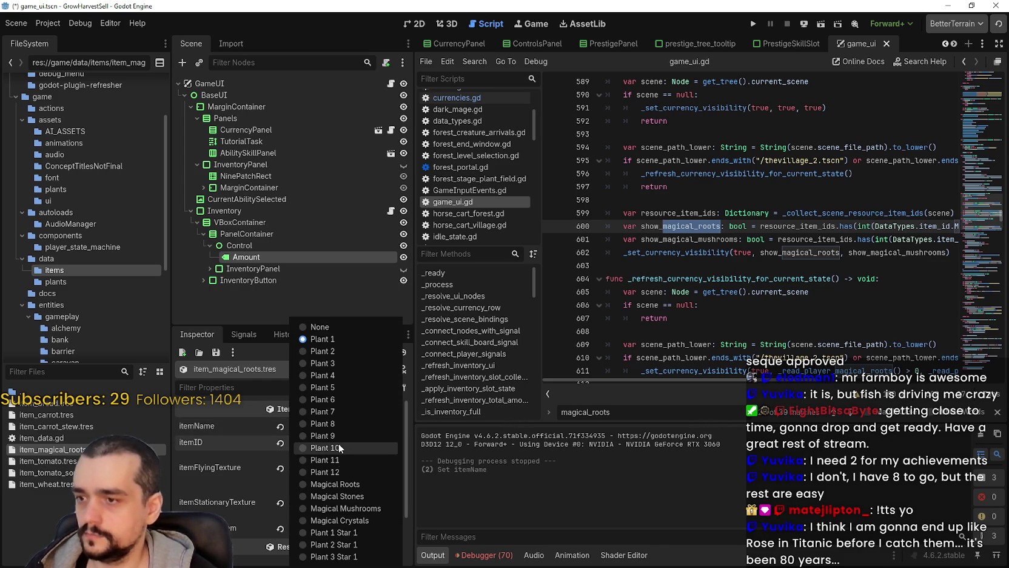
{"action": "left_click", "coordinate": [362, 485]}
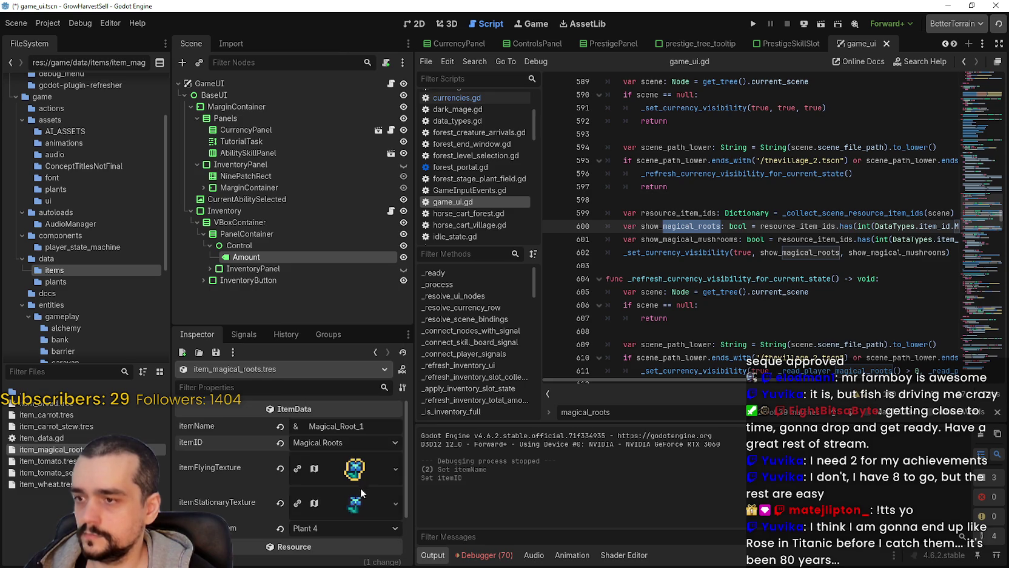
{"action": "key", "text": "ctrl+s"}
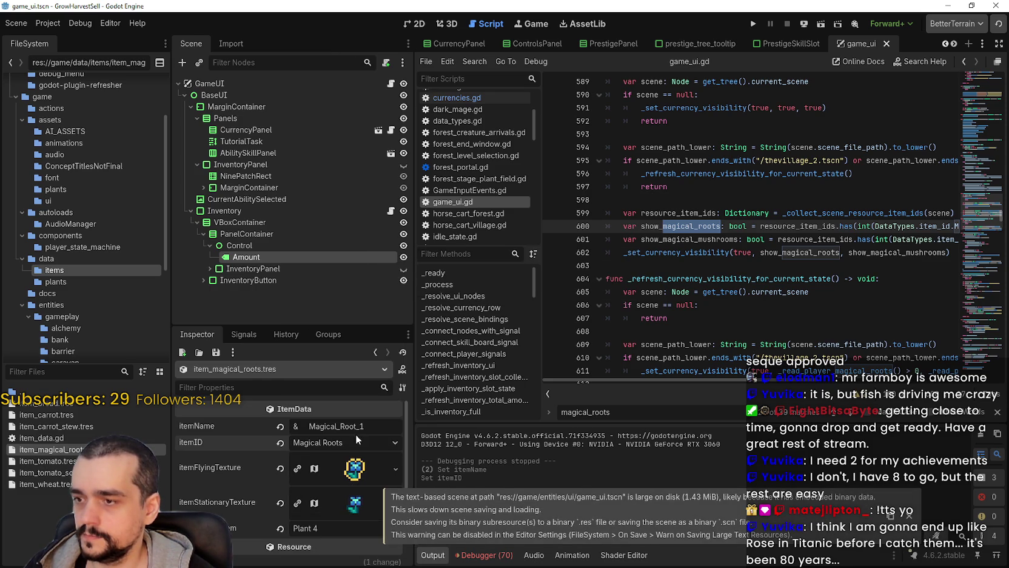
{"action": "scroll", "coordinate": [314, 468], "scroll_direction": "down", "scroll_amount": 2}
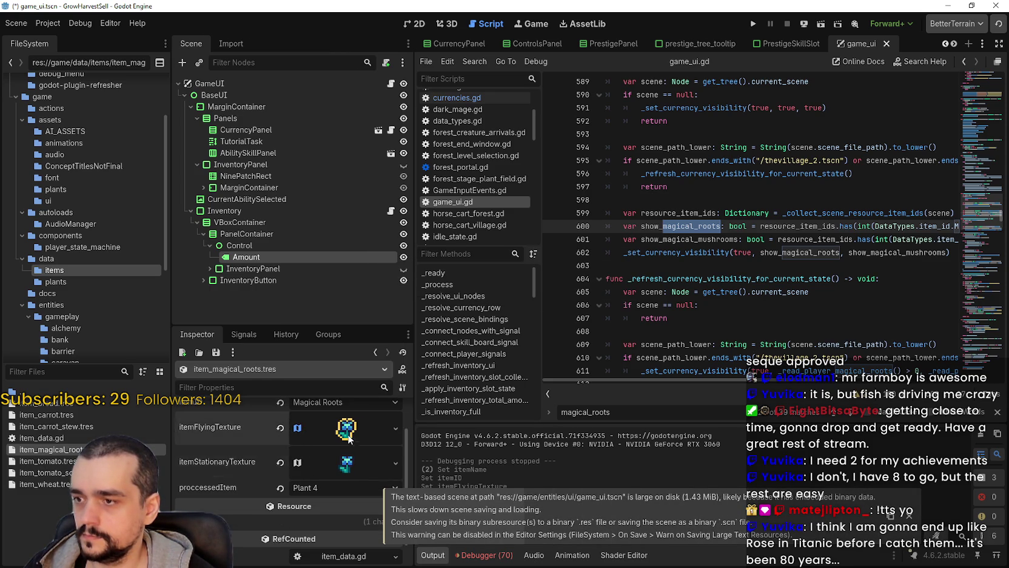
Set the flying texture region to the 16x16 root sprite using grid snap
{"action": "left_click", "coordinate": [297, 428]}
{"action": "scroll", "coordinate": [268, 516], "scroll_direction": "down", "scroll_amount": 1}
{"action": "left_click", "coordinate": [289, 453]}
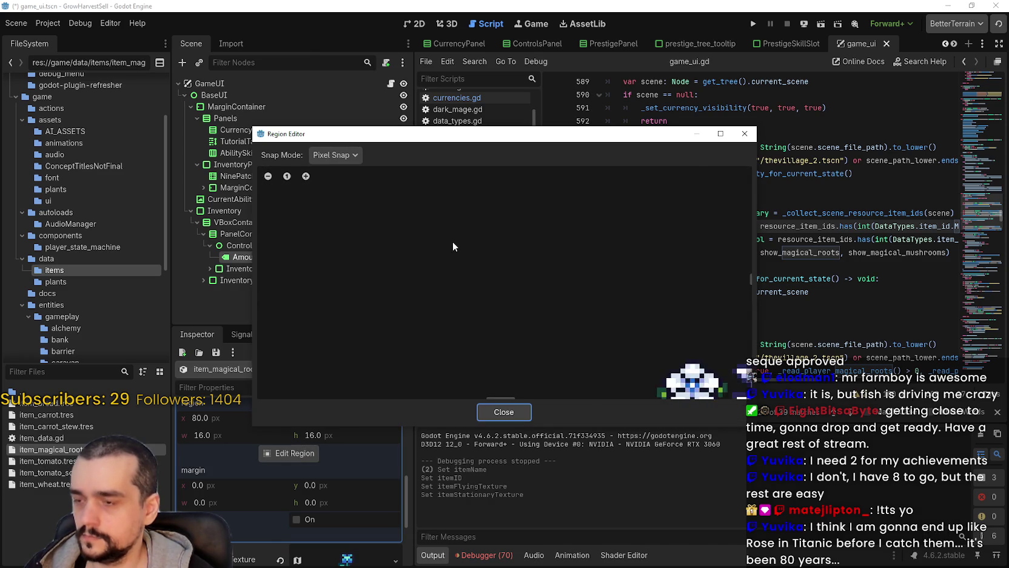
{"action": "scroll", "coordinate": [454, 268], "scroll_direction": "down", "scroll_amount": 5}
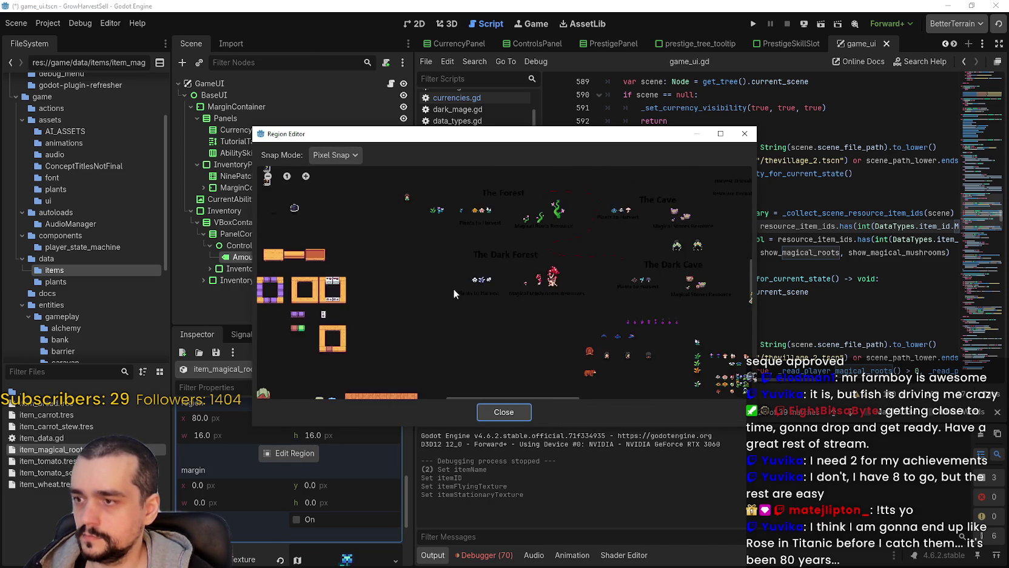
{"action": "scroll", "coordinate": [511, 219], "scroll_direction": "up", "scroll_amount": 5}
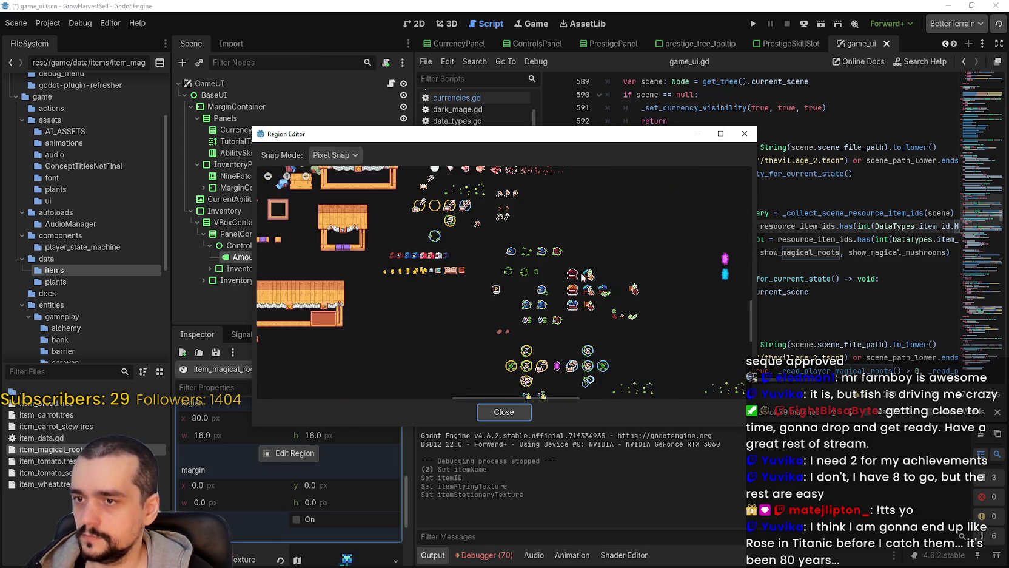
{"action": "scroll", "coordinate": [456, 302], "scroll_direction": "up", "scroll_amount": 5}
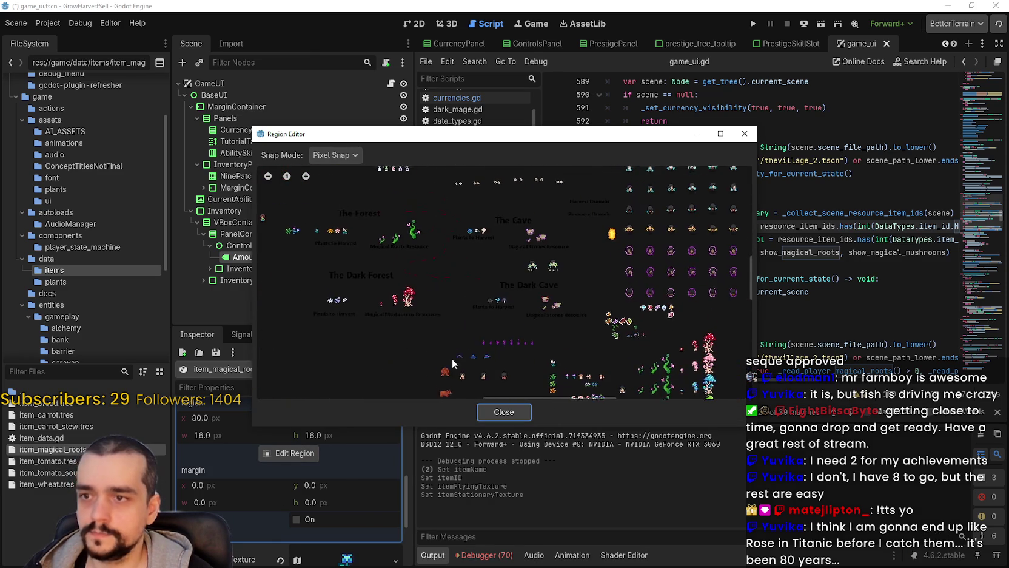
{"action": "scroll", "coordinate": [655, 321], "scroll_direction": "up", "scroll_amount": 4}
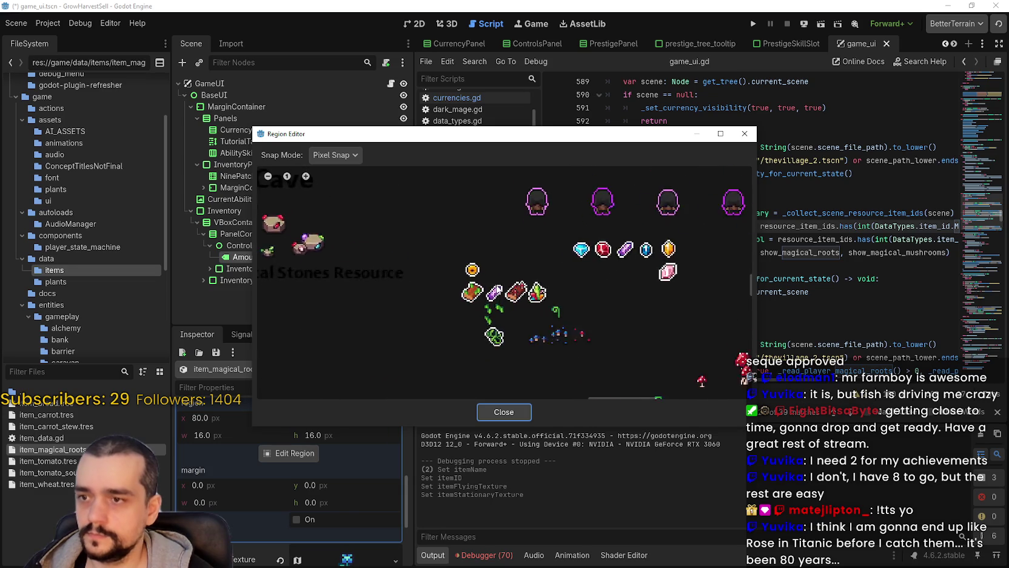
{"action": "left_click", "coordinate": [334, 156]}
{"action": "left_click", "coordinate": [339, 199]}
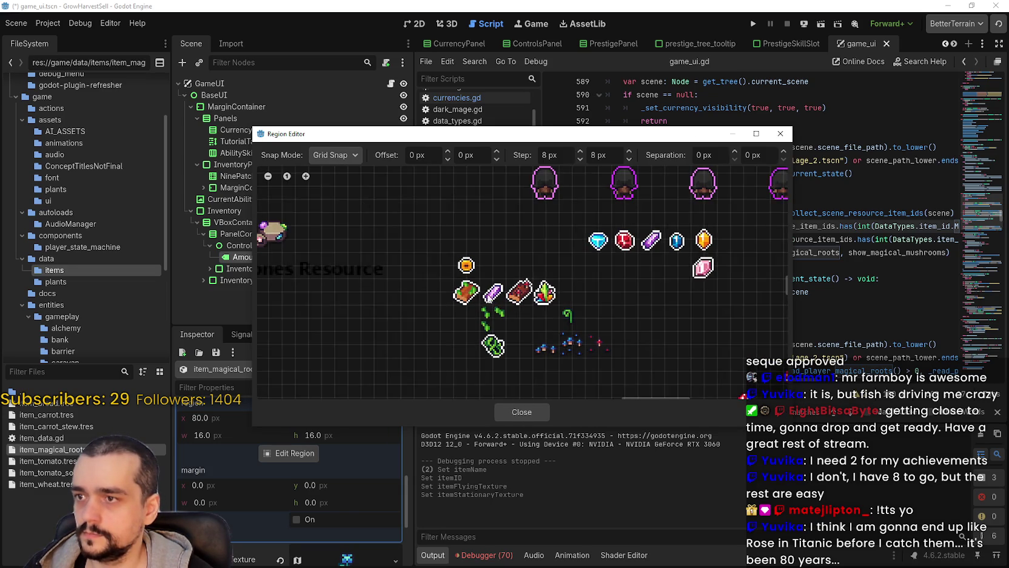
{"action": "scroll", "coordinate": [455, 289], "scroll_direction": "up", "scroll_amount": 2}
{"action": "left_click_drag", "start_coordinate": [424, 262], "coordinate": [465, 303]}
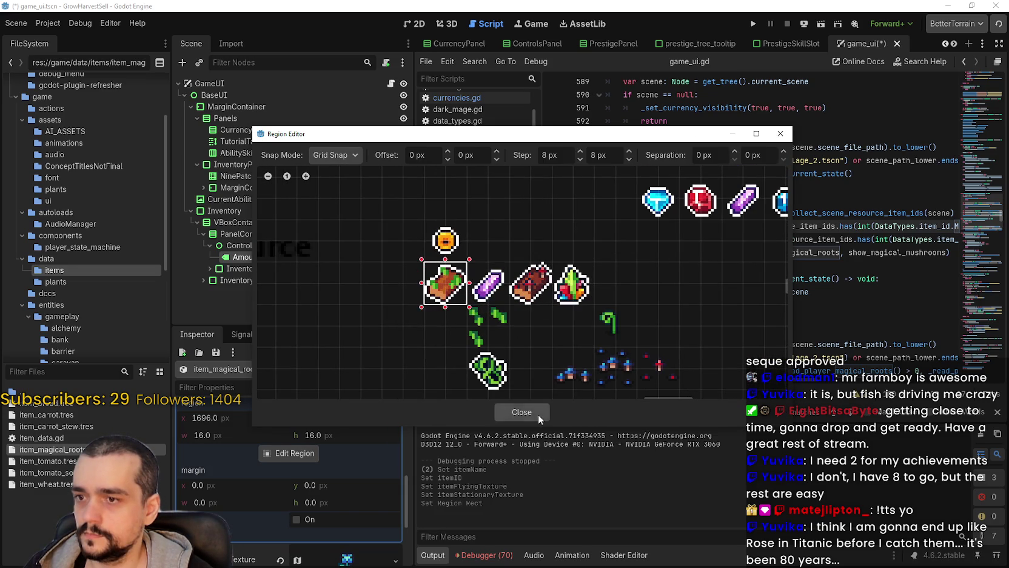
{"action": "left_click", "coordinate": [534, 413]}
{"action": "scroll", "coordinate": [359, 455], "scroll_direction": "up", "scroll_amount": 3}
Paste the flying texture into itemStationaryTexture, set proccessedItem to None, and save
{"action": "left_click", "coordinate": [349, 401]}
{"action": "right_click", "coordinate": [342, 448]}
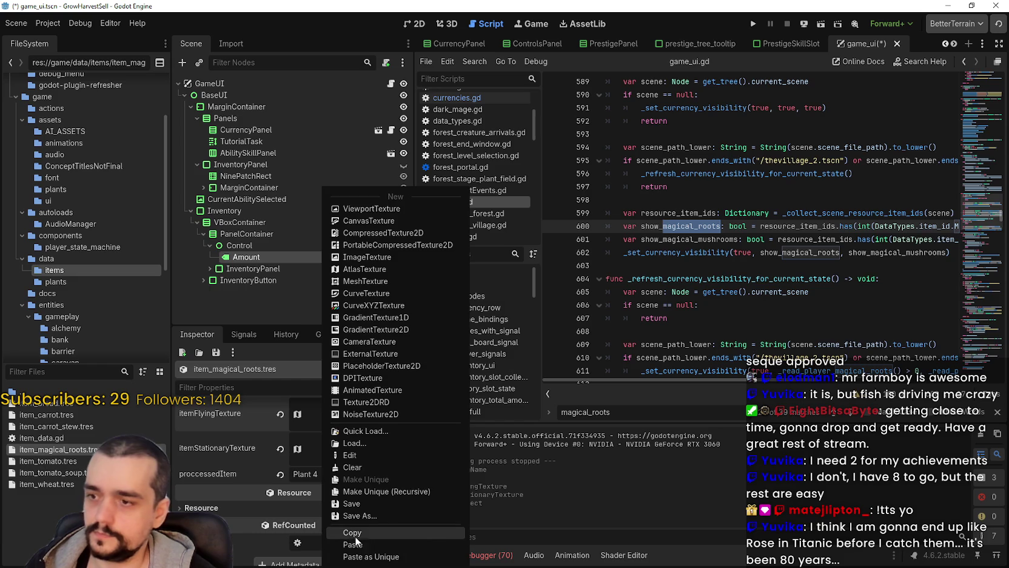
{"action": "left_click", "coordinate": [355, 533]}
{"action": "right_click", "coordinate": [326, 435]}
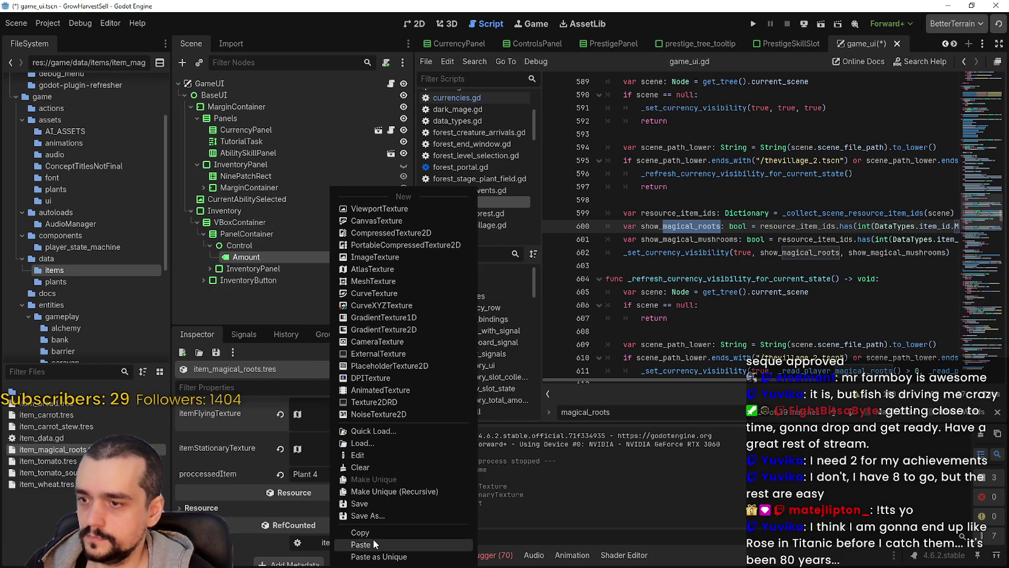
{"action": "left_click", "coordinate": [373, 540]}
{"action": "left_click", "coordinate": [324, 479]}
{"action": "left_click", "coordinate": [315, 328]}
{"action": "key", "text": "ctrl+s"}
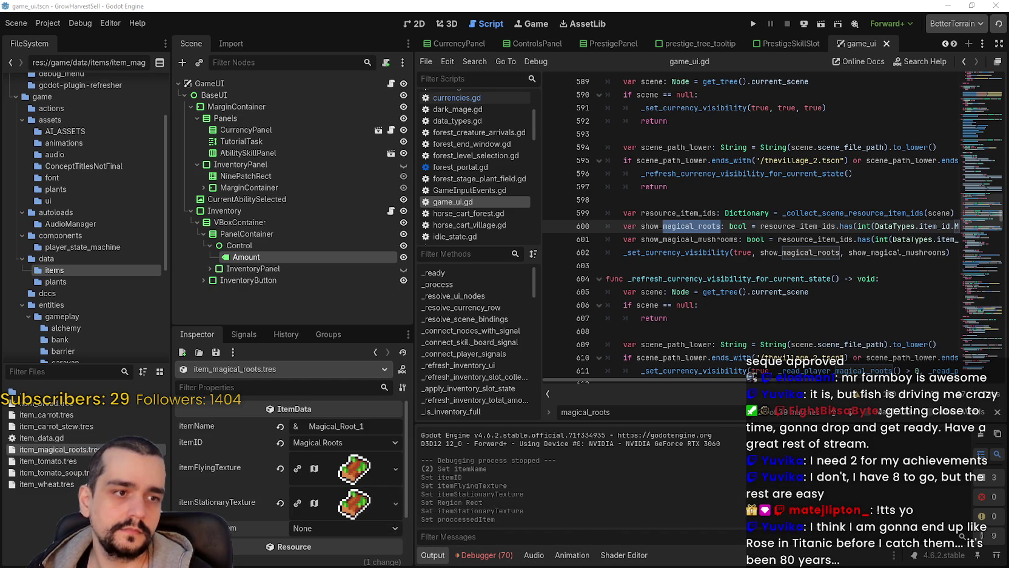
{"action": "scroll", "coordinate": [700, 161], "scroll_direction": "down", "scroll_amount": 2}
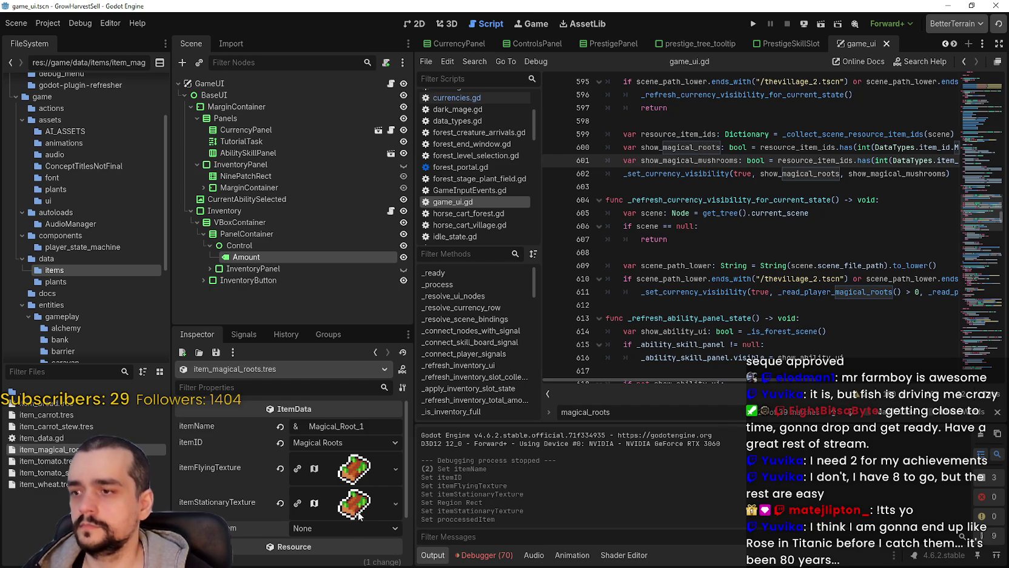
{"action": "key", "text": "Up"}
{"action": "key", "text": "Up"}
{"action": "key", "text": "Up"}
{"action": "scroll", "coordinate": [792, 92], "scroll_direction": "up", "scroll_amount": 1}
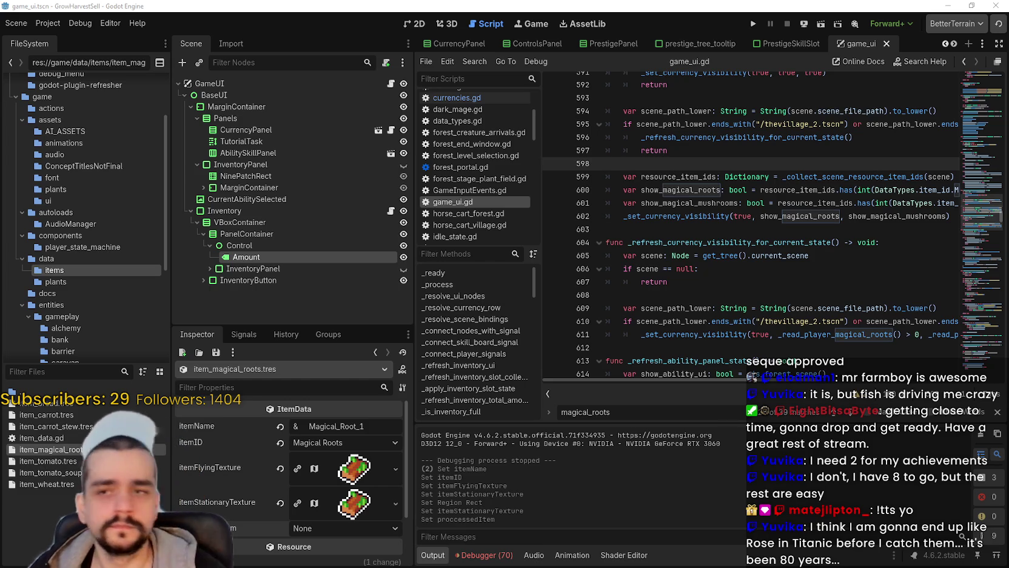
Filter the FileSystem for 'forest' and open the TheForest_1 scene
{"action": "left_click", "coordinate": [69, 376]}
{"action": "type", "text": "forest"}
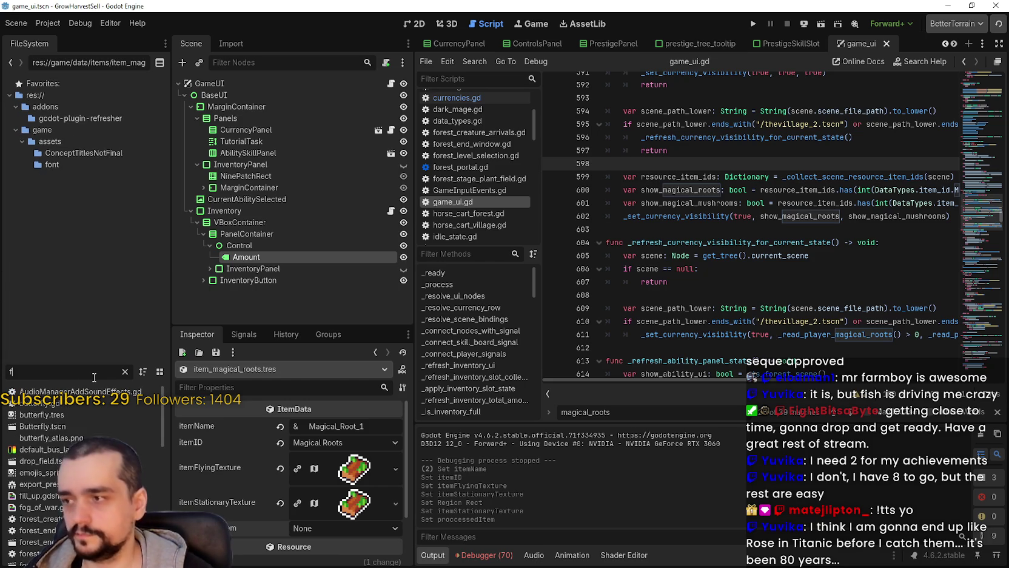
{"action": "double_click", "coordinate": [37, 530]}
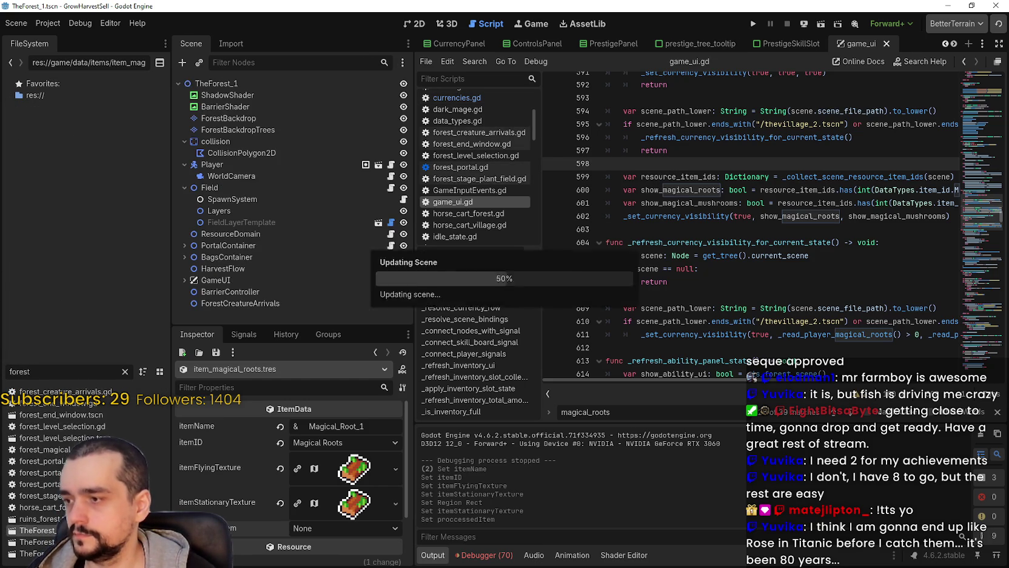
Add item_magical_roots.tres to the Field's item_data_list, save the scene, and run the game
{"action": "left_click", "coordinate": [257, 192]}
{"action": "left_click", "coordinate": [328, 442]}
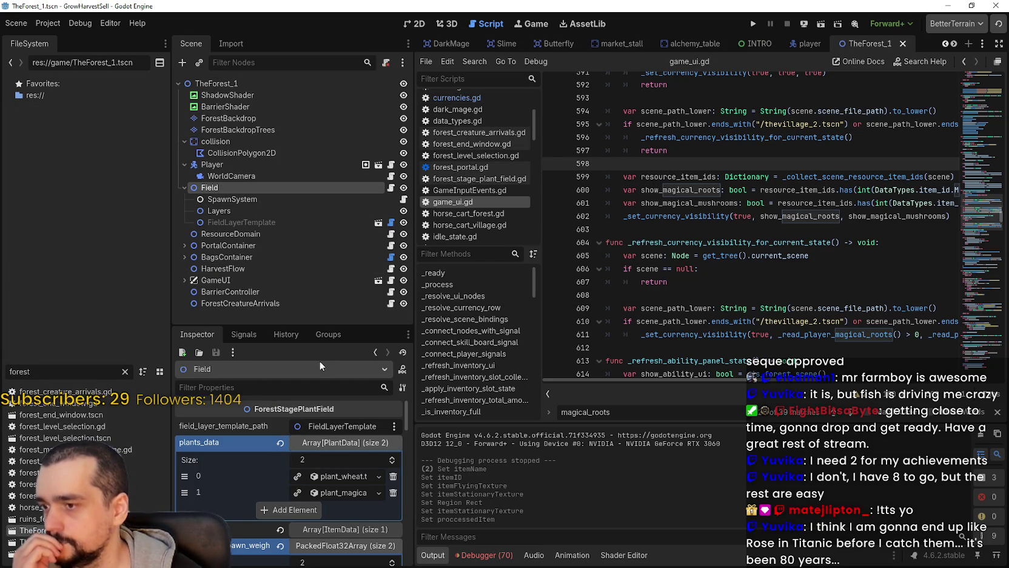
{"action": "left_click_drag", "start_coordinate": [325, 325], "coordinate": [335, 214]}
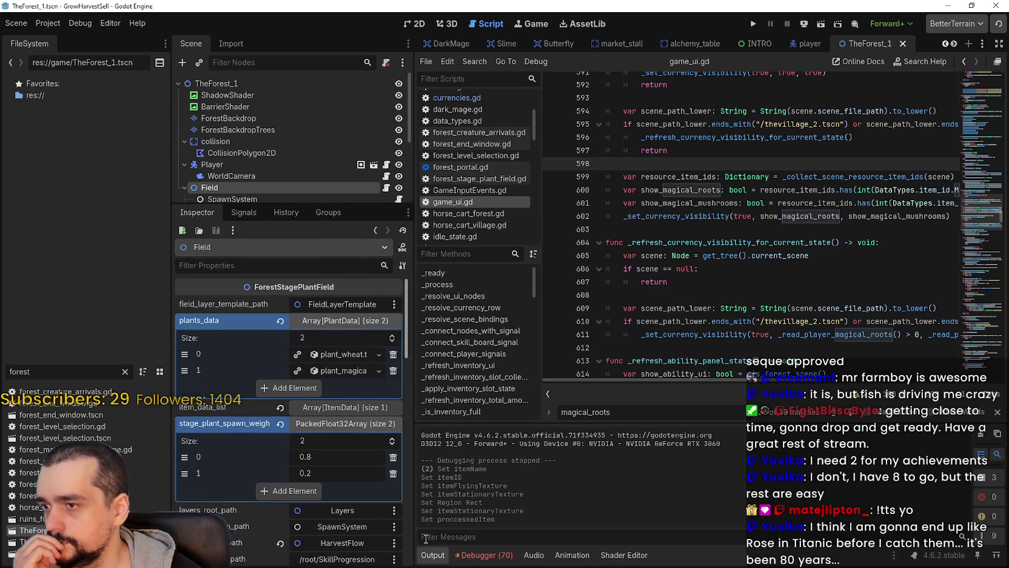
{"action": "left_click", "coordinate": [340, 407]}
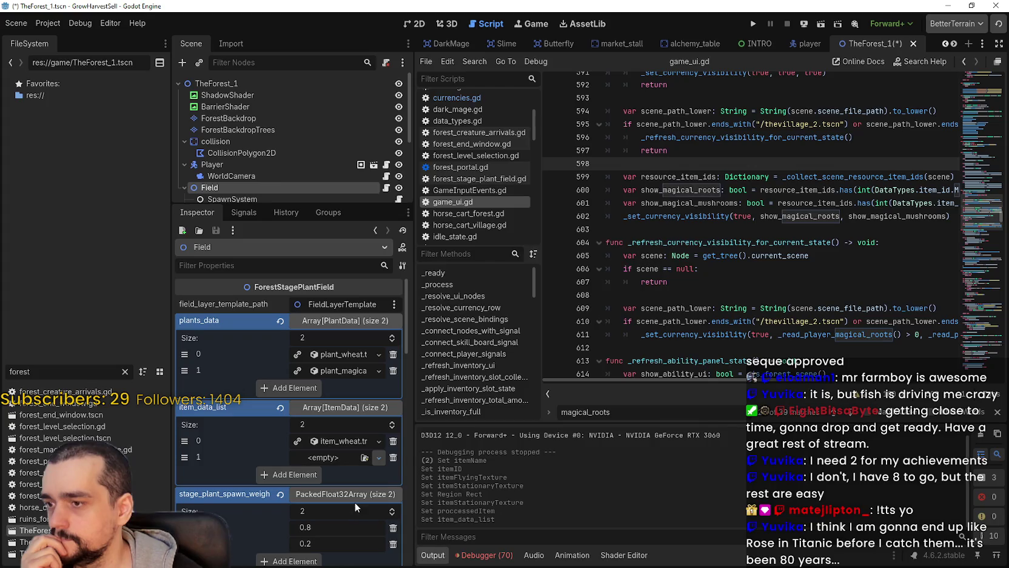
{"action": "left_click", "coordinate": [290, 458]}
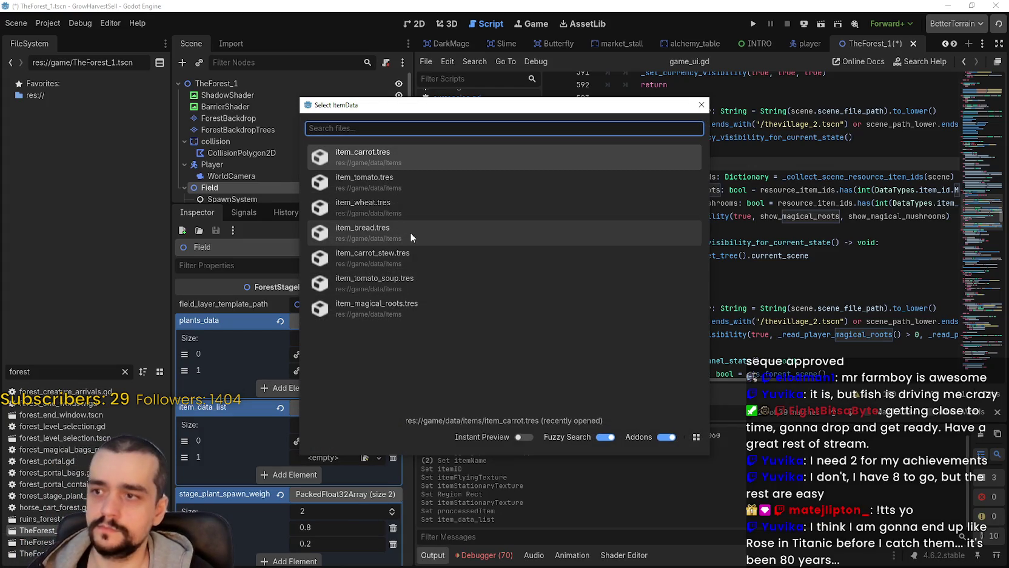
{"action": "key", "text": "Down"}
{"action": "key", "text": "Down"}
{"action": "key", "text": "Down"}
{"action": "key", "text": "Down"}
{"action": "key", "text": "Return"}
{"action": "key", "text": "ctrl+s"}
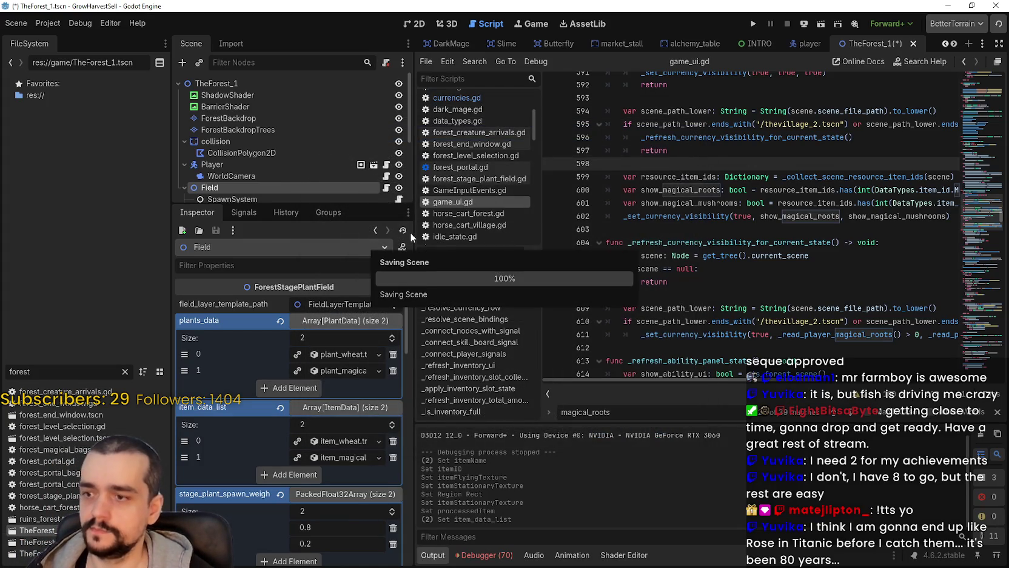
{"action": "left_click", "coordinate": [757, 24]}
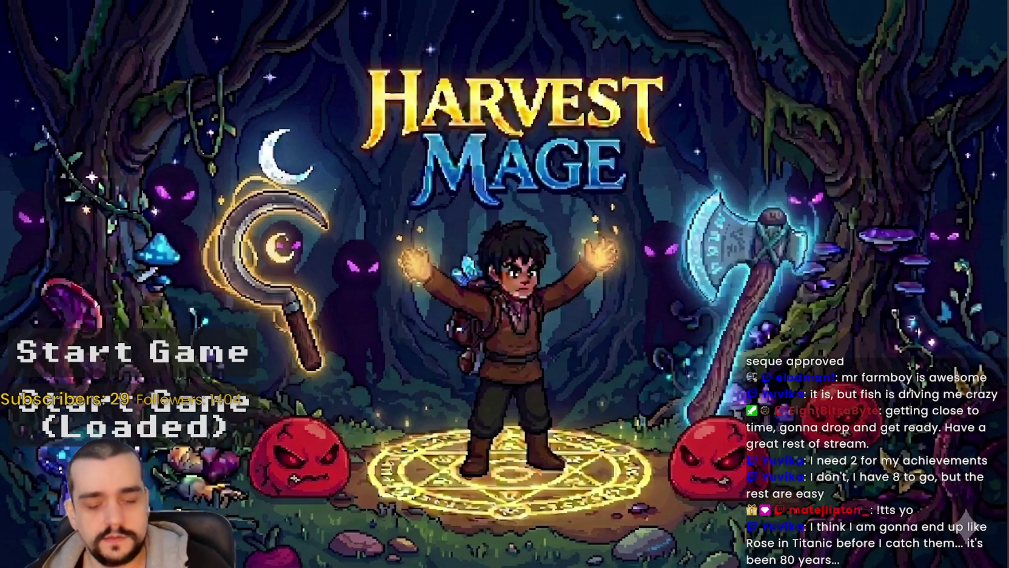
Start a new game, travel to forest Stage 1, and harvest the first plant and blue plants
{"action": "left_click", "coordinate": [132, 352]}
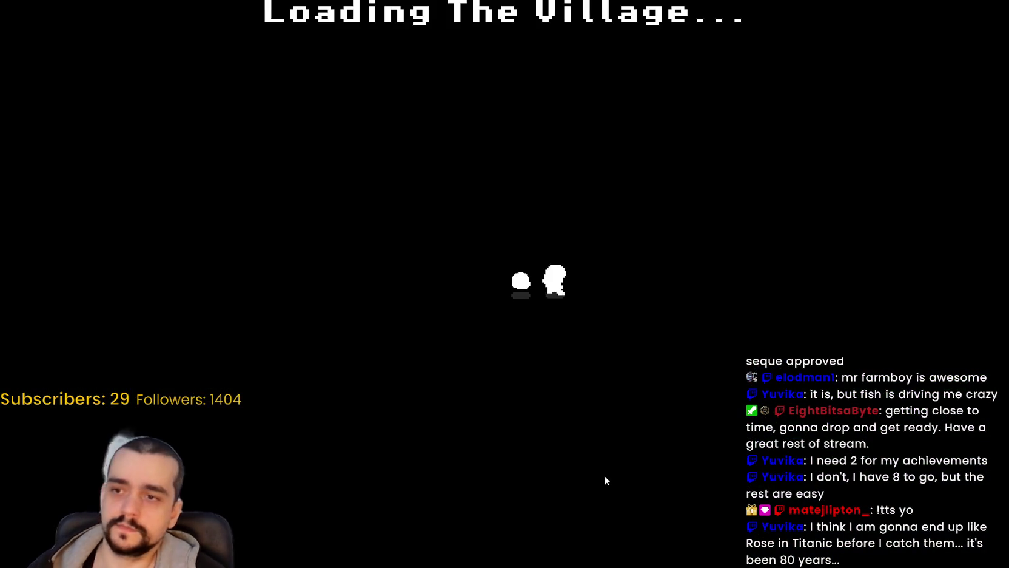
{"action": "key", "text": "w"}
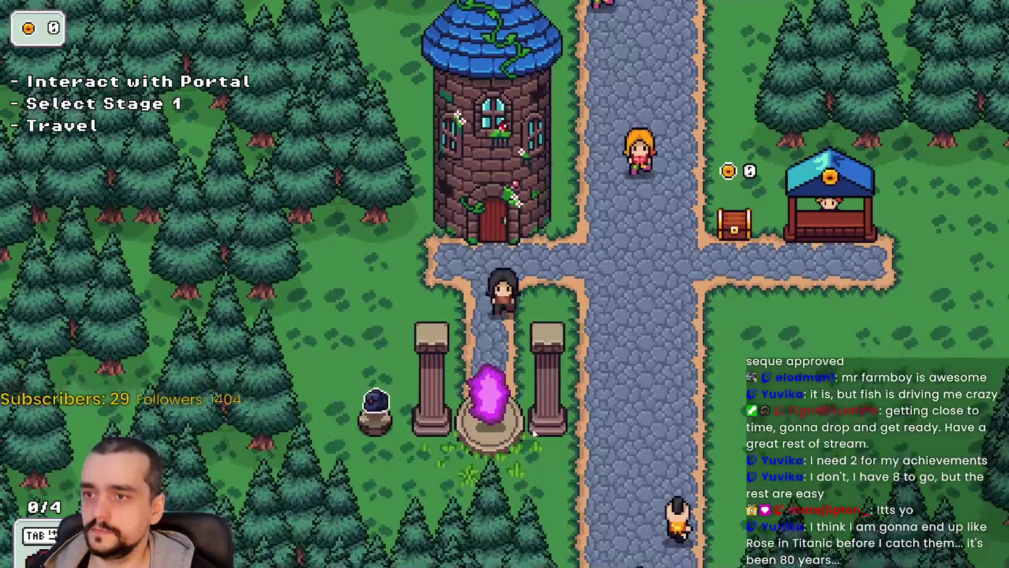
{"action": "key", "text": "Return"}
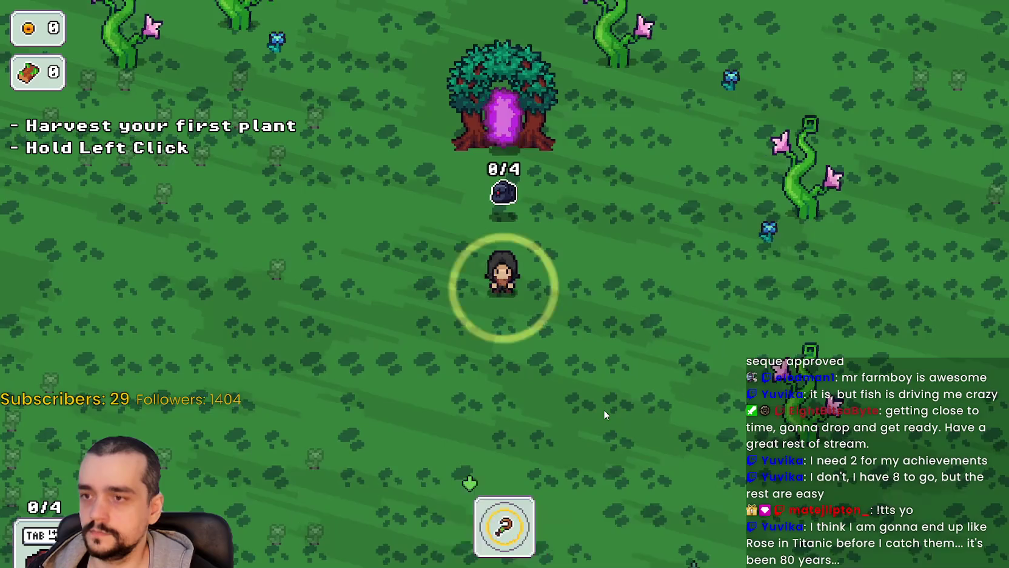
{"action": "key", "text": "d"}
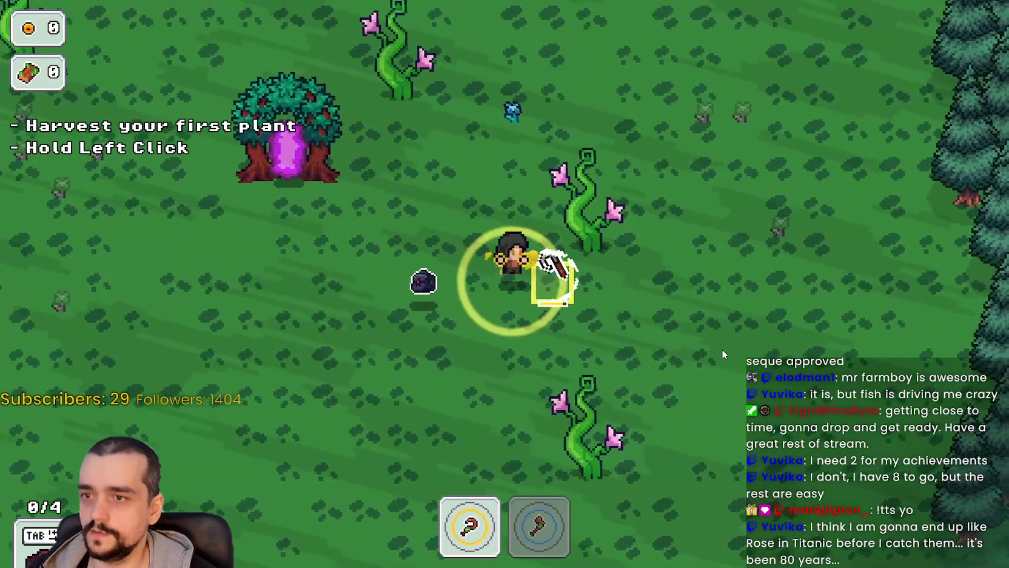
{"action": "left_click_drag", "start_coordinate": [723, 349], "coordinate": [707, 347]}
{"action": "key", "text": "w"}
{"action": "key", "text": "2"}
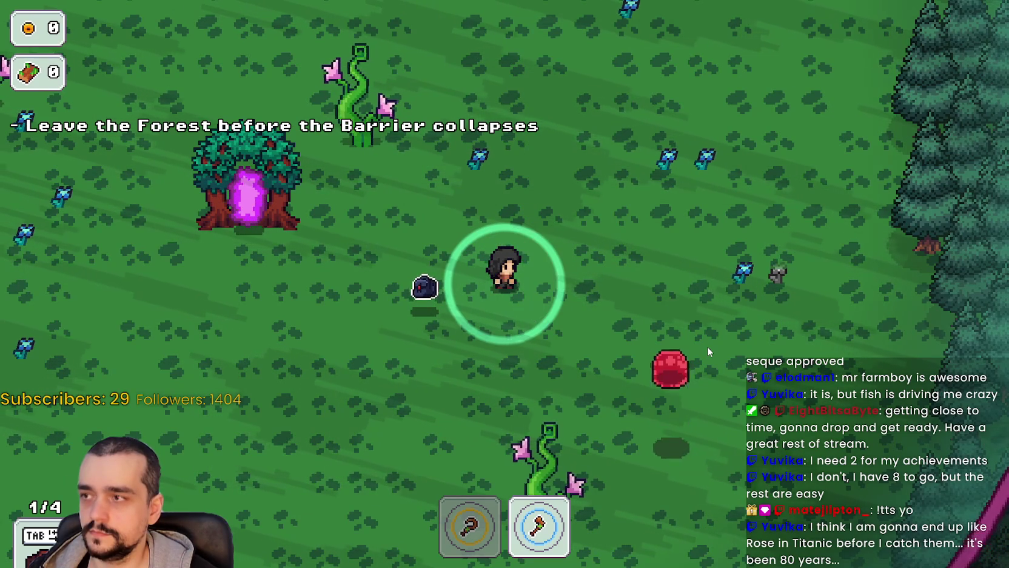
{"action": "key", "text": "a"}
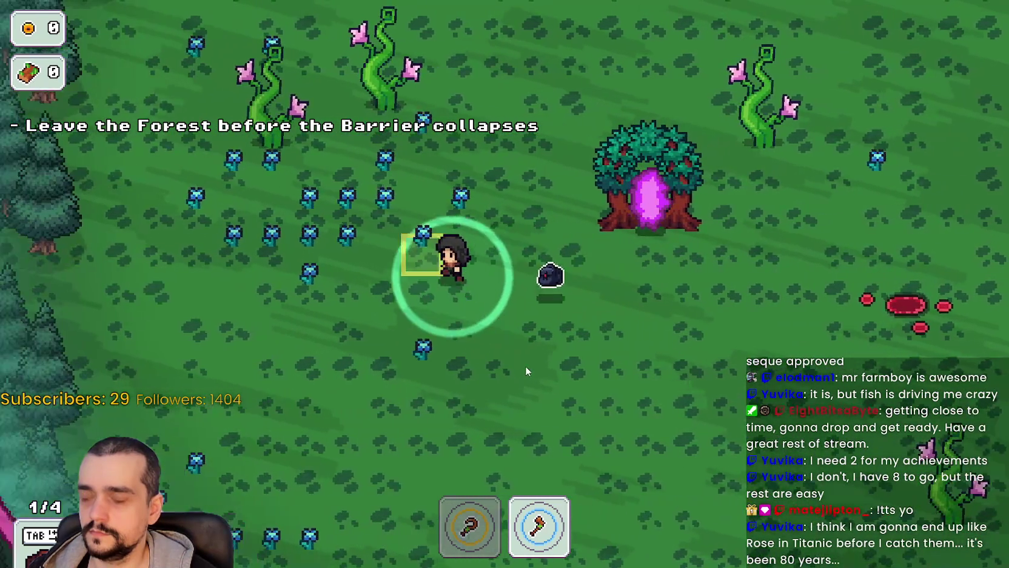
{"action": "key", "text": "1"}
{"action": "key", "text": "a"}
{"action": "left_click_drag", "start_coordinate": [525, 362], "coordinate": [587, 350]}
Switch to the axe and chop the beanstalks around the forest
{"action": "key", "text": "w"}
{"action": "key", "text": "2"}
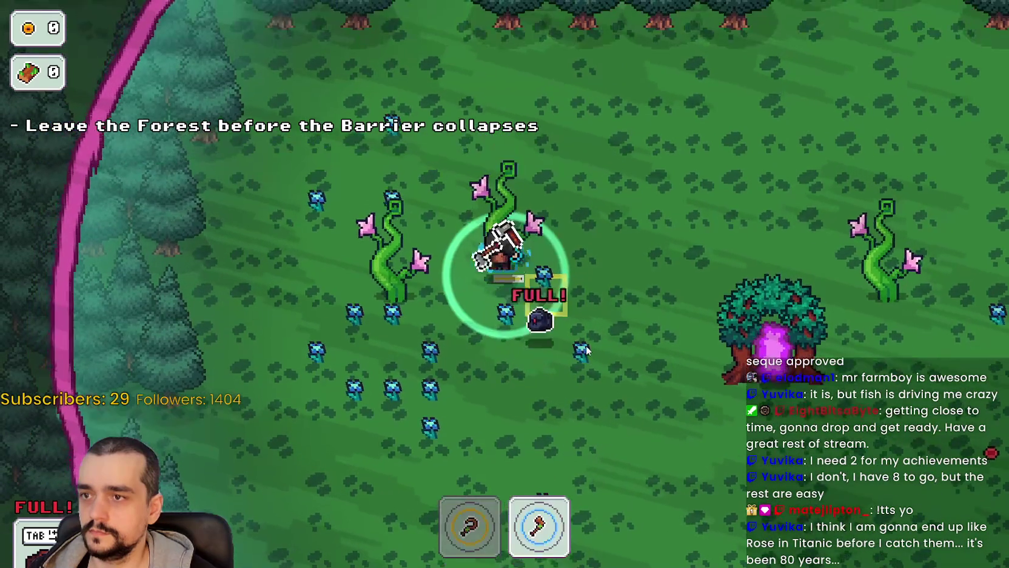
{"action": "key", "text": "a"}
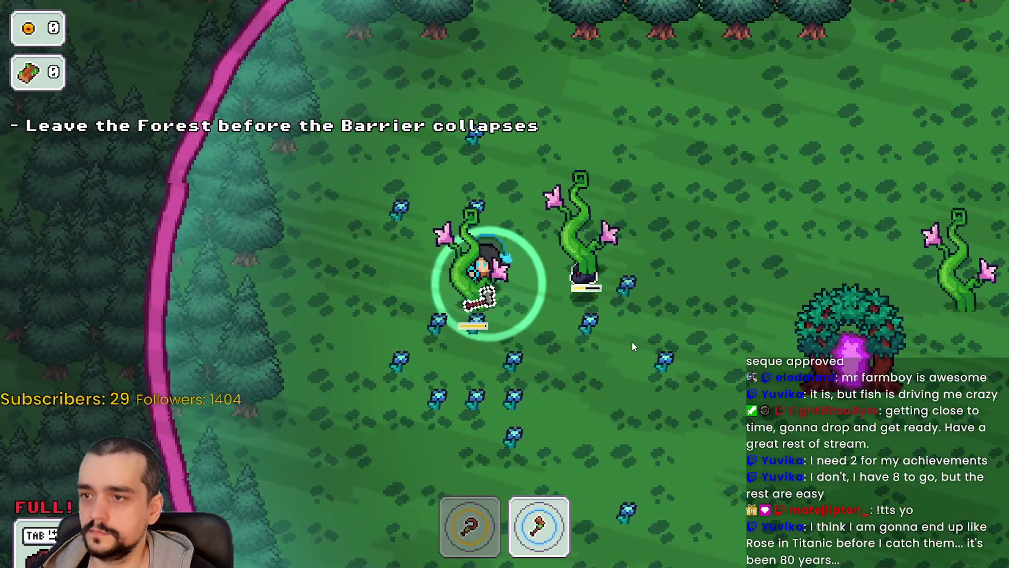
{"action": "key", "text": "w"}
{"action": "key", "text": "d"}
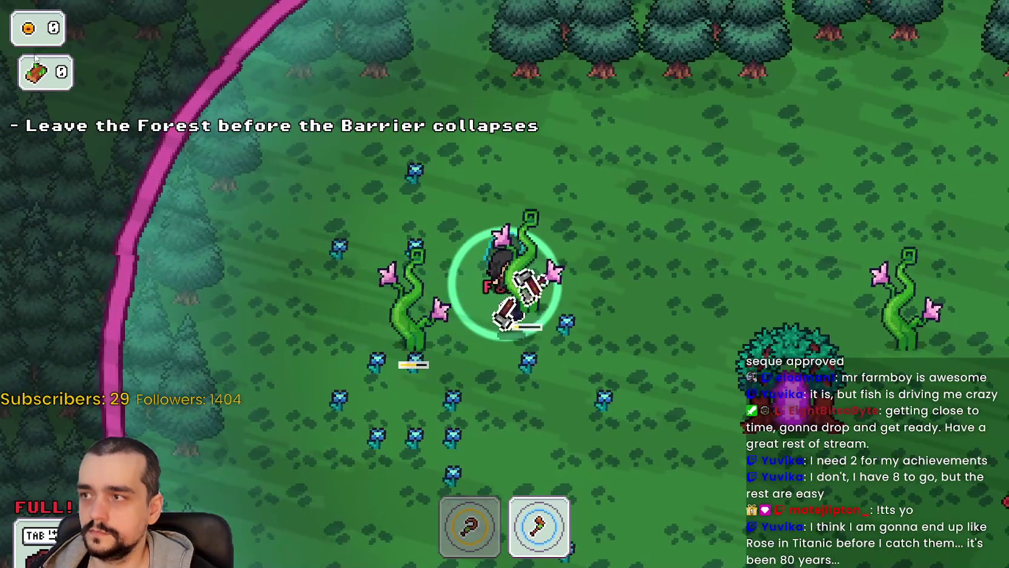
{"action": "key", "text": "s"}
{"action": "key", "text": "a"}
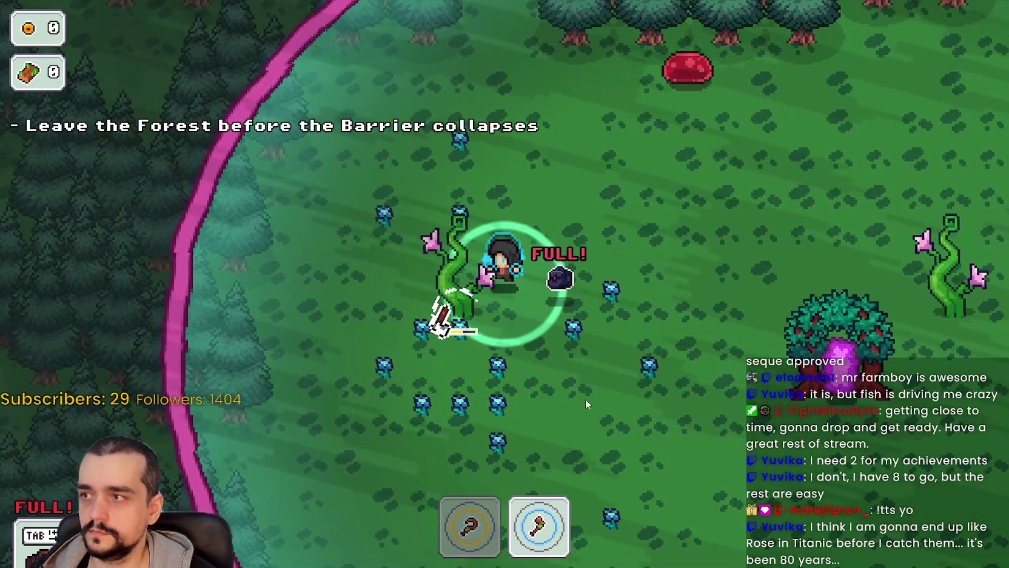
{"action": "key", "text": "s"}
{"action": "key", "text": "a"}
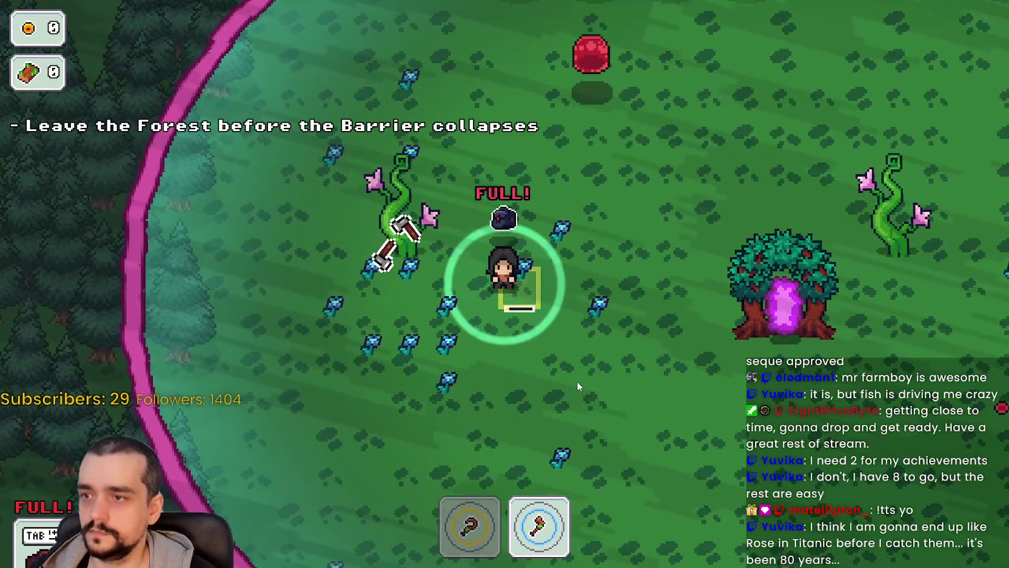
Return through the portal tree to the village with 4 plants and 3 magical roots
{"action": "key", "text": "d"}
{"action": "key", "text": "s"}
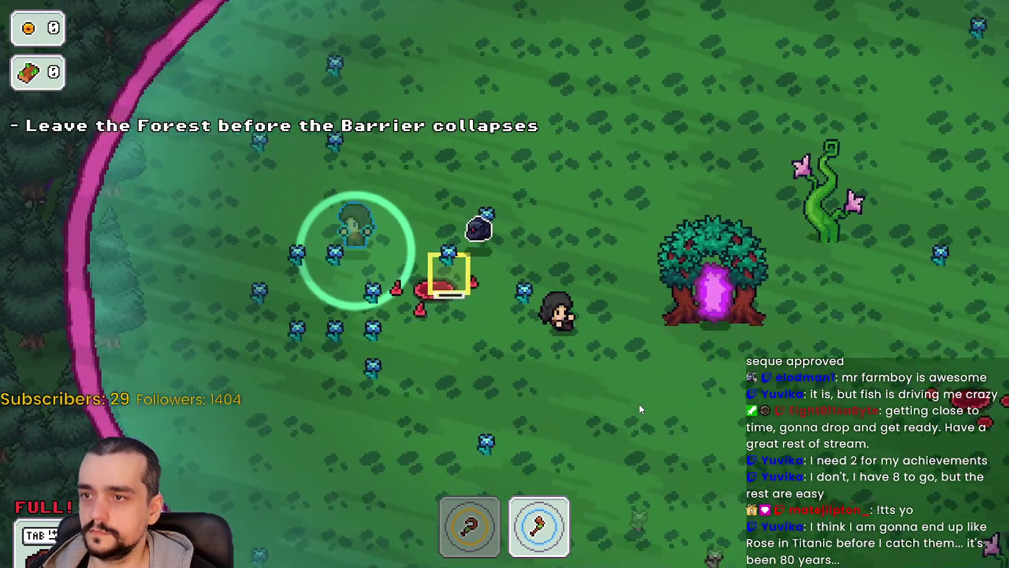
{"action": "key", "text": "w"}
{"action": "key", "text": "d"}
{"action": "key", "text": "Return"}
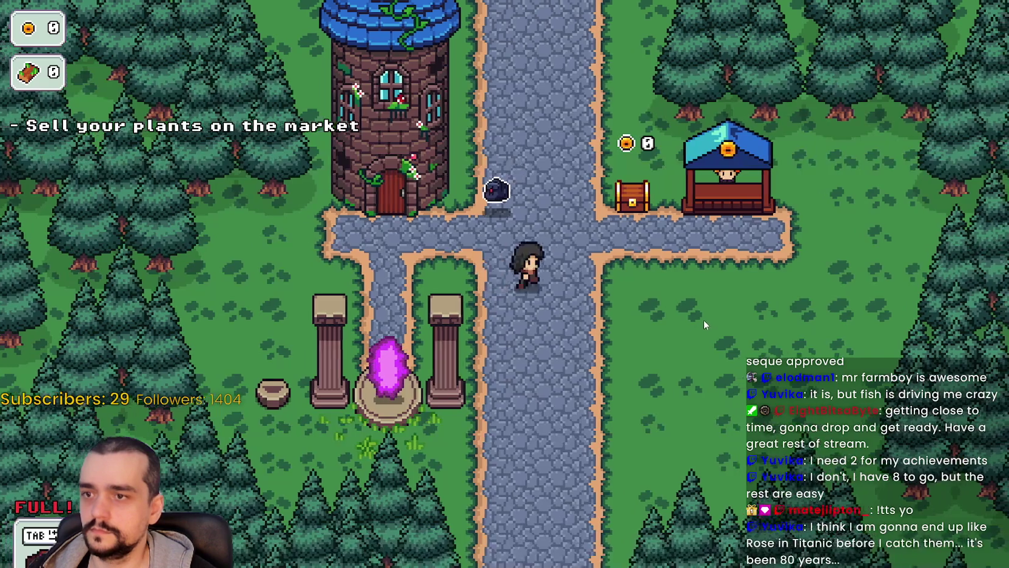
Sell the harvested plants at the market stall, then collect gold from the bank chest
{"action": "key", "text": "w"}
{"action": "key", "text": "a"}
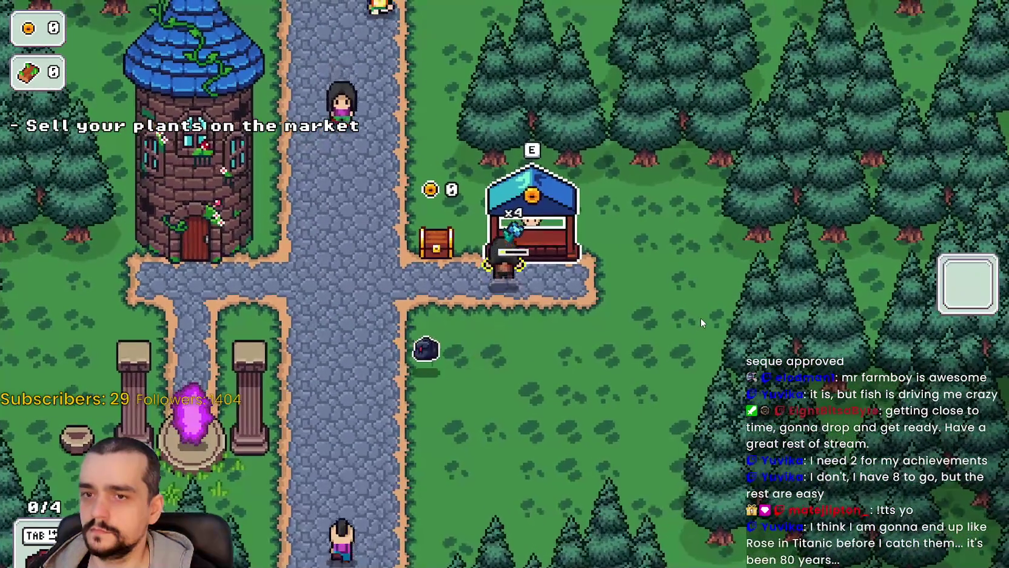
{"action": "key", "text": "a"}
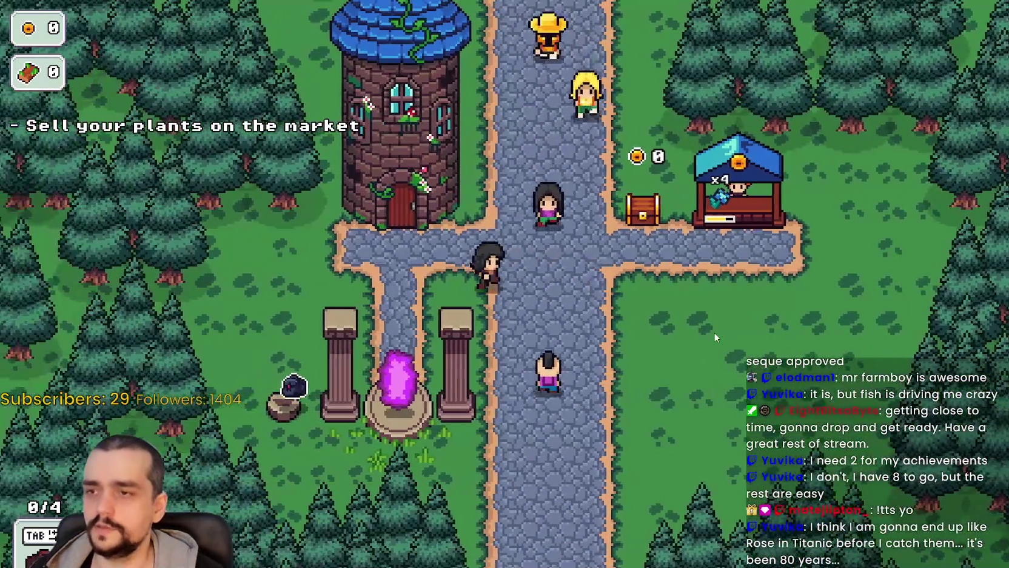
{"action": "key", "text": "w"}
{"action": "key", "text": "d"}
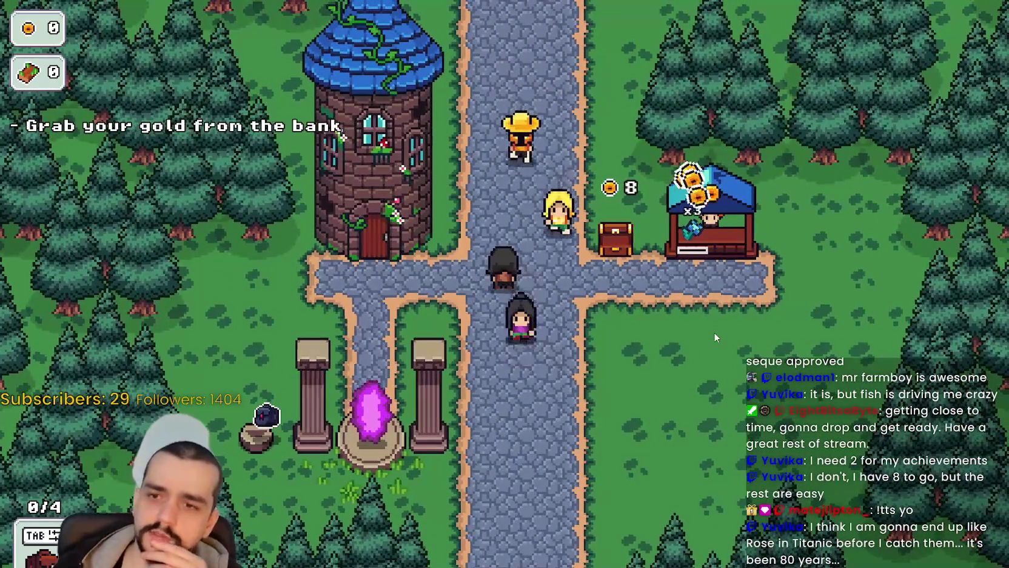
{"action": "key", "text": "w"}
{"action": "key", "text": "d"}
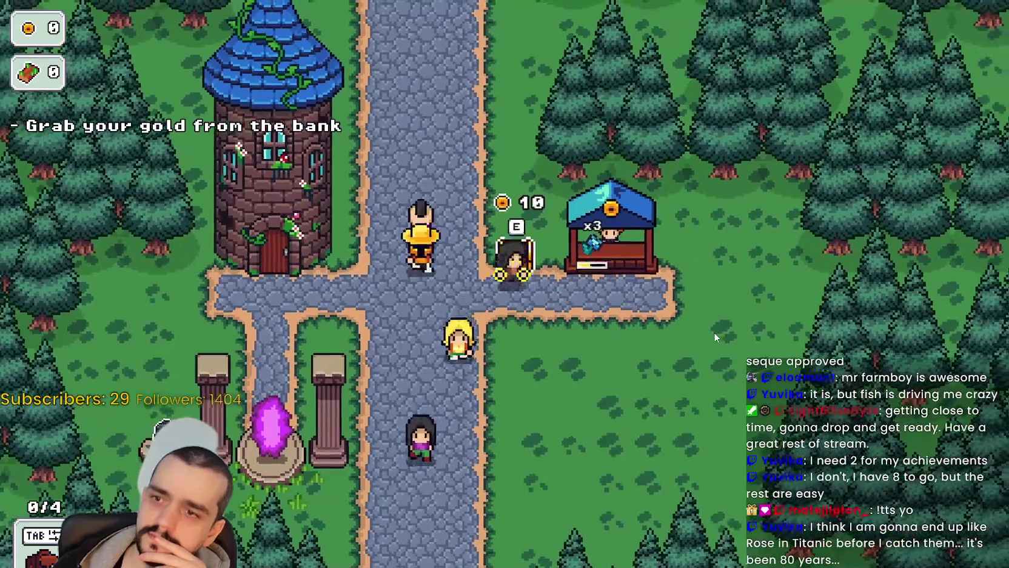
{"action": "key", "text": "e"}
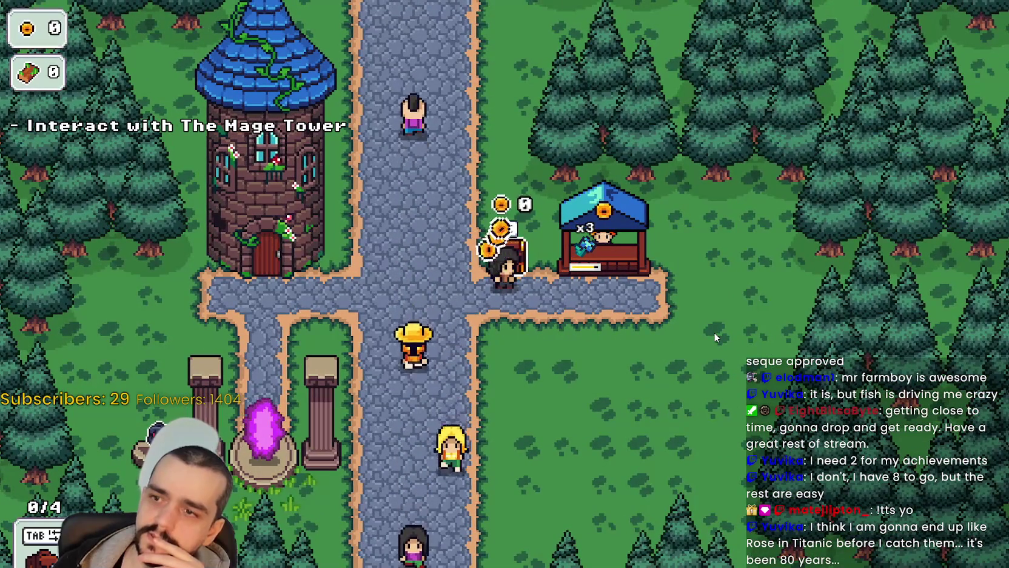
View the Mage Tower's prestige skill tree, then leave it
{"action": "key", "text": "a"}
{"action": "key", "text": "e"}
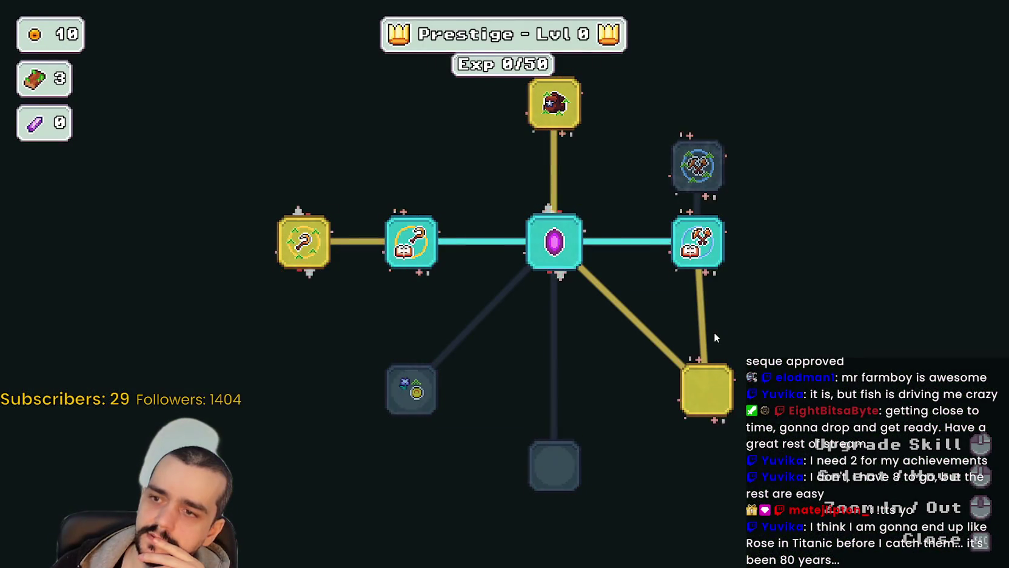
{"action": "key", "text": "Escape"}
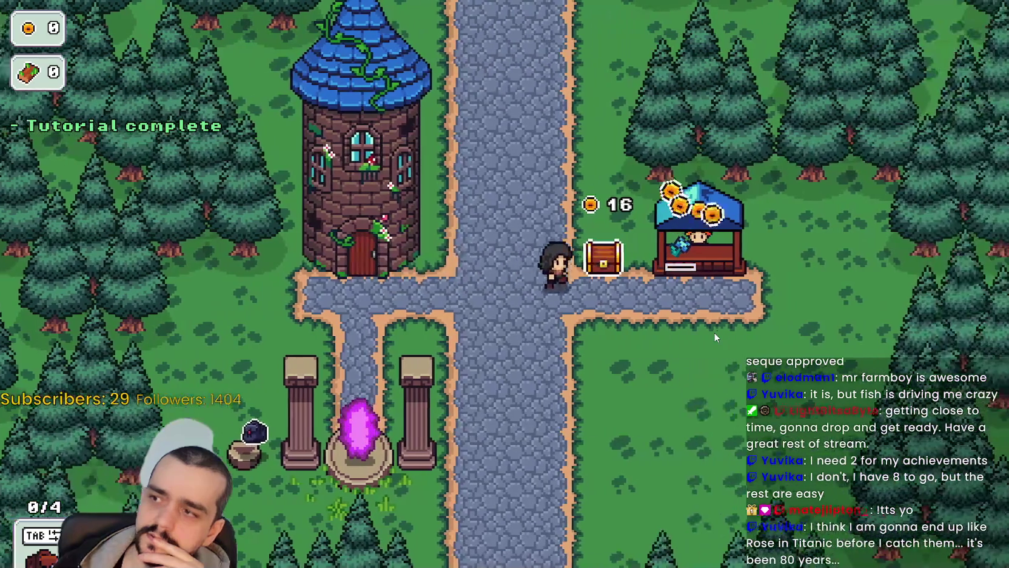
Collect the chest's coins again, trigger the prestige reset, and return to the Godot editor
{"action": "key", "text": "e"}
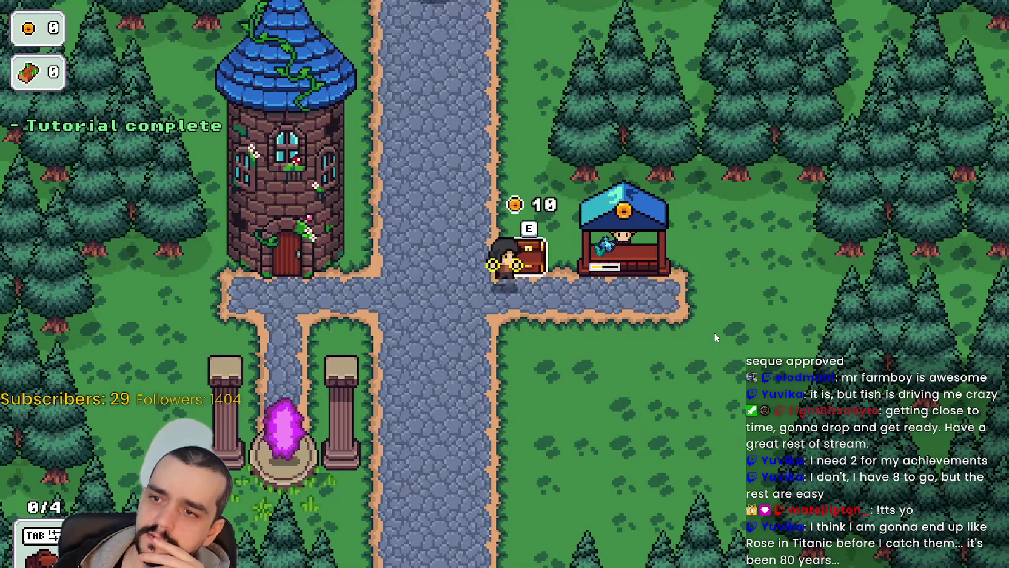
{"action": "key", "text": "a"}
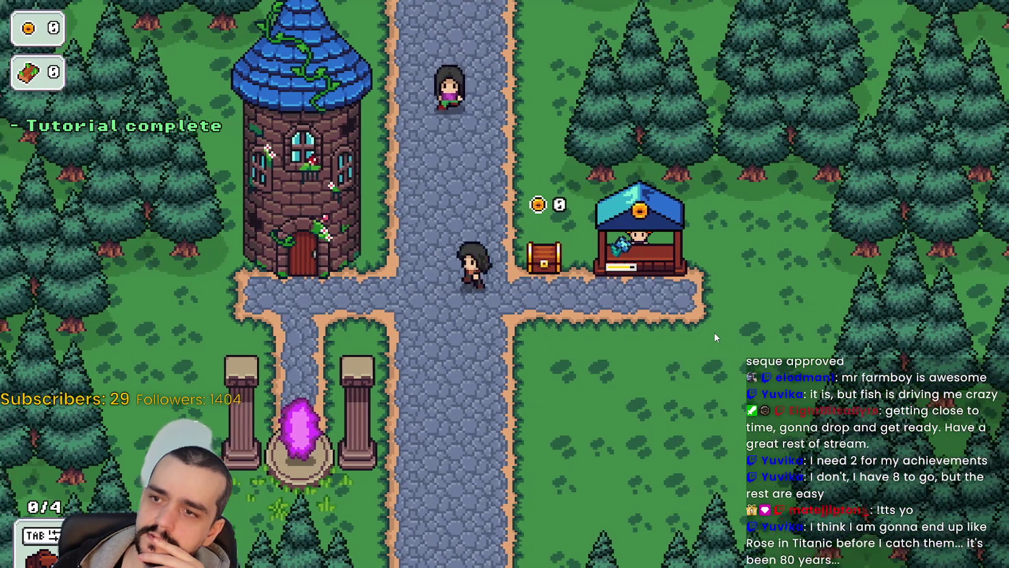
{"action": "key", "text": "Escape"}
{"action": "key", "text": "d"}
{"action": "key", "text": "e"}
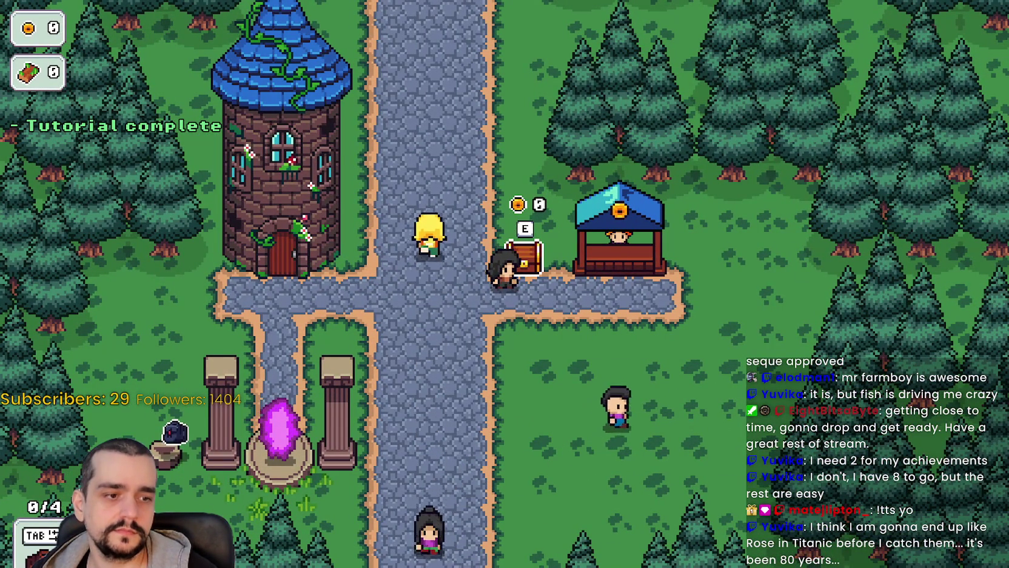
{"action": "key", "text": "alt+Tab"}
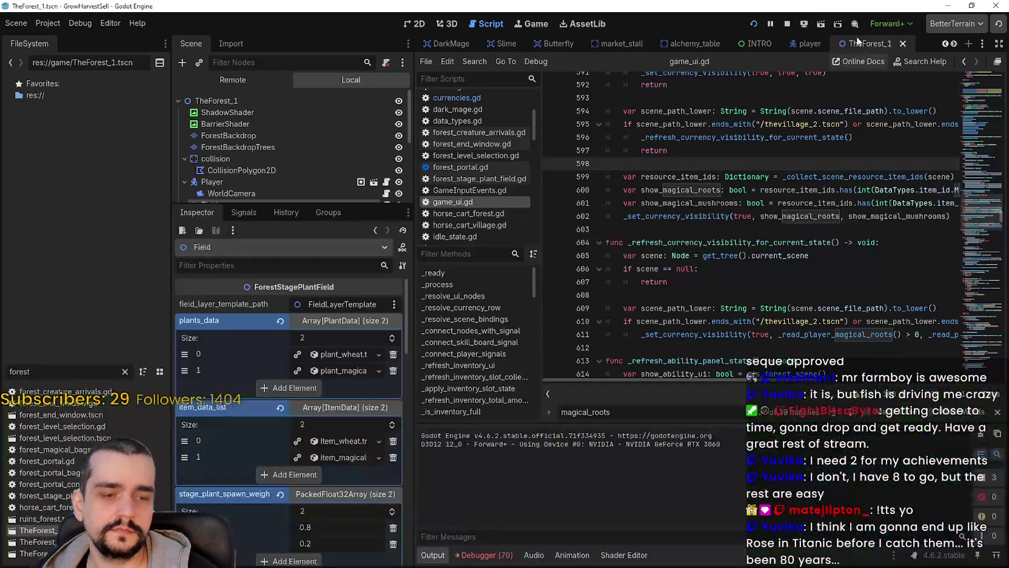
Stop the game, save, enlarge the scene tree and view TheVillage in the 2D view
{"action": "left_click", "coordinate": [787, 23]}
{"action": "key", "text": "ctrl+s"}
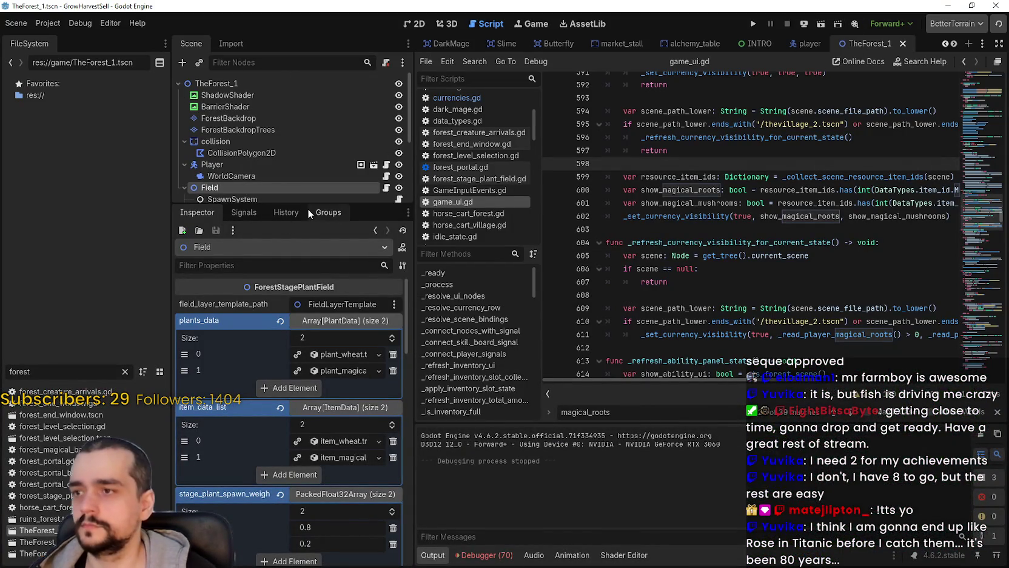
{"action": "left_click_drag", "start_coordinate": [310, 206], "coordinate": [311, 336]}
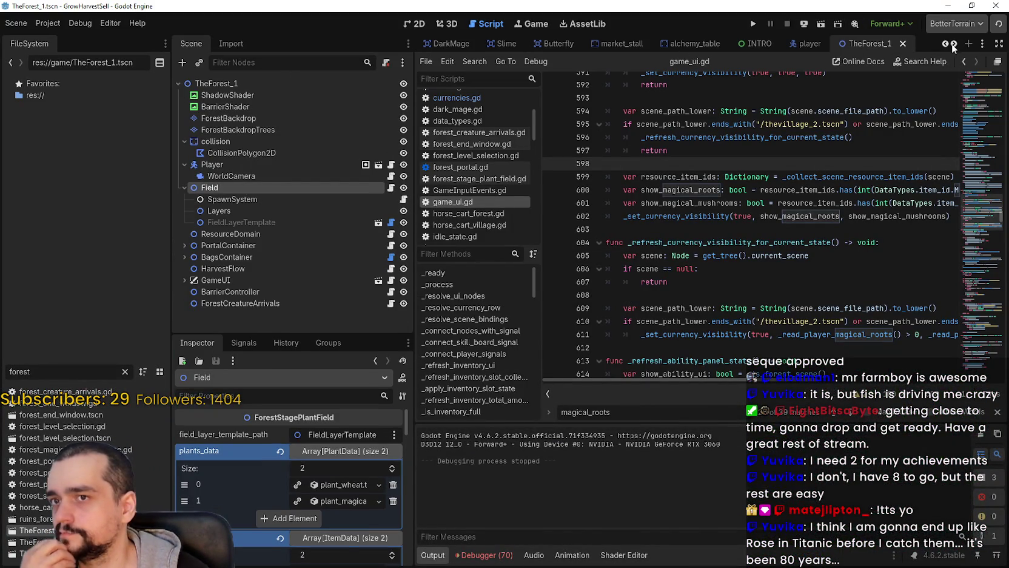
{"action": "scroll", "coordinate": [952, 46], "scroll_direction": "down", "scroll_amount": 6}
{"action": "scroll", "coordinate": [943, 42], "scroll_direction": "up", "scroll_amount": 7}
{"action": "scroll", "coordinate": [943, 41], "scroll_direction": "up", "scroll_amount": 3}
{"action": "left_click", "coordinate": [577, 43]}
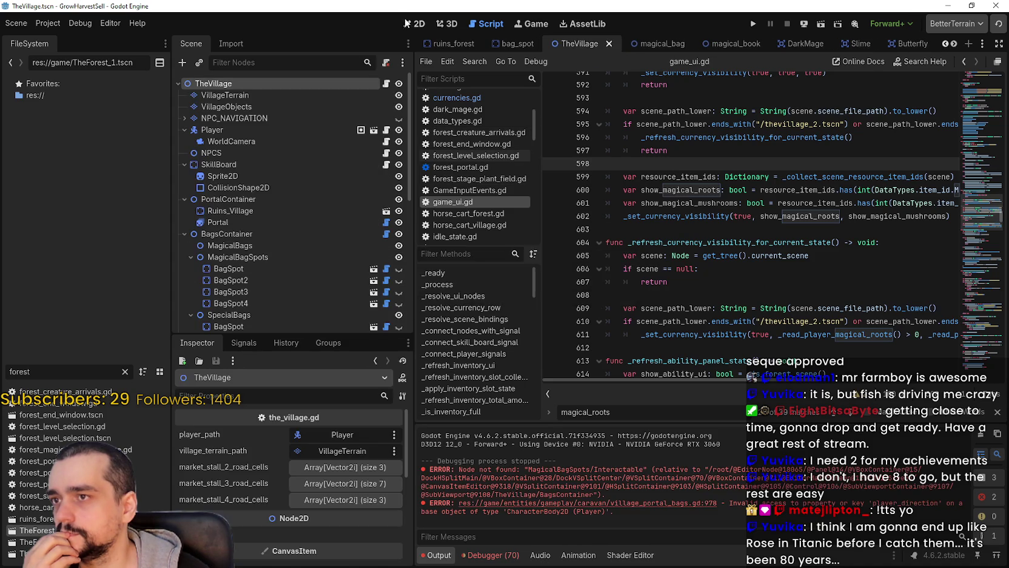
{"action": "left_click", "coordinate": [414, 24]}
{"action": "scroll", "coordinate": [640, 248], "scroll_direction": "down", "scroll_amount": 8}
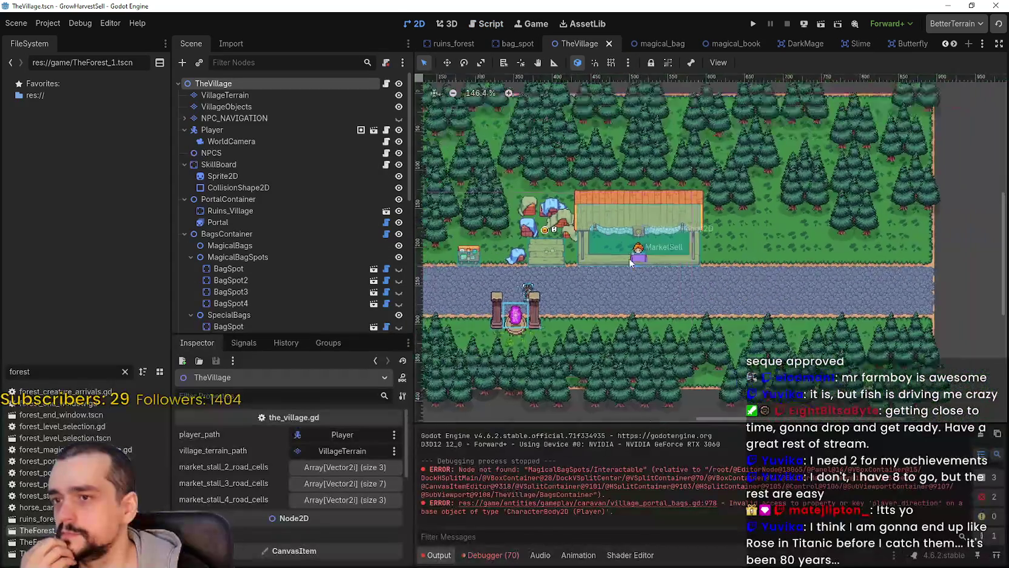
Close TheVillage and open TheVillage_2.tscn found with the 'vill' FileSystem filter
{"action": "left_click", "coordinate": [610, 44]}
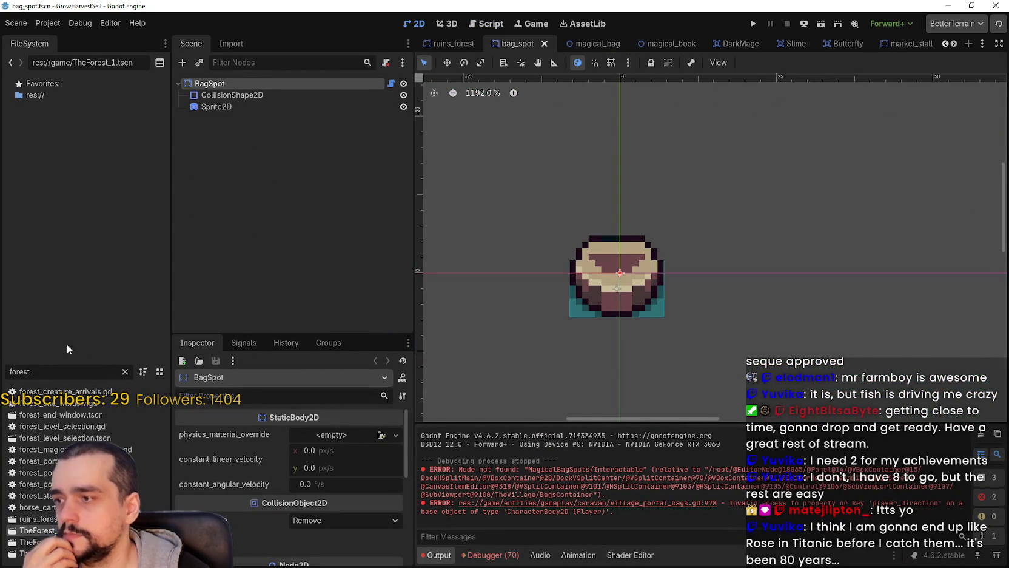
{"action": "double_click", "coordinate": [41, 372]}
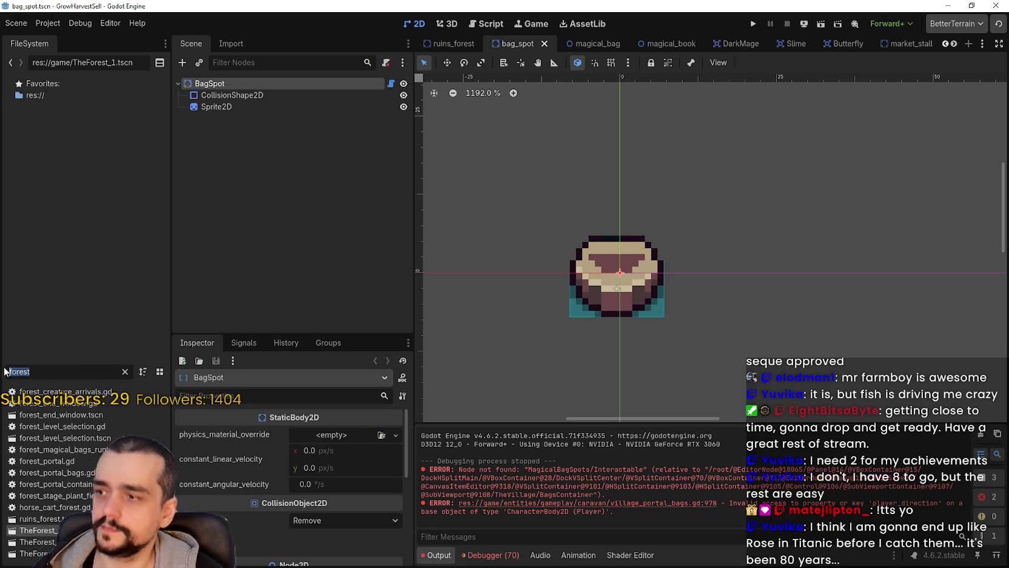
{"action": "type", "text": "vill"}
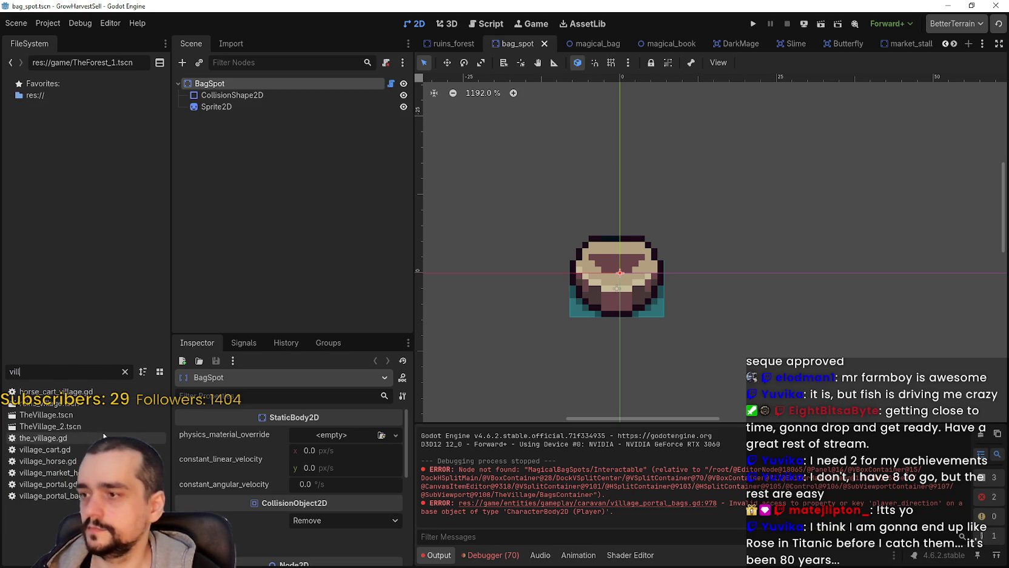
{"action": "double_click", "coordinate": [50, 426]}
{"action": "scroll", "coordinate": [630, 265], "scroll_direction": "down", "scroll_amount": 9}
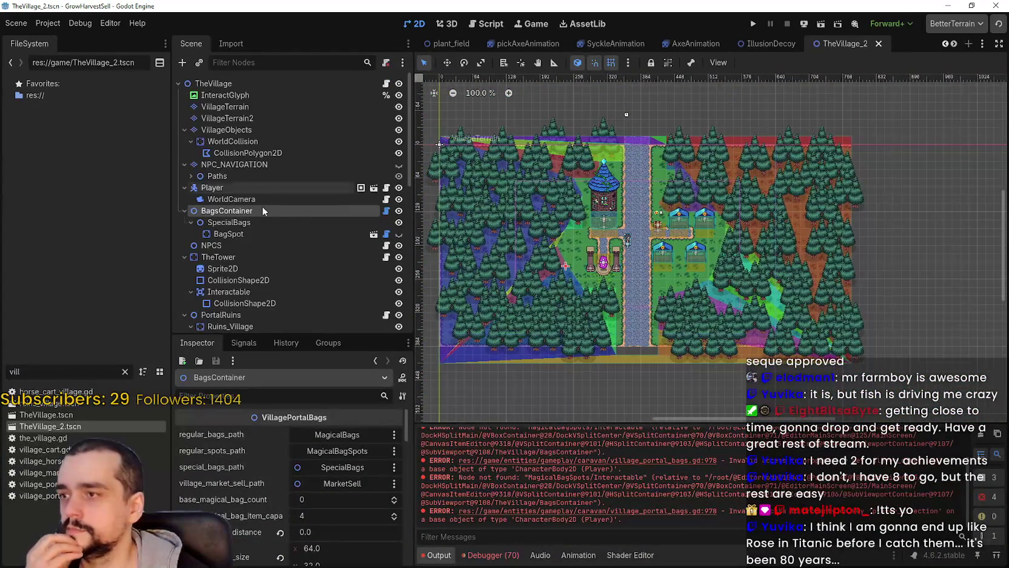
Show GameUI, toggle its ForestLevelSelection and PrestigeTreePanel children, hide GameUI again, and save
{"action": "scroll", "coordinate": [290, 291], "scroll_direction": "down", "scroll_amount": 10}
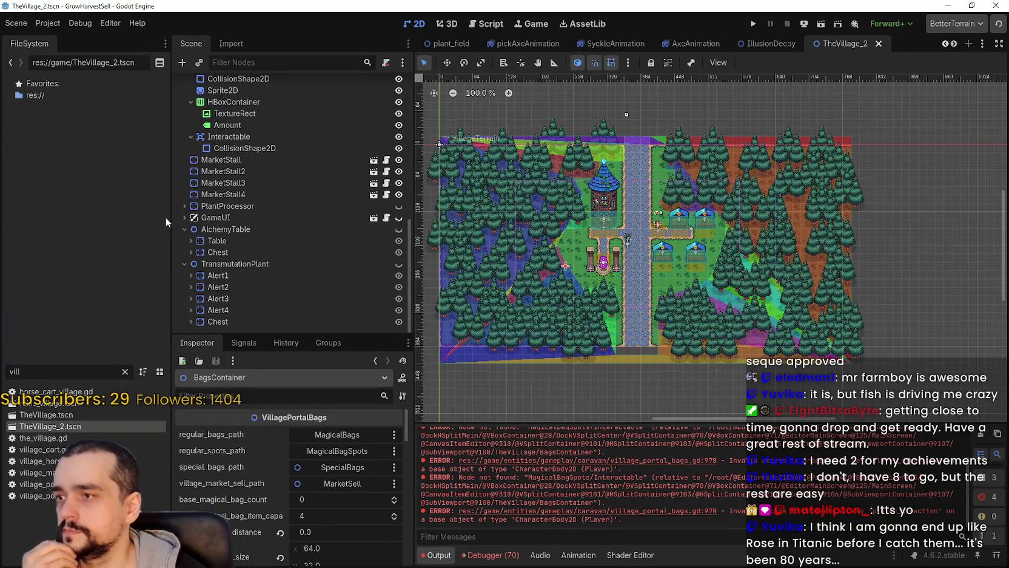
{"action": "left_click", "coordinate": [184, 229]}
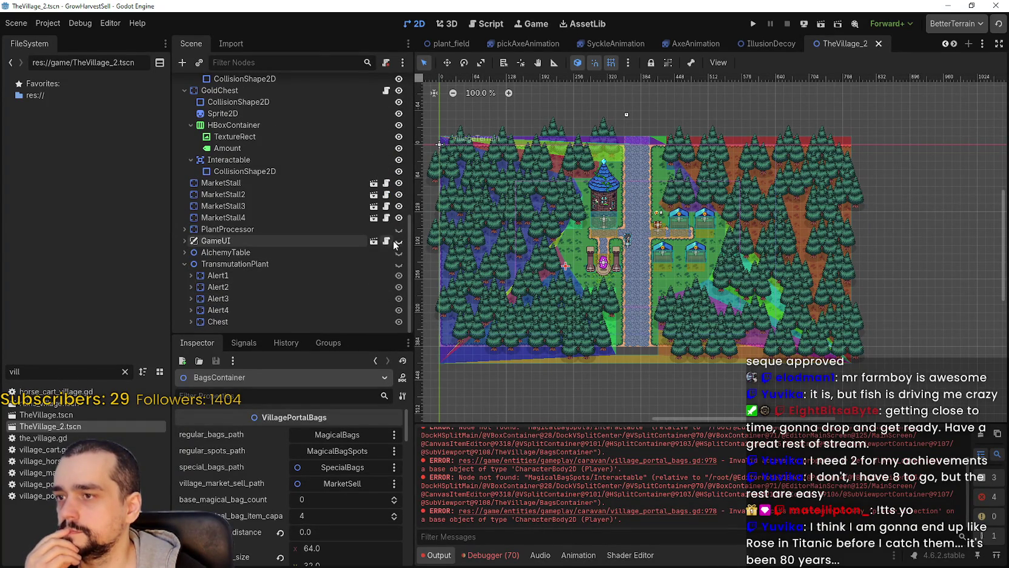
{"action": "left_click", "coordinate": [398, 241]}
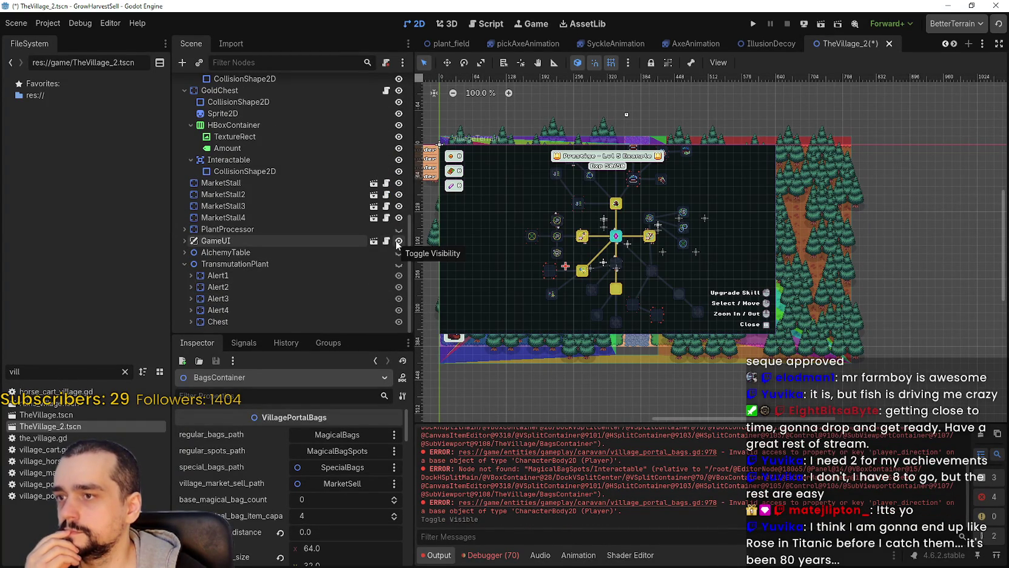
{"action": "left_click", "coordinate": [185, 241]}
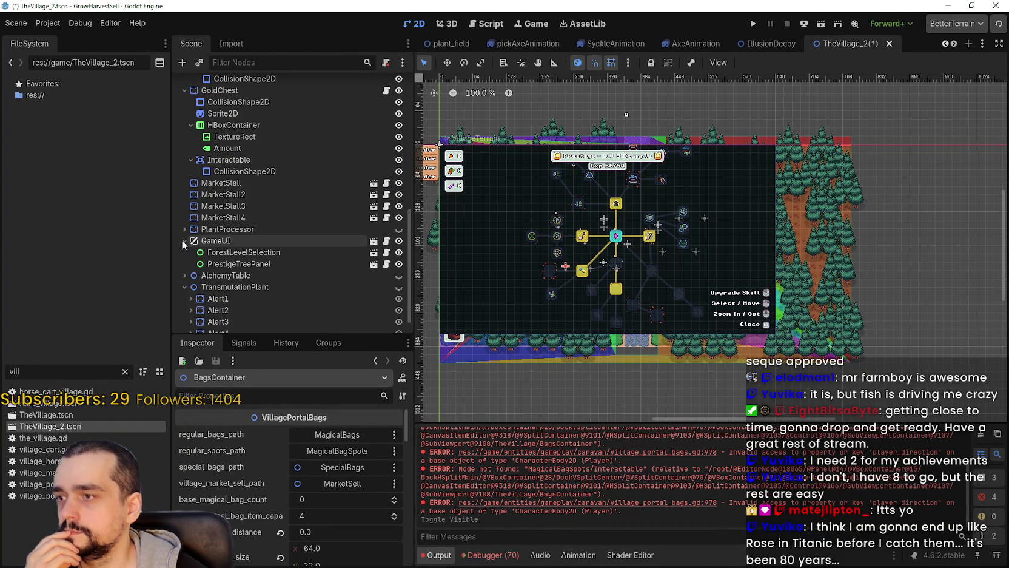
{"action": "left_click", "coordinate": [399, 253]}
{"action": "left_click", "coordinate": [399, 264]}
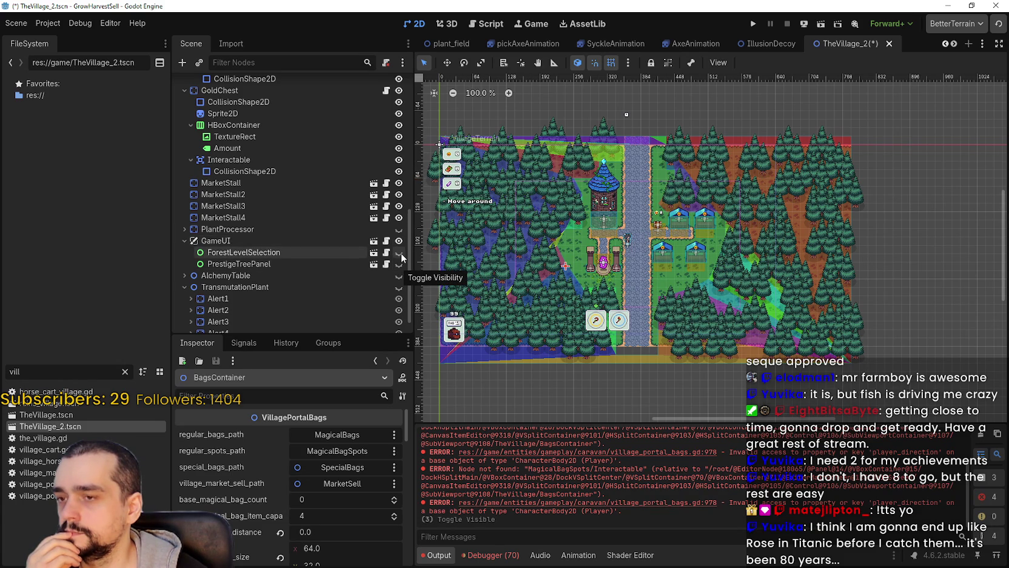
{"action": "left_click", "coordinate": [400, 253]}
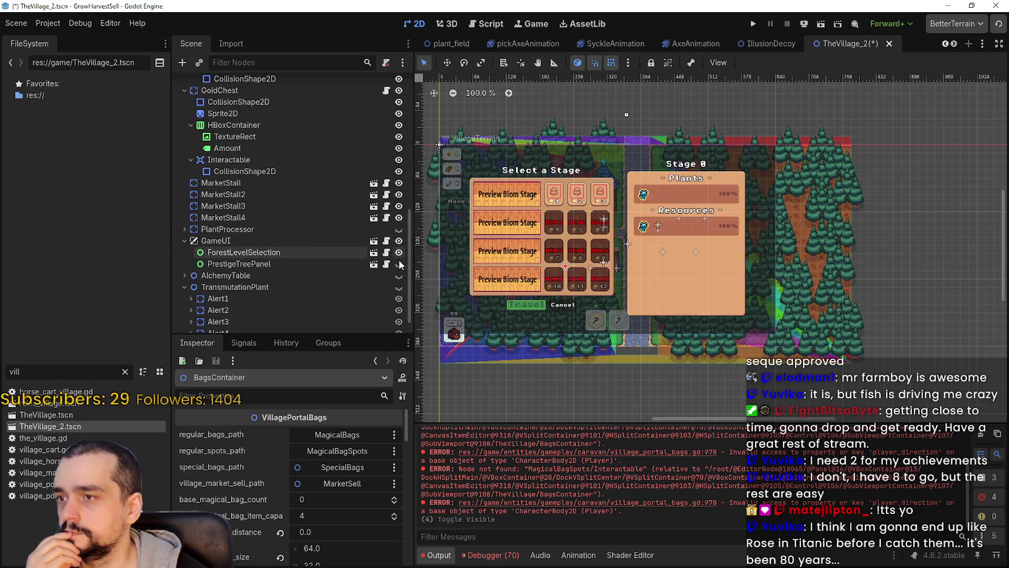
{"action": "left_click", "coordinate": [399, 263]}
{"action": "left_click", "coordinate": [399, 241]}
{"action": "scroll", "coordinate": [642, 224], "scroll_direction": "up", "scroll_amount": 1}
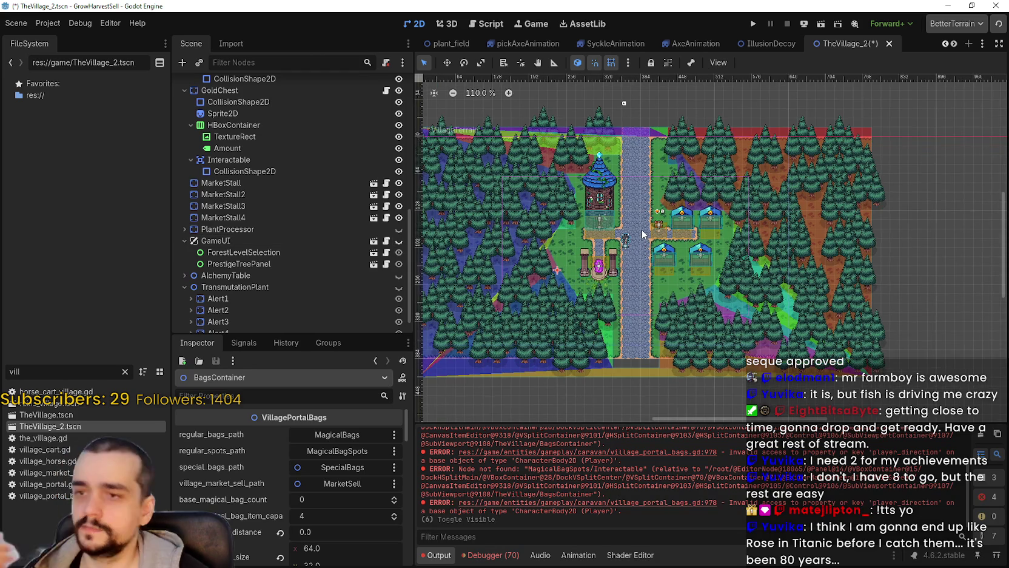
{"action": "key", "text": "ctrl+s"}
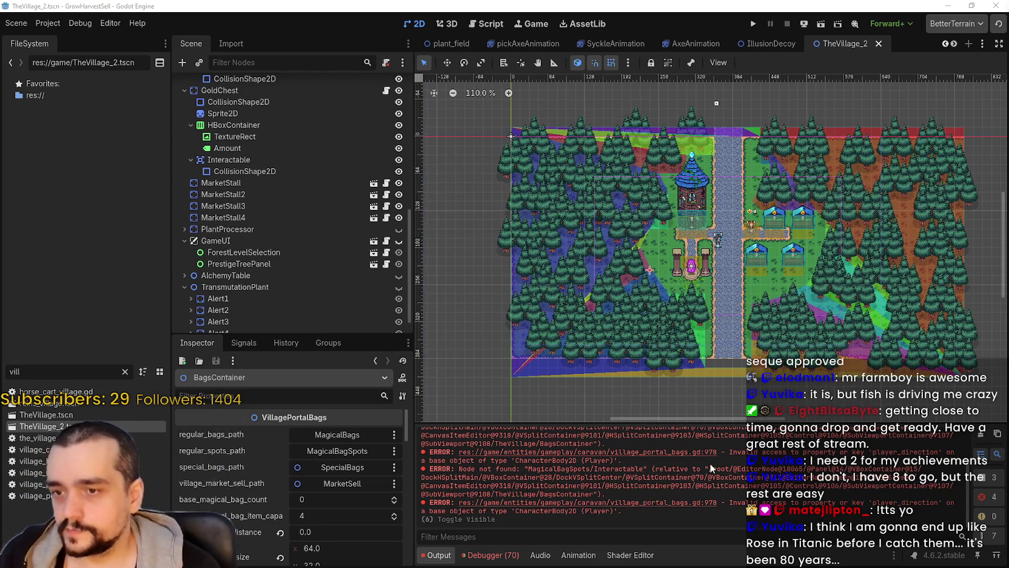
Glance at the IllusionDecoy scene, return to TheVillage_2, then view main_atlas.png in Aseprite
{"action": "scroll", "coordinate": [724, 364], "scroll_direction": "down", "scroll_amount": 2}
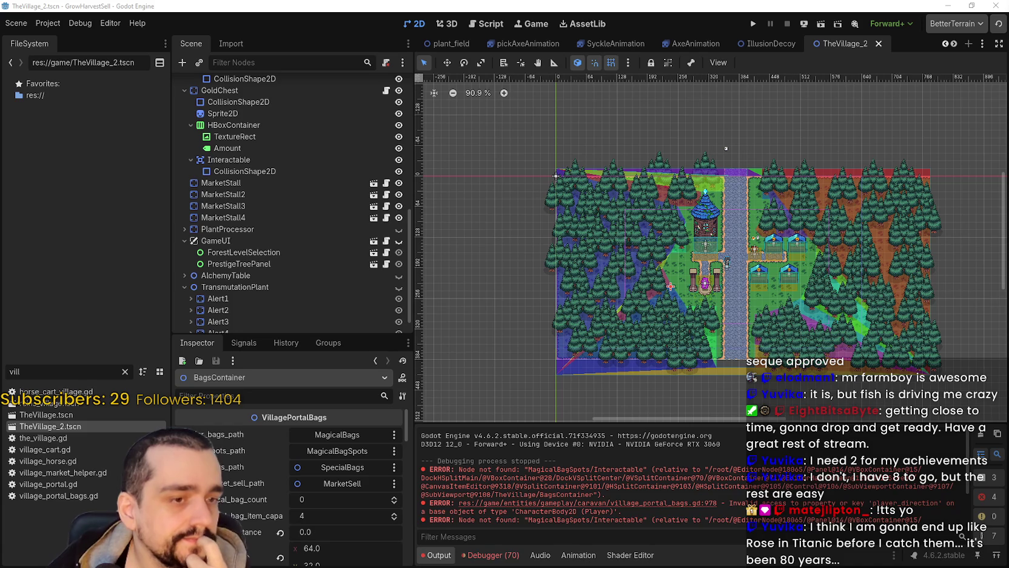
{"action": "scroll", "coordinate": [709, 502], "scroll_direction": "down", "scroll_amount": 3}
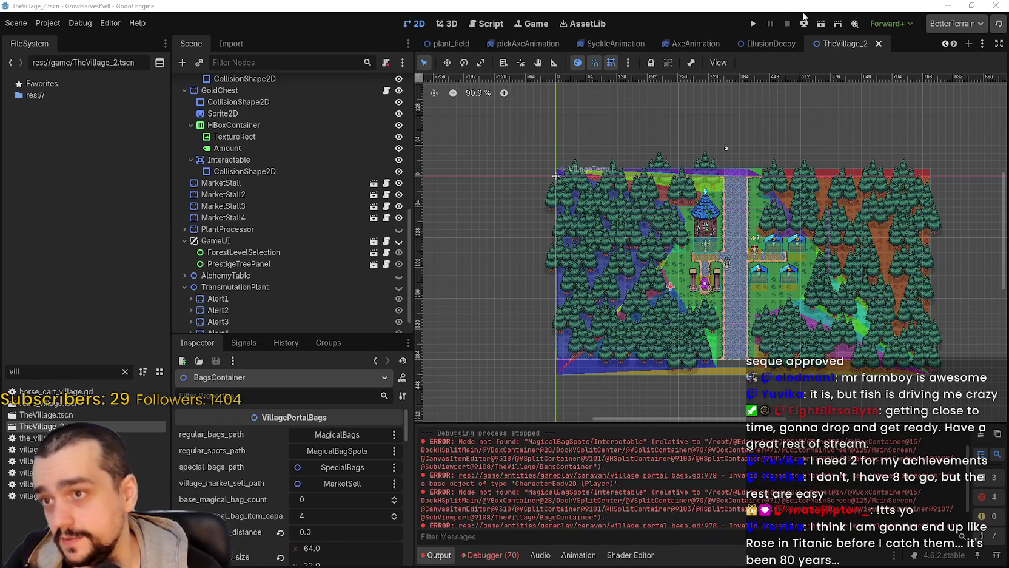
{"action": "left_click", "coordinate": [767, 43]}
{"action": "left_click", "coordinate": [837, 44]}
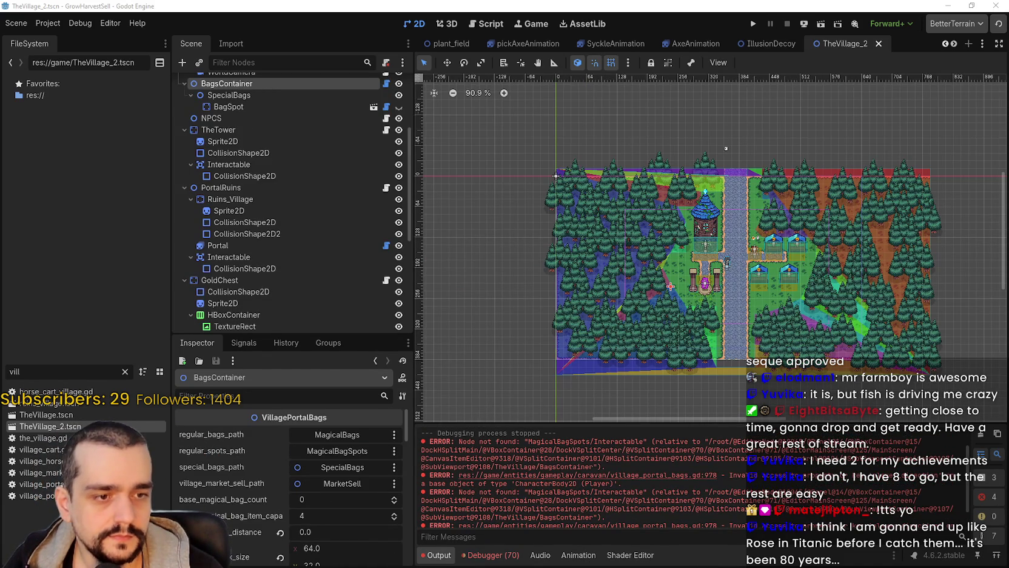
{"action": "key", "text": "alt+Tab"}
{"action": "scroll", "coordinate": [542, 311], "scroll_direction": "down", "scroll_amount": 2}
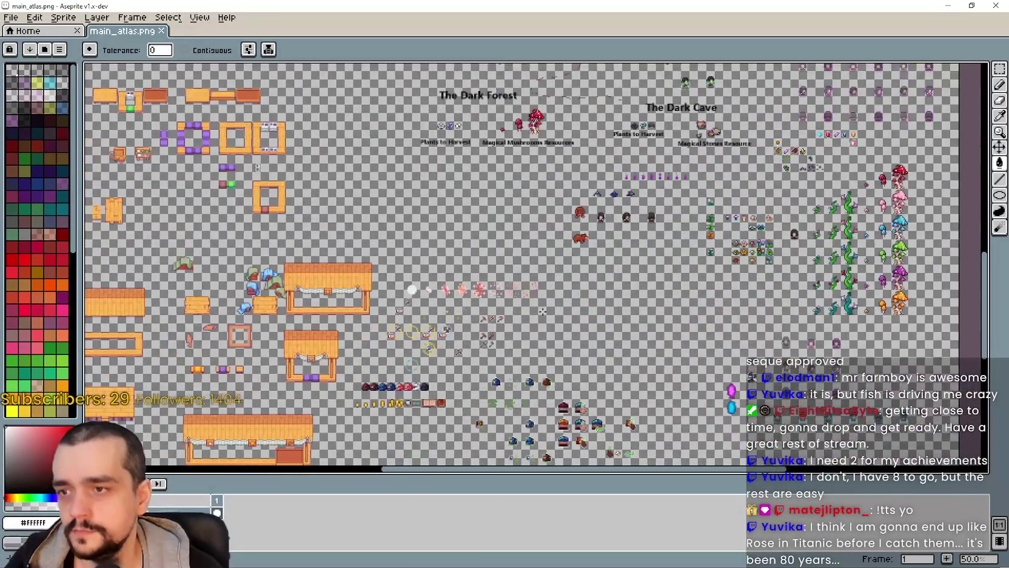
{"action": "scroll", "coordinate": [543, 311], "scroll_direction": "down", "scroll_amount": 1}
{"action": "scroll", "coordinate": [542, 311], "scroll_direction": "up", "scroll_amount": 2}
{"action": "mouse_move", "coordinate": [816, 366]}
{"action": "left_mouse_down"}
{"action": "mouse_move", "coordinate": [683, 319]}
{"action": "mouse_move", "coordinate": [378, 313]}
{"action": "left_mouse_up"}
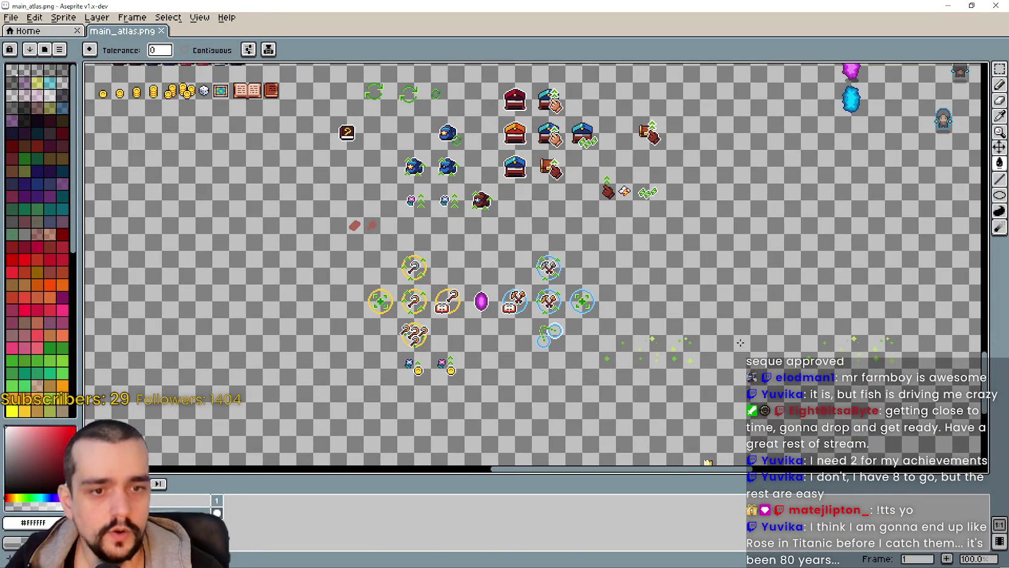
{"action": "left_click_drag", "start_coordinate": [491, 304], "coordinate": [546, 316]}
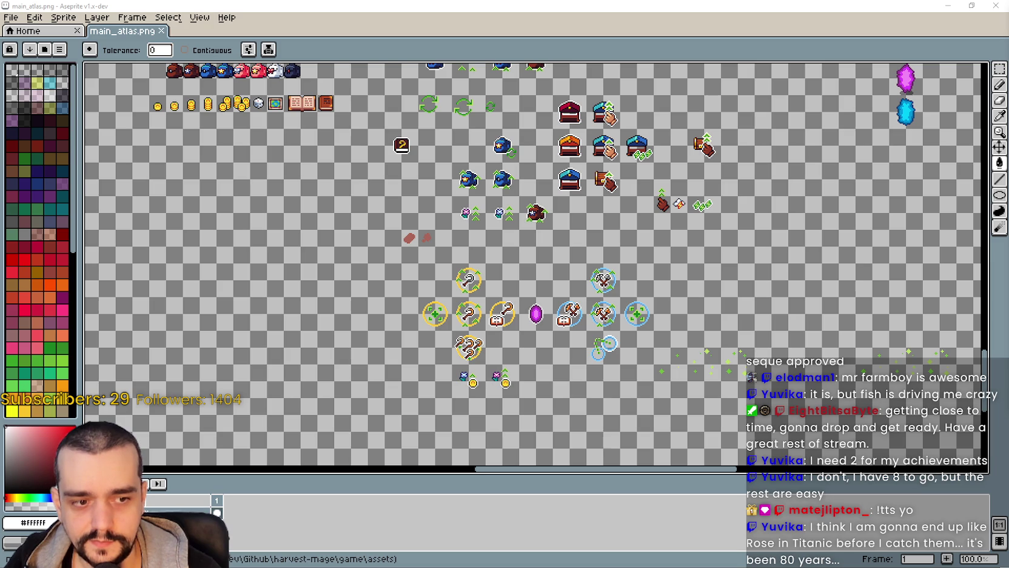
{"action": "key", "text": "alt+Tab"}
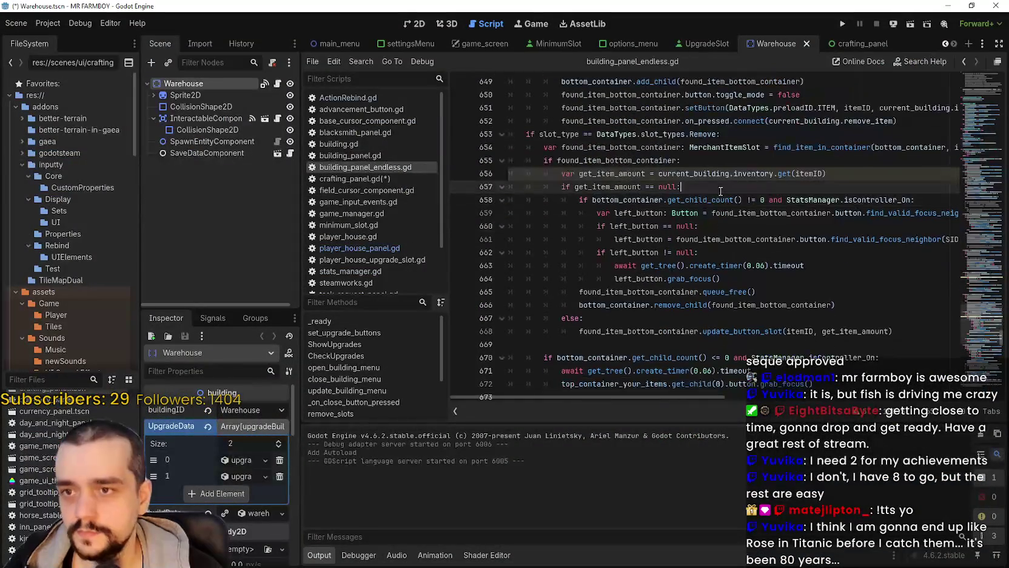
Run the MR FARMBOY project from the Godot toolbar
{"action": "left_click", "coordinate": [842, 23]}
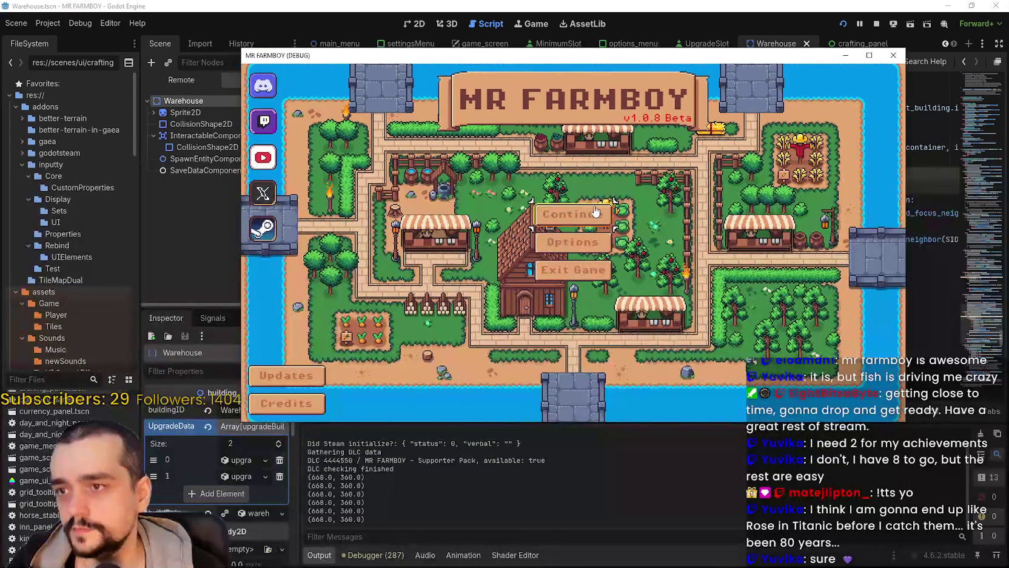
Open the save list and load one of the saved games
{"action": "left_click", "coordinate": [596, 214]}
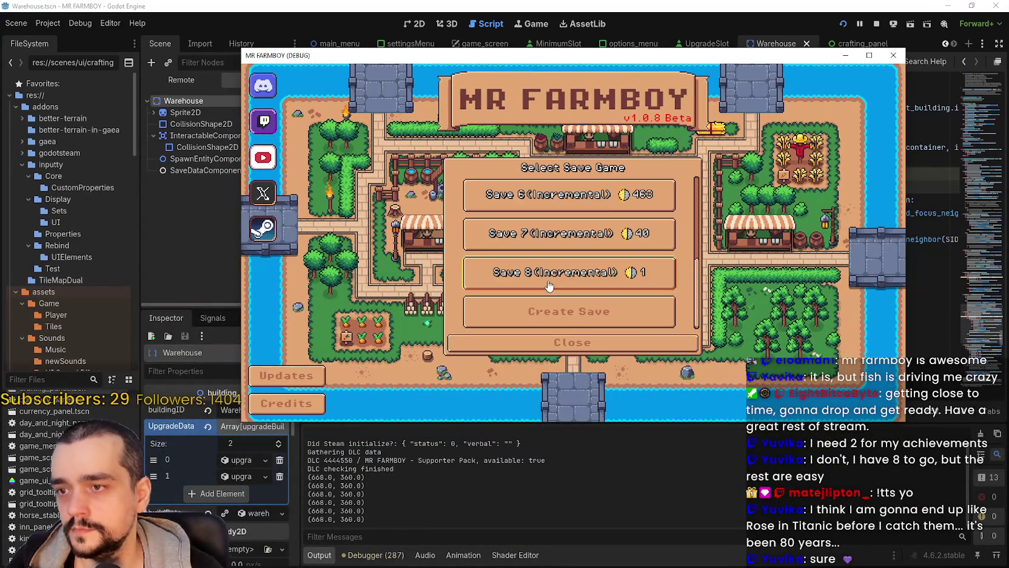
{"action": "left_click", "coordinate": [528, 241]}
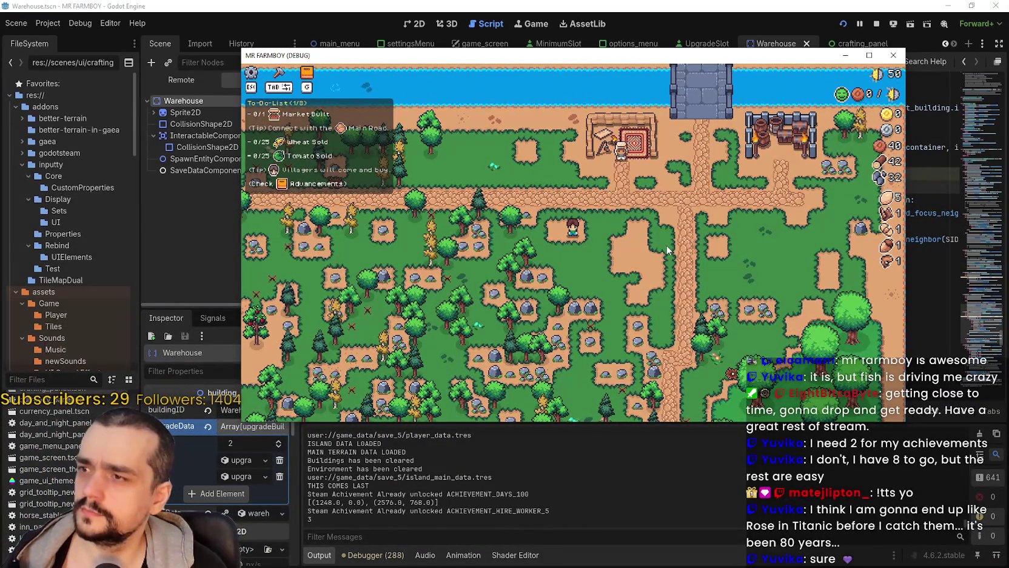
{"action": "scroll", "coordinate": [667, 248], "scroll_direction": "up", "scroll_amount": 2}
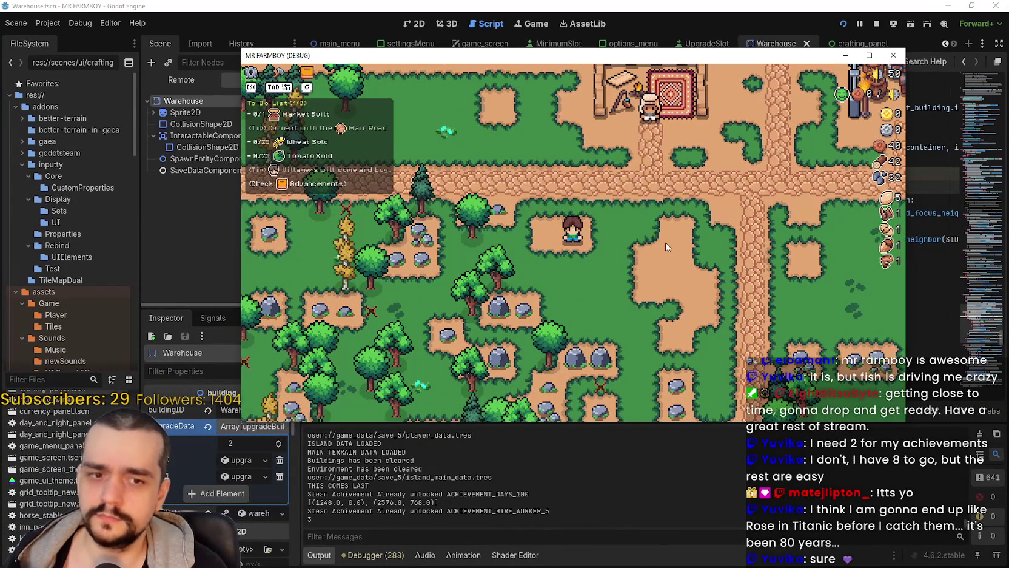
{"action": "scroll", "coordinate": [665, 242], "scroll_direction": "down", "scroll_amount": 4}
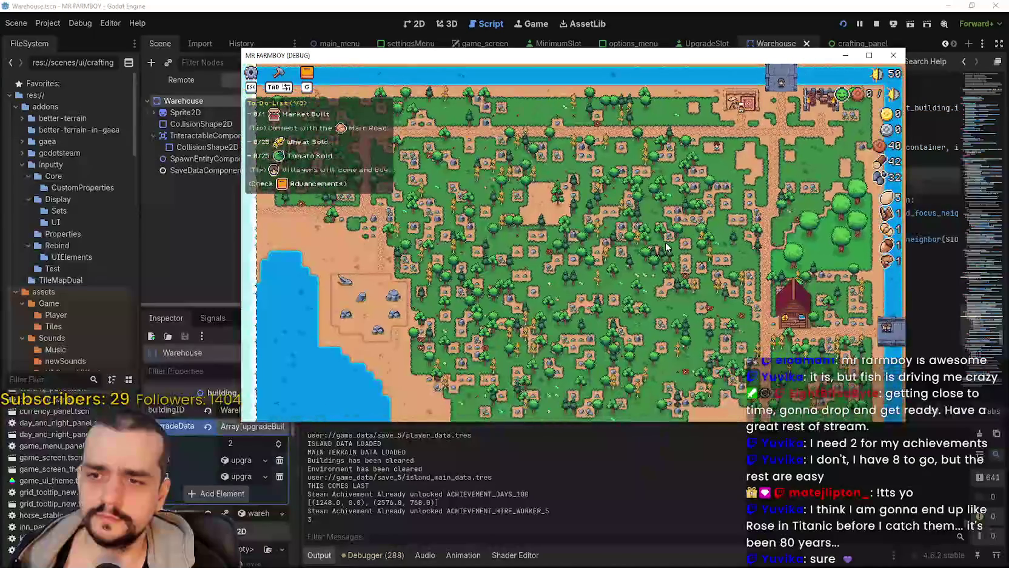
{"action": "scroll", "coordinate": [665, 244], "scroll_direction": "up", "scroll_amount": 4}
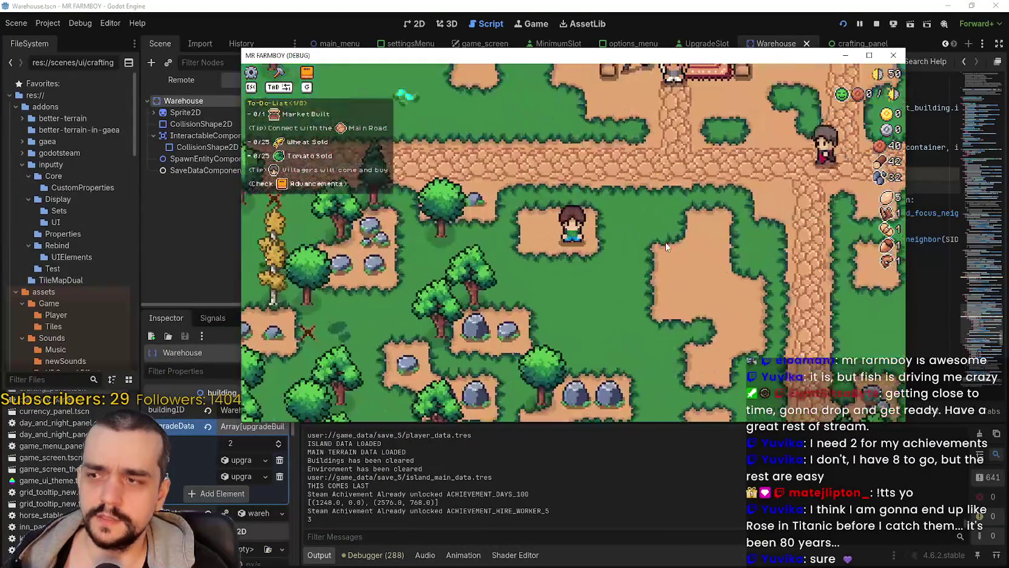
Quit to the title screen via the pause menu, browse the save list, and close it
{"action": "key", "text": "Escape"}
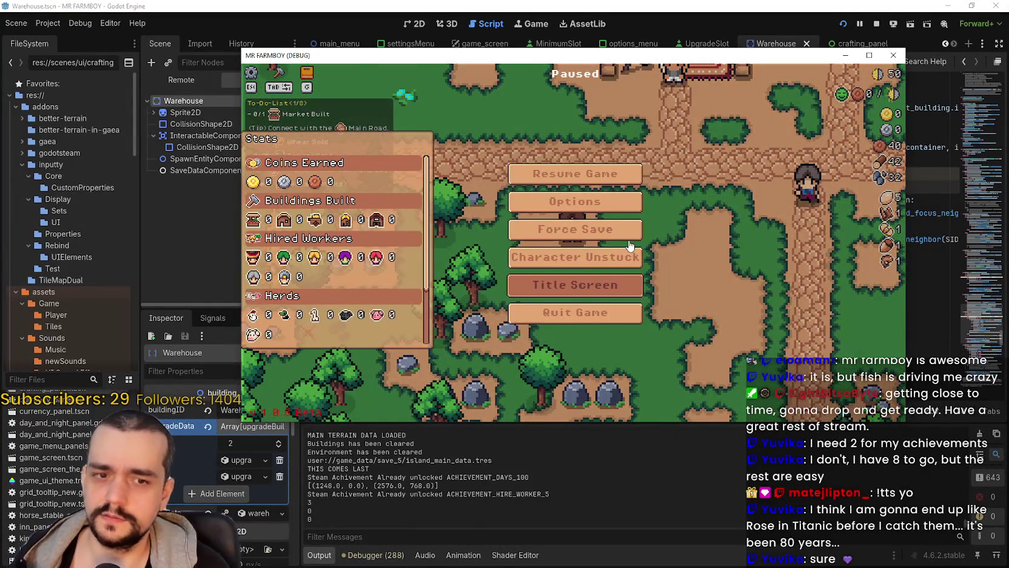
{"action": "left_click", "coordinate": [600, 284]}
{"action": "left_click", "coordinate": [575, 229]}
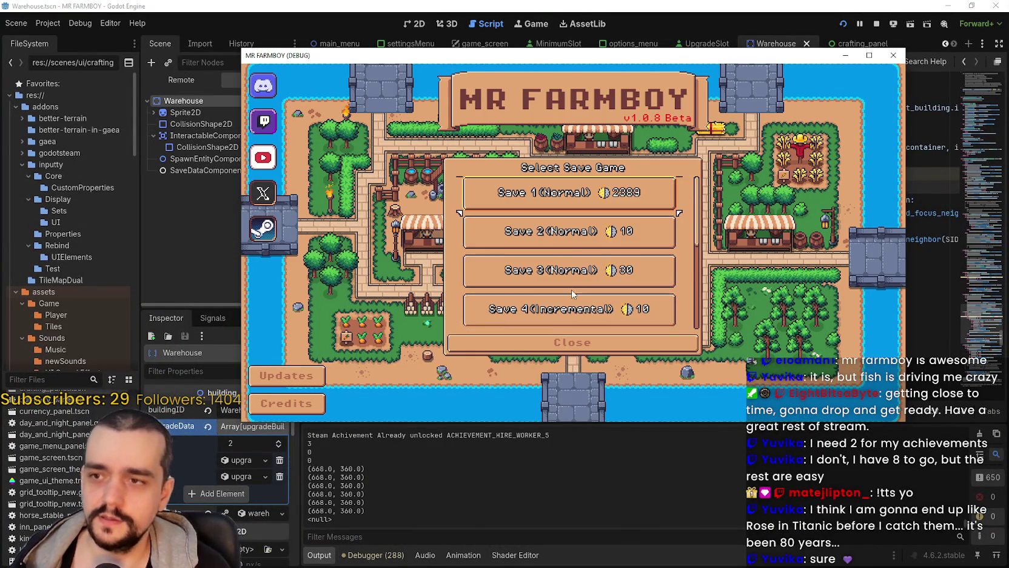
{"action": "scroll", "coordinate": [571, 292], "scroll_direction": "down", "scroll_amount": 5}
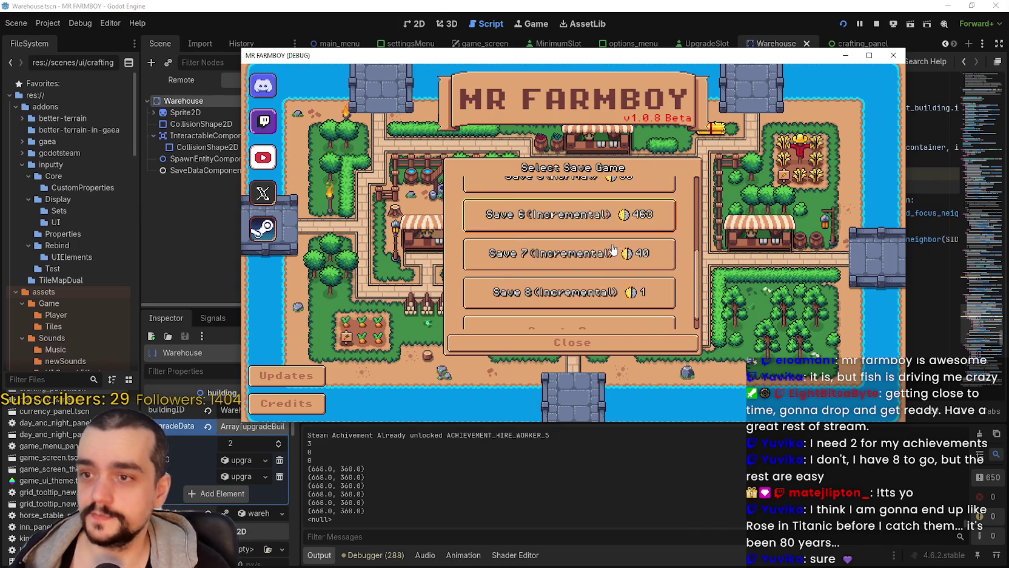
{"action": "scroll", "coordinate": [612, 248], "scroll_direction": "down", "scroll_amount": 2}
{"action": "scroll", "coordinate": [582, 230], "scroll_direction": "up", "scroll_amount": 4}
{"action": "scroll", "coordinate": [582, 225], "scroll_direction": "up", "scroll_amount": 1}
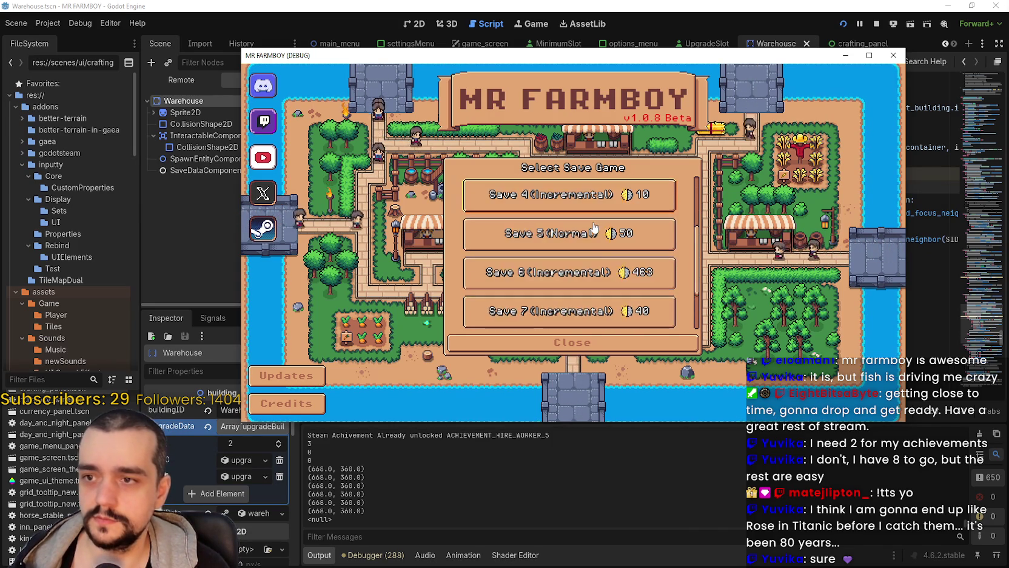
{"action": "left_click", "coordinate": [572, 342]}
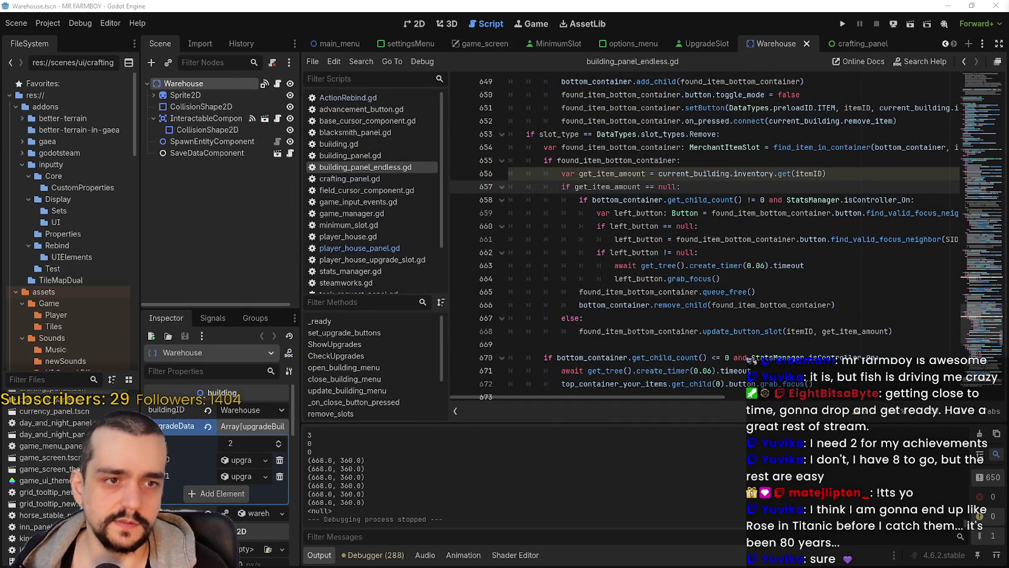
Jump to line 654 of the script and relaunch MR FARMBOY
{"action": "left_click", "coordinate": [856, 147]}
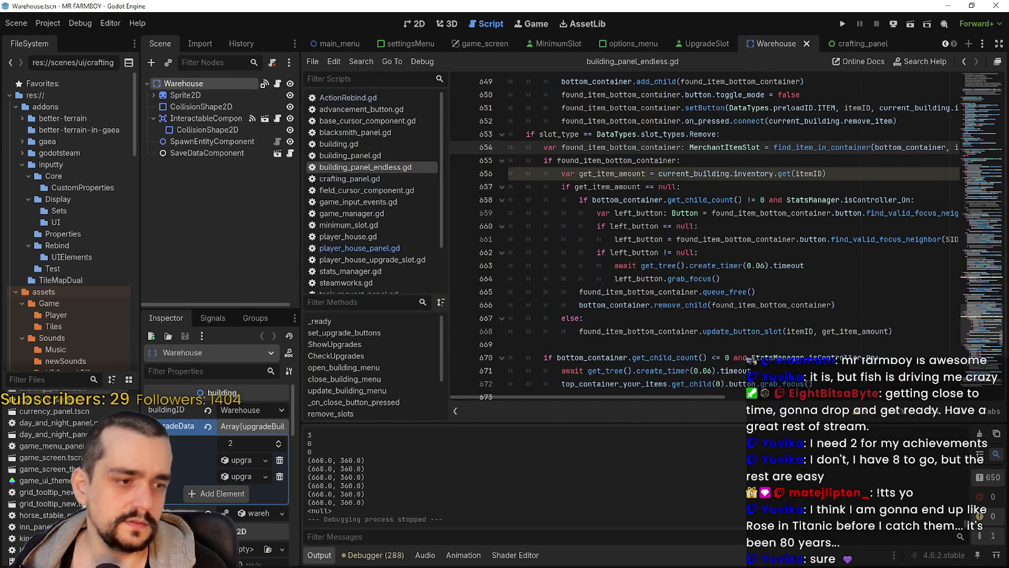
{"action": "left_click", "coordinate": [842, 24]}
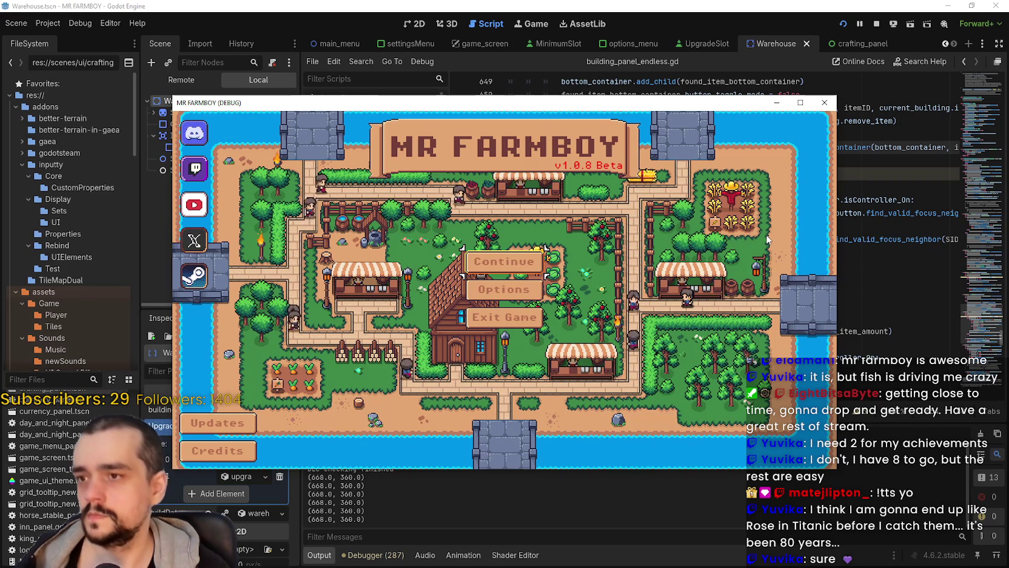
Load Save 5 (Normal), then pause and return to the title screen
{"action": "left_click", "coordinate": [523, 261]}
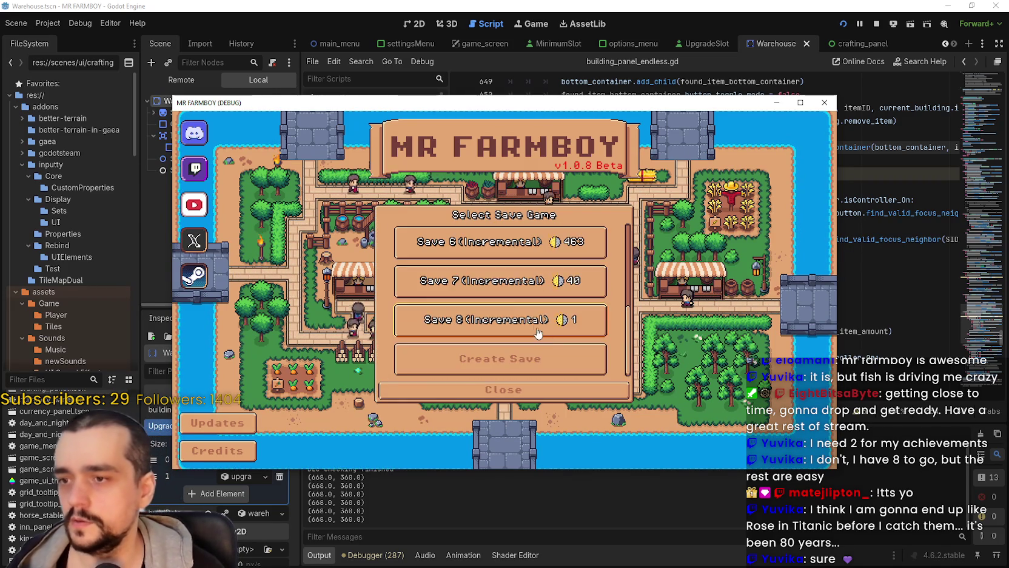
{"action": "left_click", "coordinate": [519, 257]}
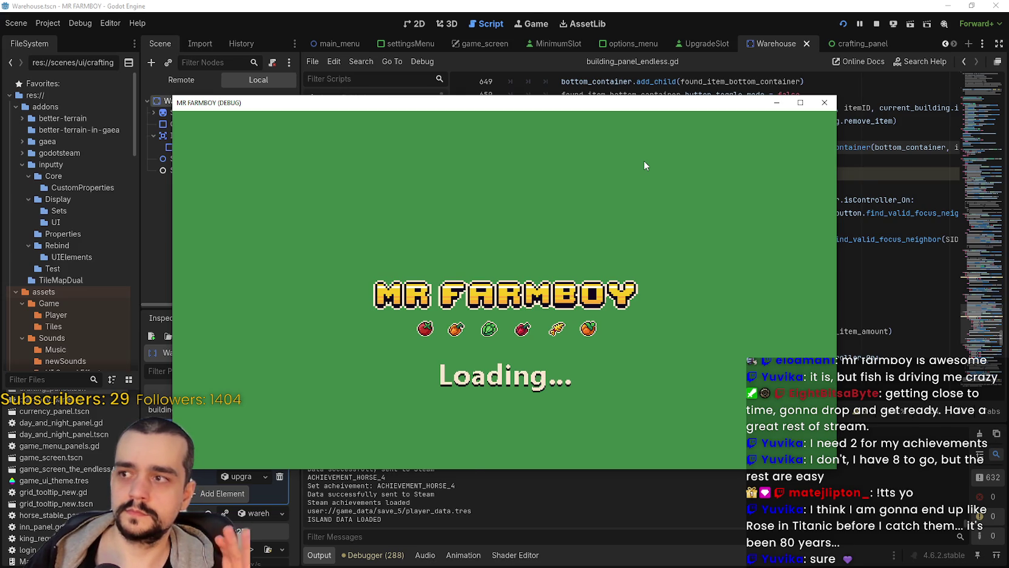
{"action": "key", "text": "Escape"}
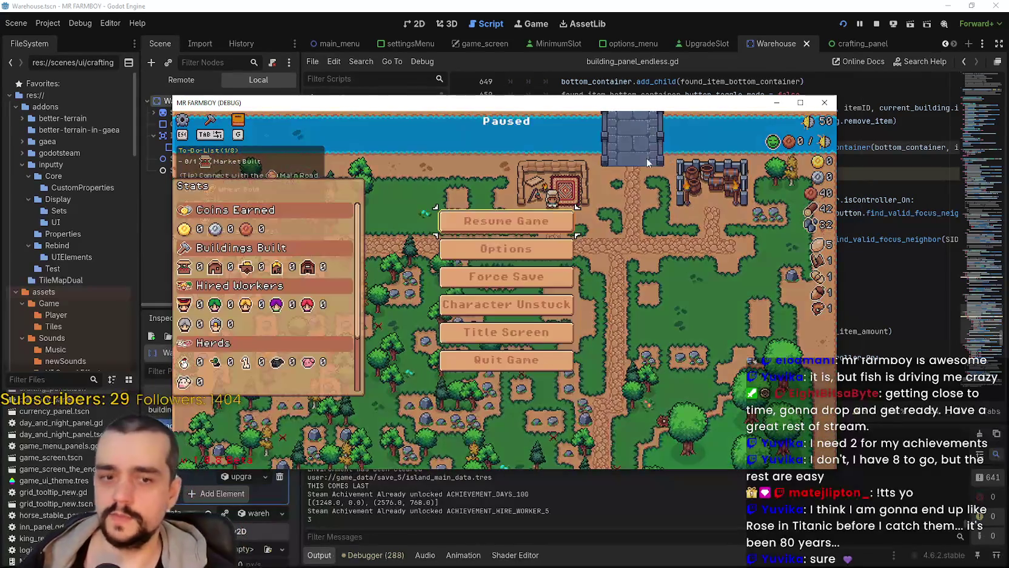
{"action": "key", "text": "Return"}
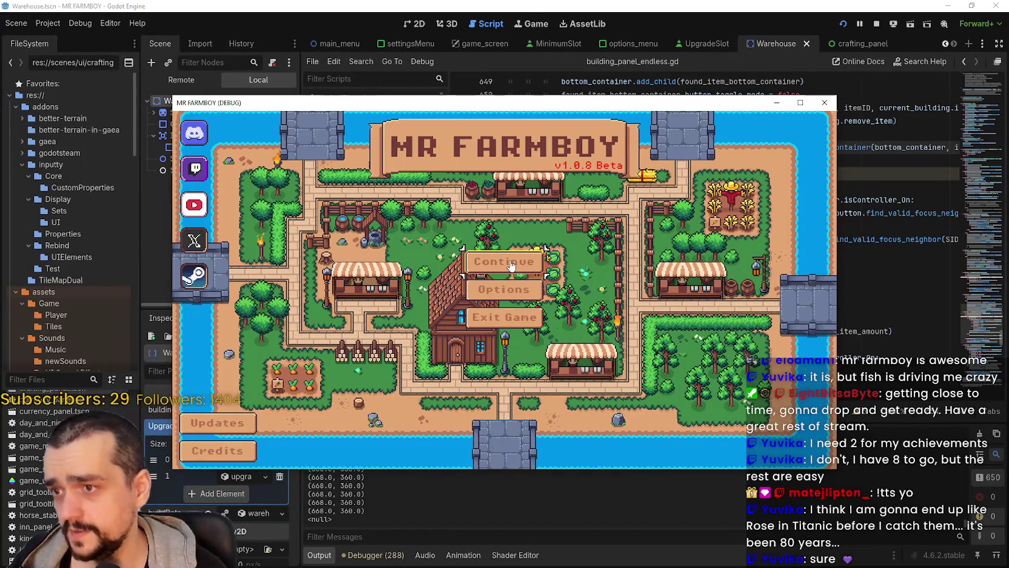
Delete Save 5 from the save list and load Save 3 instead
{"action": "left_click", "coordinate": [512, 267]}
{"action": "scroll", "coordinate": [515, 336], "scroll_direction": "down", "scroll_amount": 5}
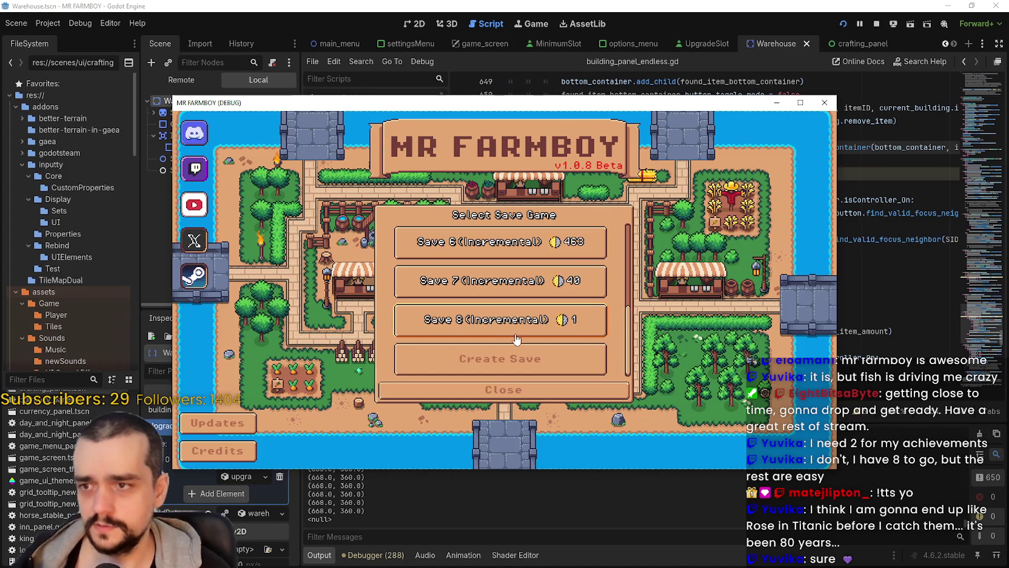
{"action": "scroll", "coordinate": [518, 322], "scroll_direction": "up", "scroll_amount": 3}
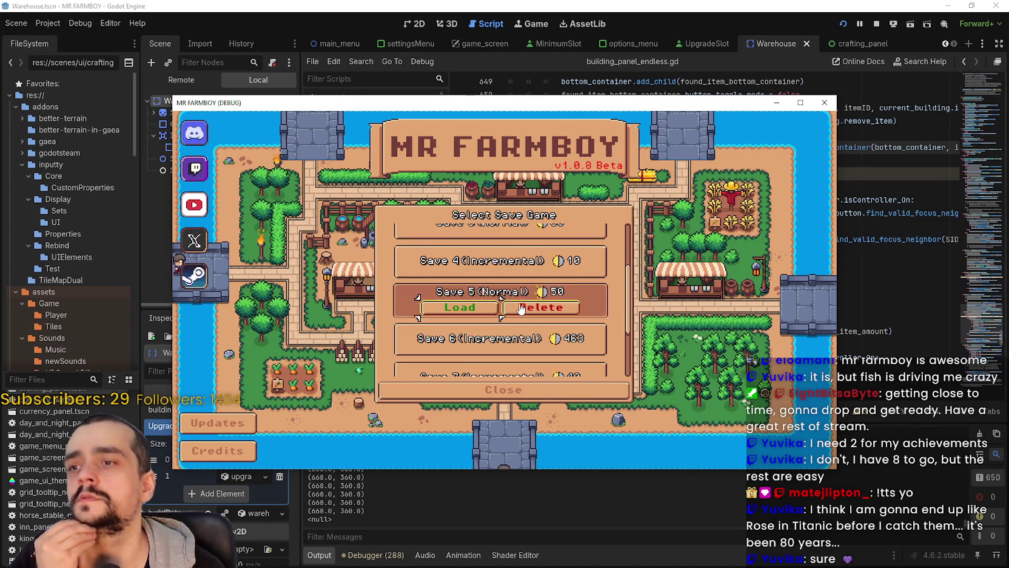
{"action": "left_click", "coordinate": [520, 308]}
{"action": "left_click", "coordinate": [461, 314]}
{"action": "scroll", "coordinate": [527, 328], "scroll_direction": "down", "scroll_amount": 3}
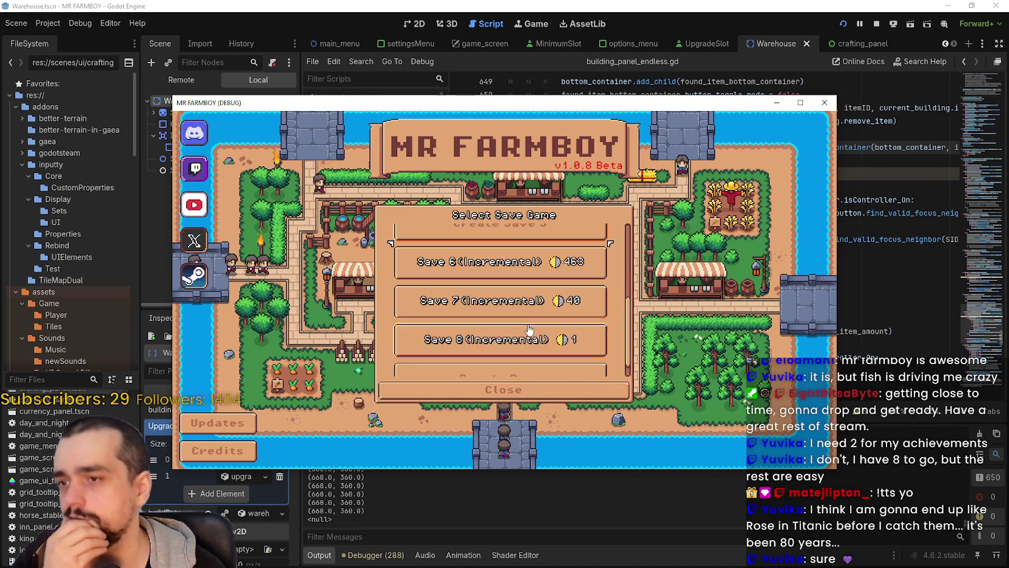
{"action": "scroll", "coordinate": [528, 328], "scroll_direction": "up", "scroll_amount": 5}
{"action": "left_click", "coordinate": [534, 318]}
{"action": "left_click", "coordinate": [429, 306]}
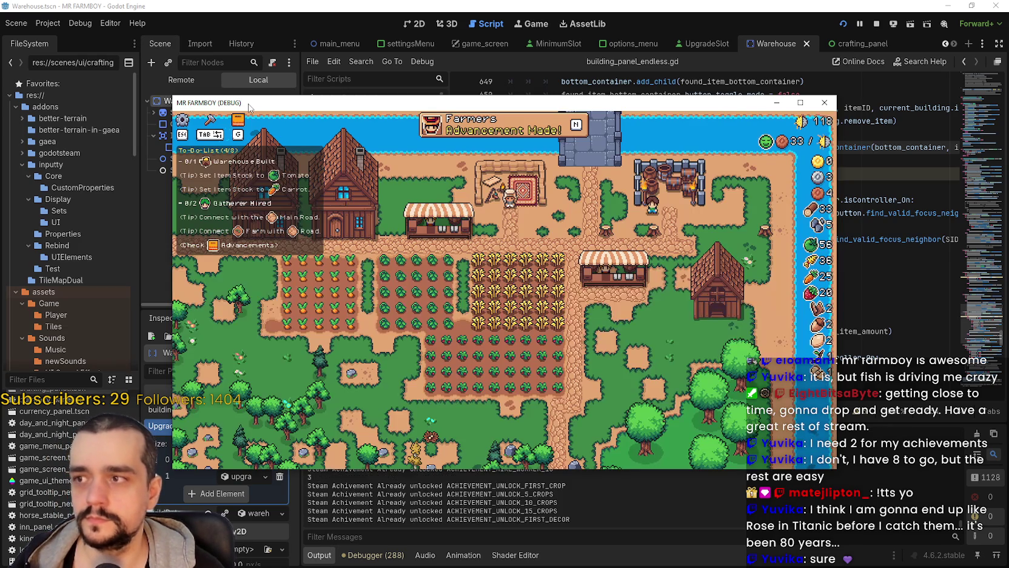
Walk the farmer to the crop fields and harvest the ripe carrots
{"action": "key", "text": "a"}
{"action": "key", "text": "s"}
{"action": "scroll", "coordinate": [564, 333], "scroll_direction": "up", "scroll_amount": 3}
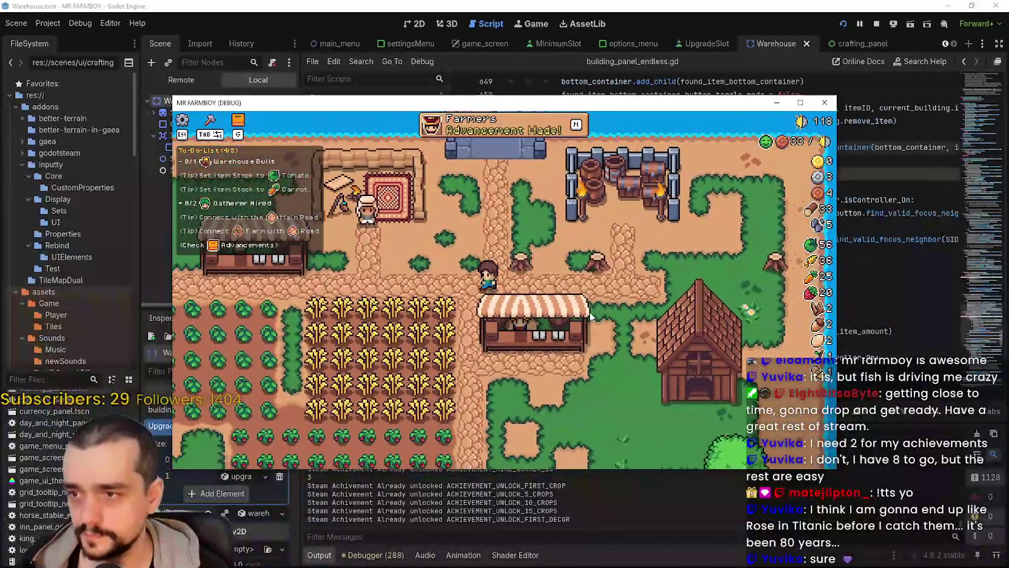
{"action": "key", "text": "a"}
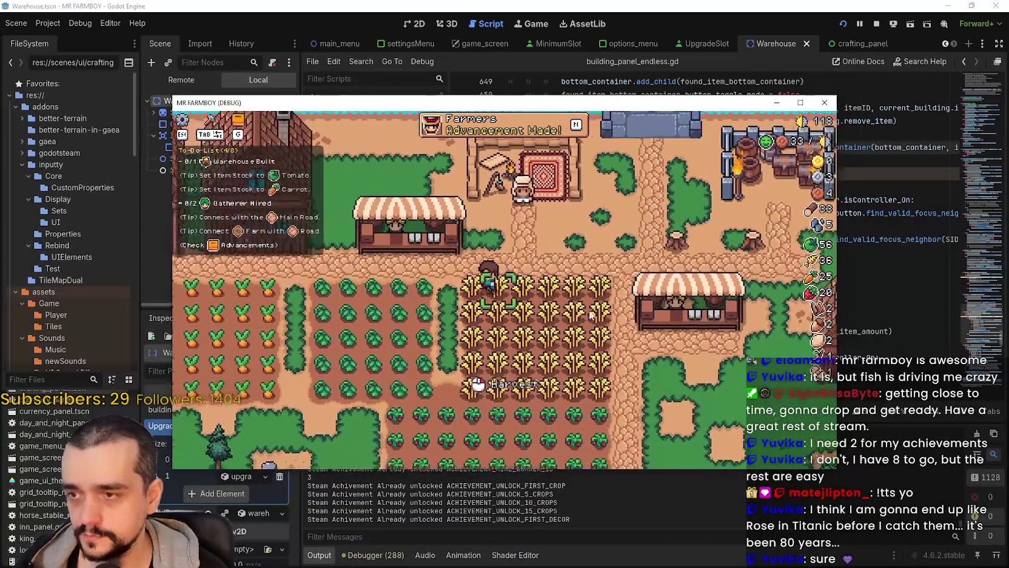
{"action": "key", "text": "a"}
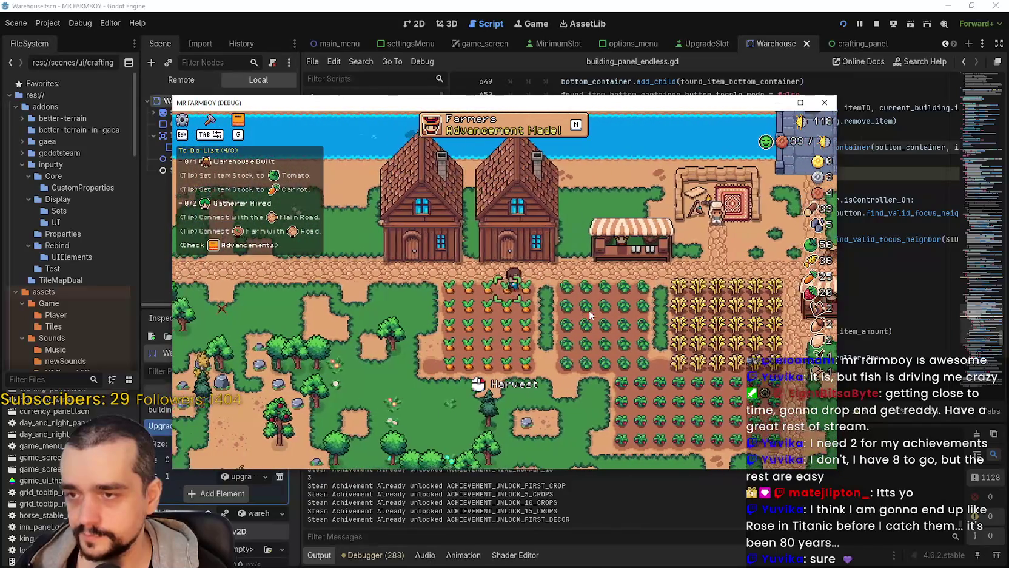
{"action": "left_click", "coordinate": [590, 314]}
{"action": "scroll", "coordinate": [589, 314], "scroll_direction": "down", "scroll_amount": 5}
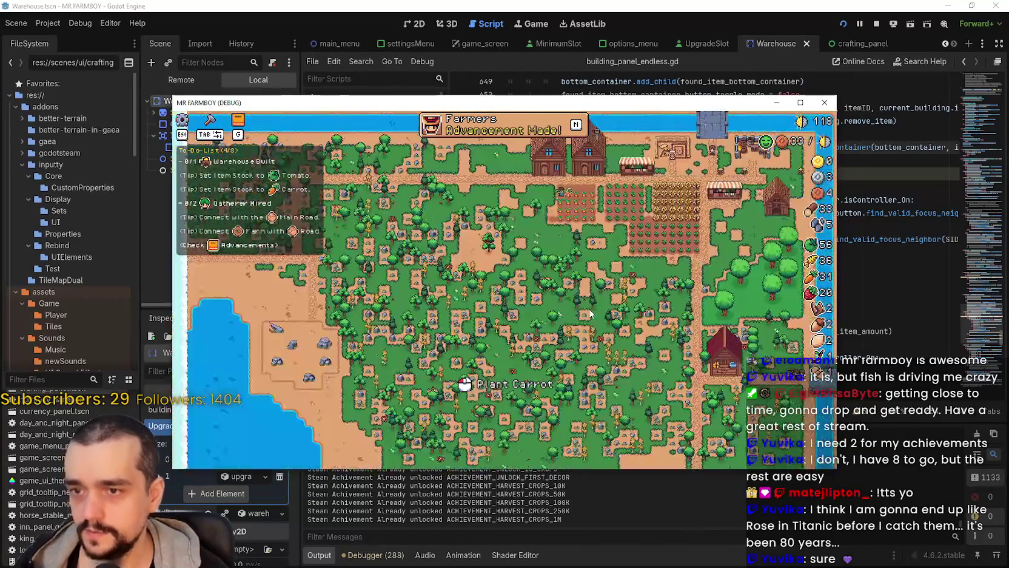
{"action": "scroll", "coordinate": [590, 313], "scroll_direction": "up", "scroll_amount": 5}
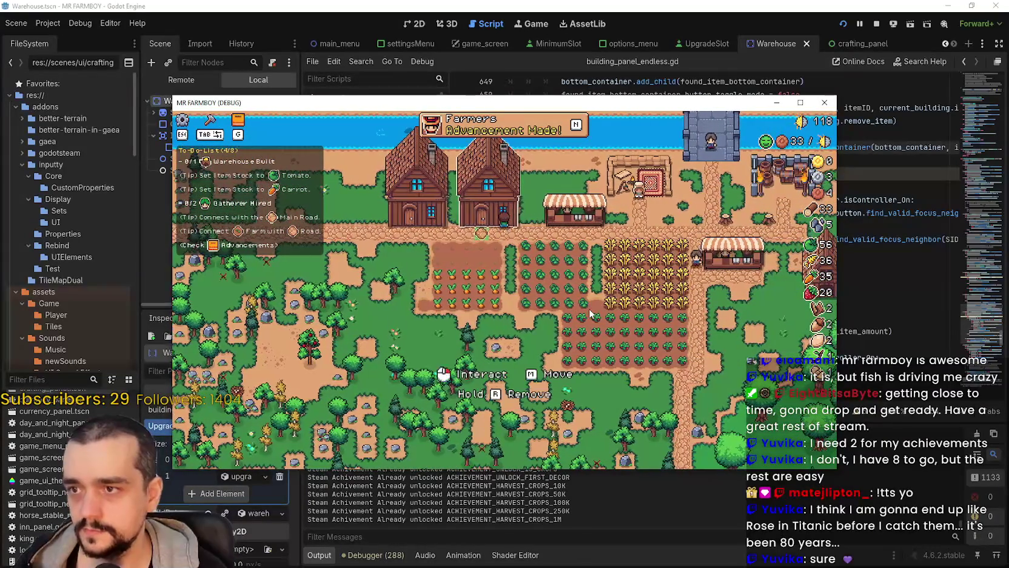
Check the houses' worker panels, then close them
{"action": "key", "text": "e"}
{"action": "key", "text": "Tab"}
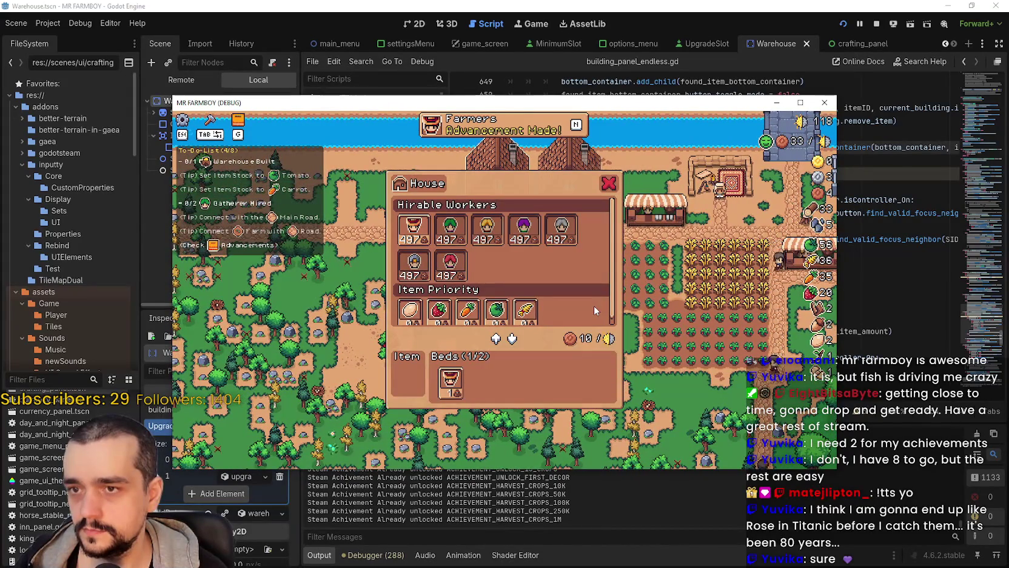
{"action": "key", "text": "Escape"}
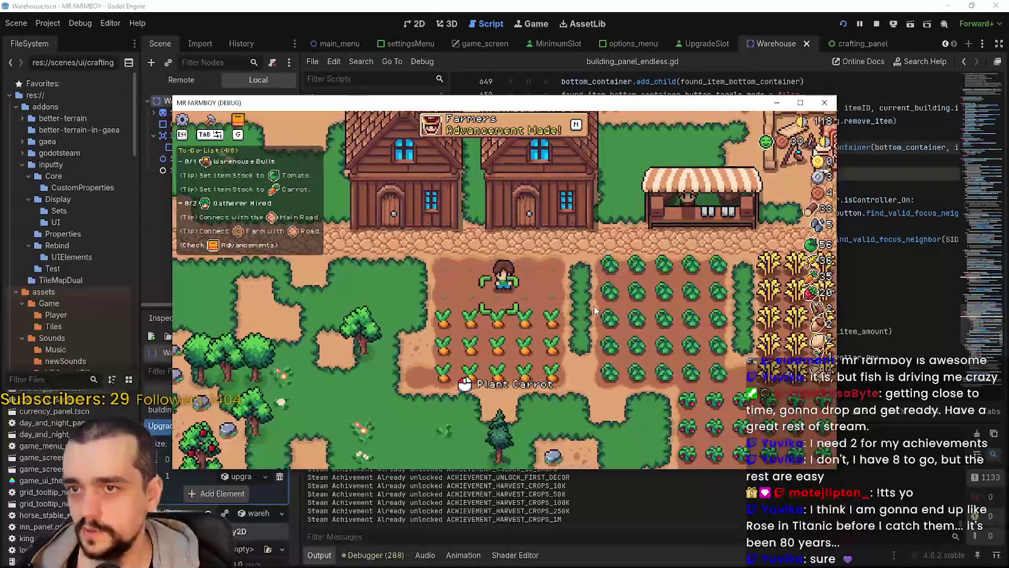
{"action": "scroll", "coordinate": [595, 311], "scroll_direction": "down", "scroll_amount": 2}
Harvest tomatoes across the tomato field and walk out to the path
{"action": "key", "text": "d"}
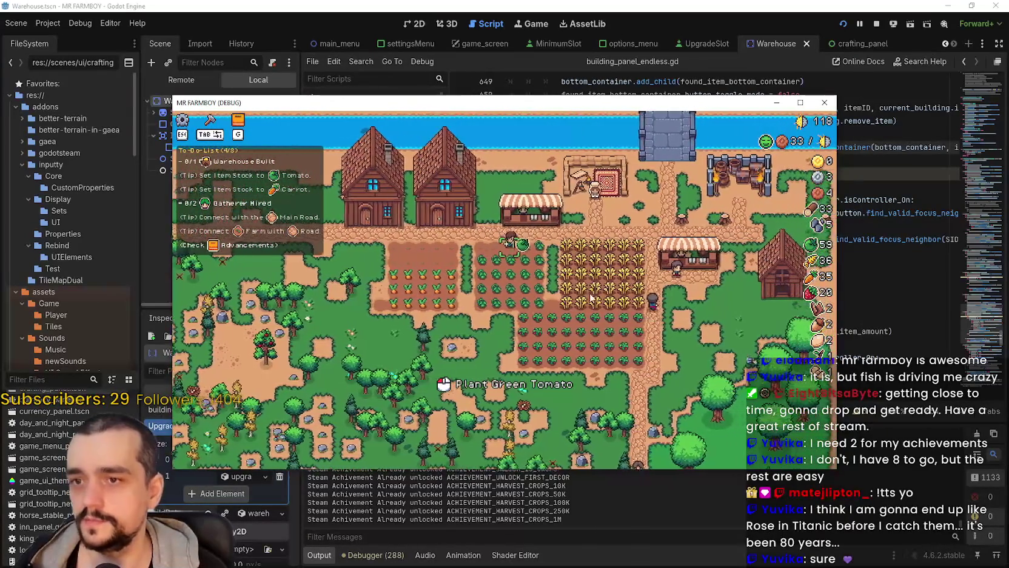
{"action": "scroll", "coordinate": [588, 294], "scroll_direction": "up", "scroll_amount": 2}
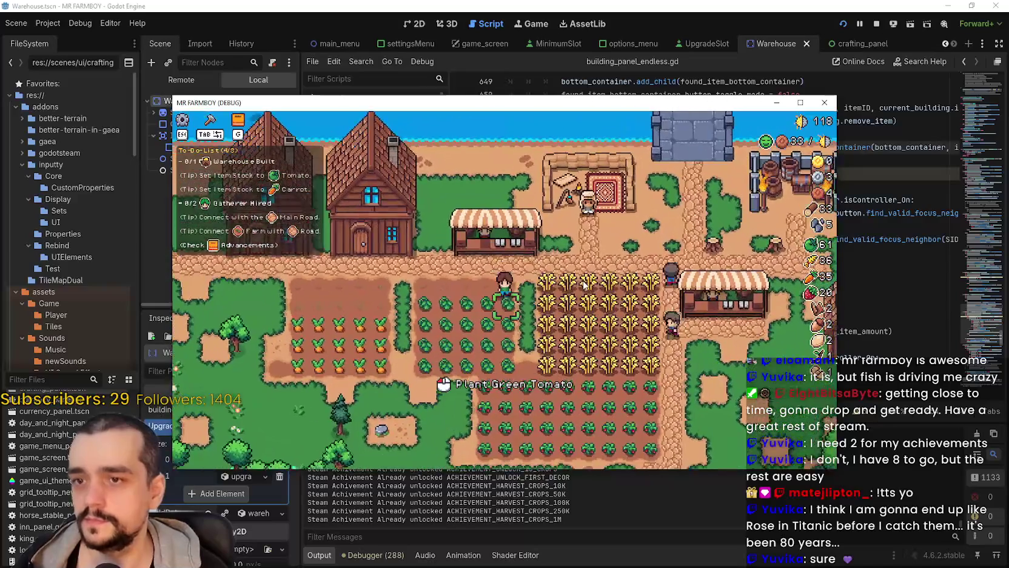
{"action": "key", "text": "a"}
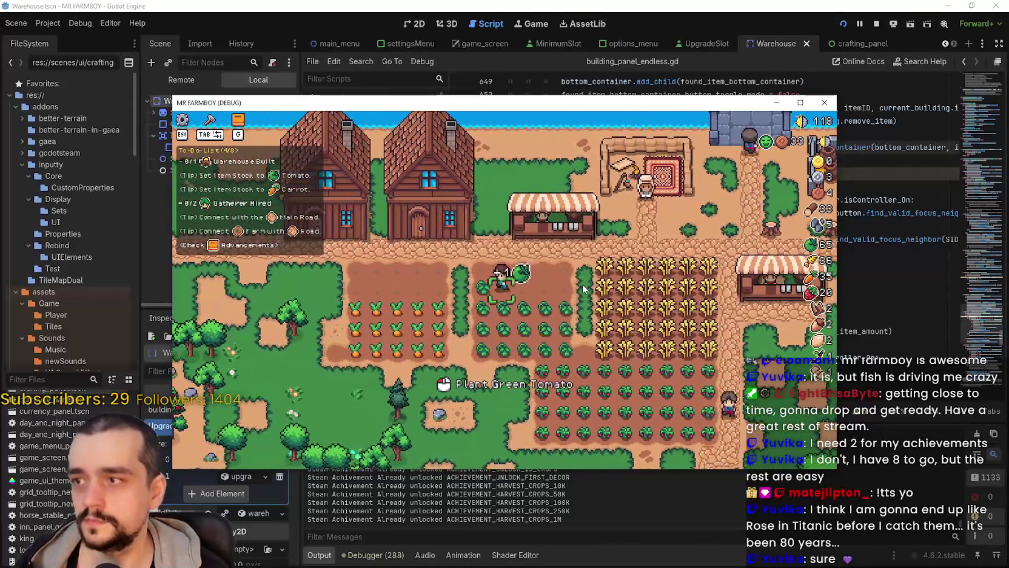
{"action": "key", "text": "d"}
{"action": "key", "text": "s"}
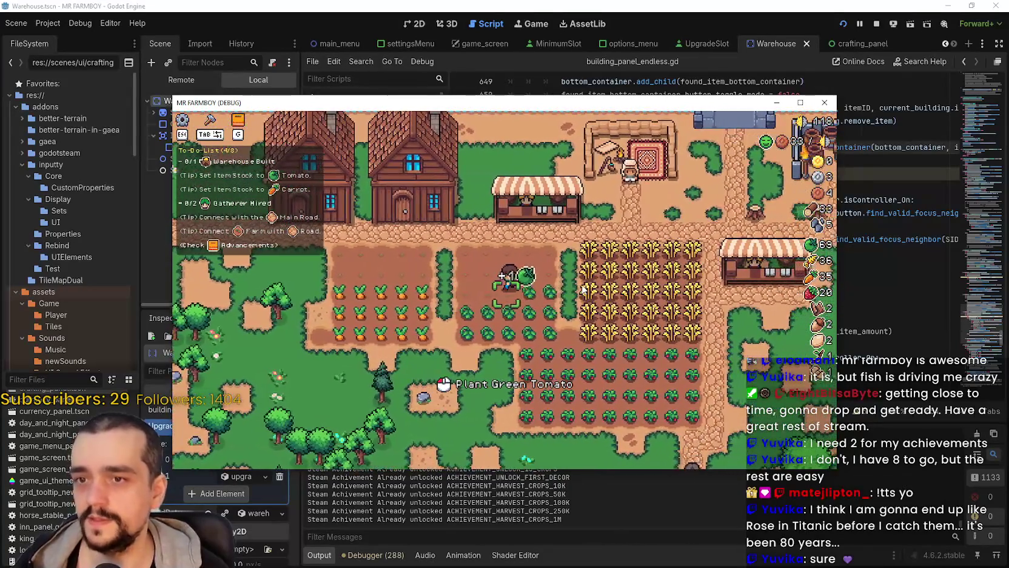
{"action": "key", "text": "w"}
{"action": "key", "text": "d"}
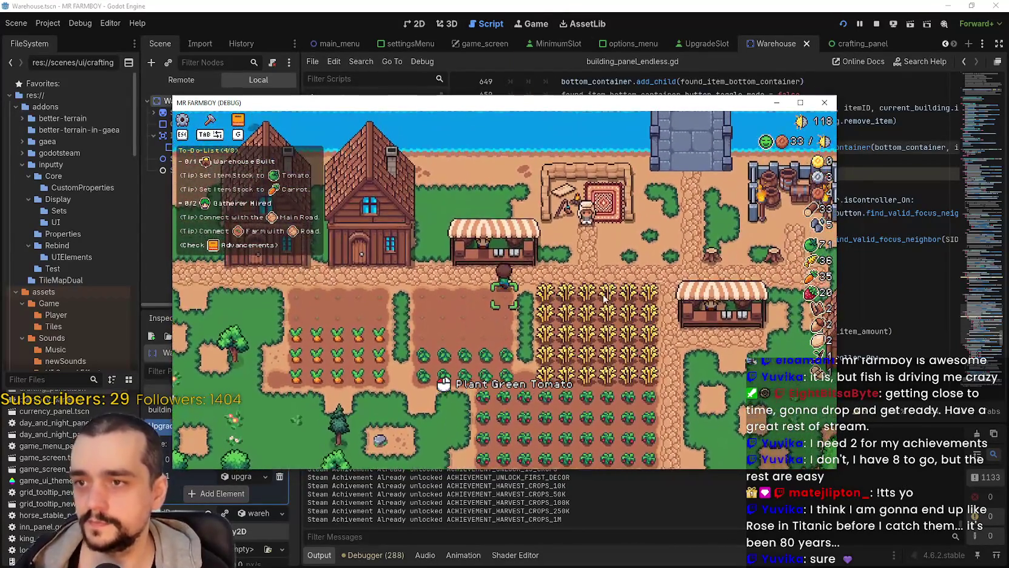
In the Market panel, take carrots off the sell list and put tomatoes up for sale
{"action": "key", "text": "e"}
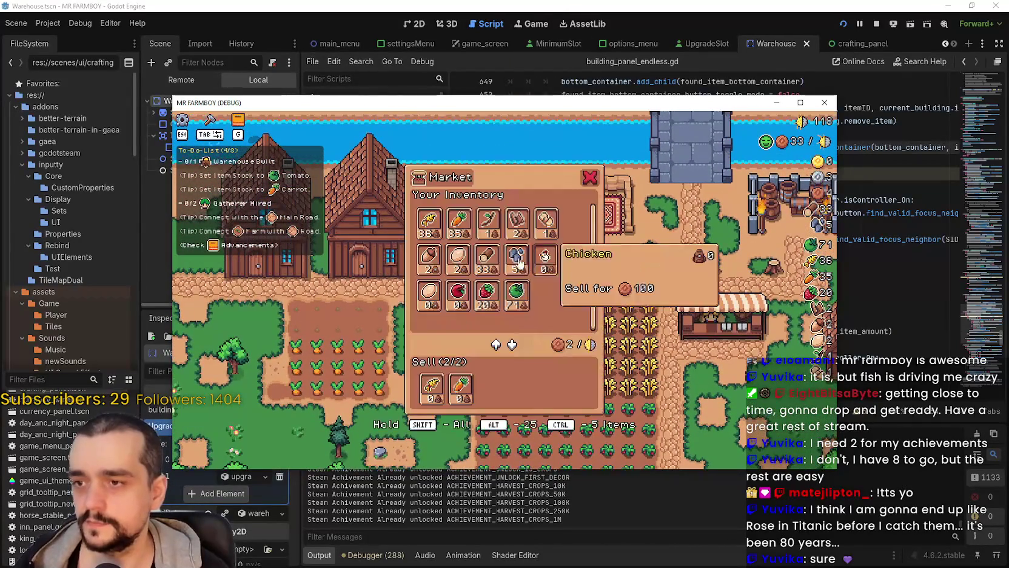
{"action": "left_click", "coordinate": [462, 392]}
{"action": "left_click", "coordinate": [441, 231], "text": "shift"}
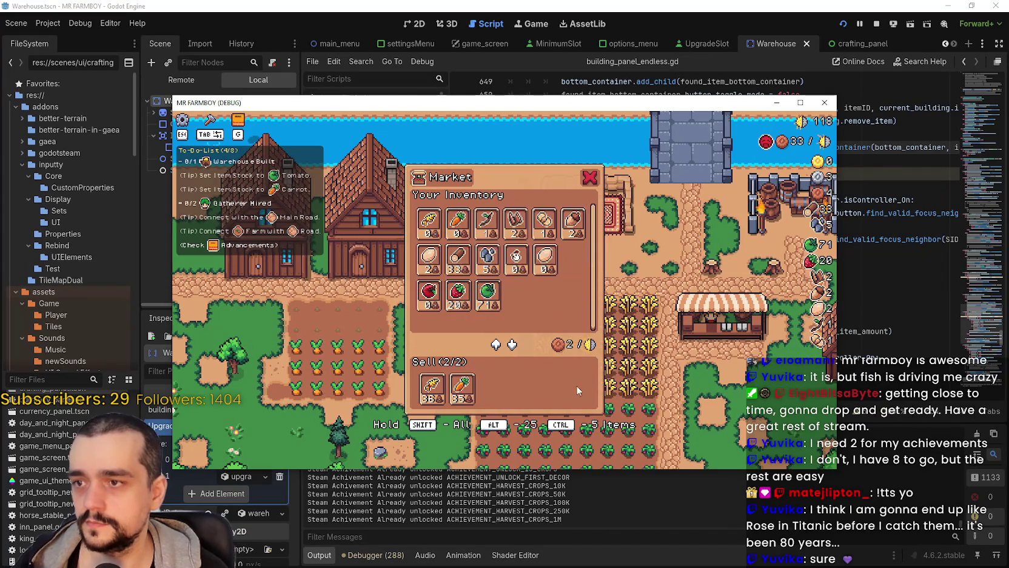
{"action": "key", "text": "d"}
{"action": "key", "text": "s"}
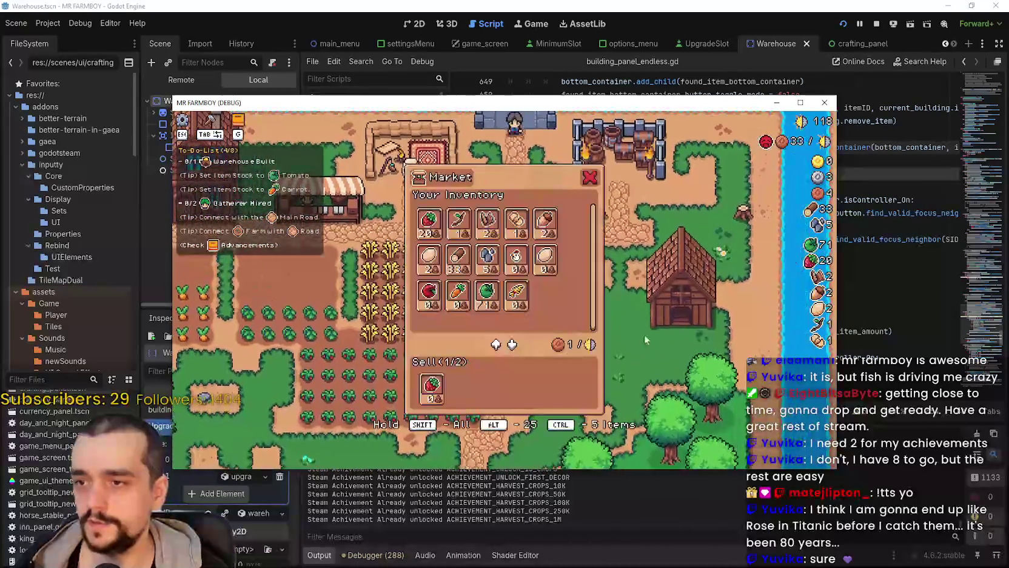
{"action": "left_click", "coordinate": [441, 394]}
{"action": "key", "text": "Escape"}
Harvest the remaining tomatoes and the top strawberry row
{"action": "key", "text": "s"}
{"action": "key", "text": "a"}
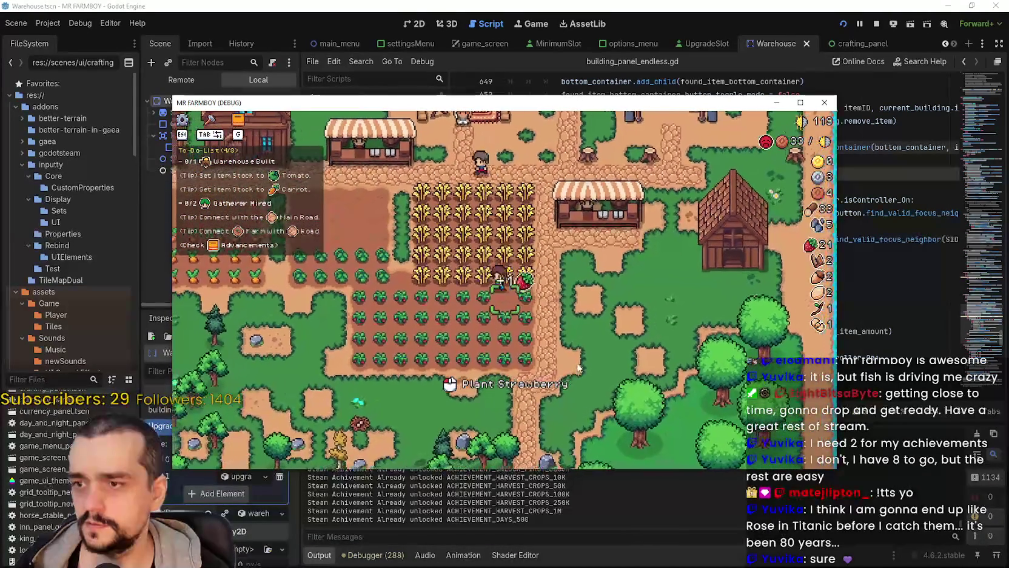
{"action": "key", "text": "a"}
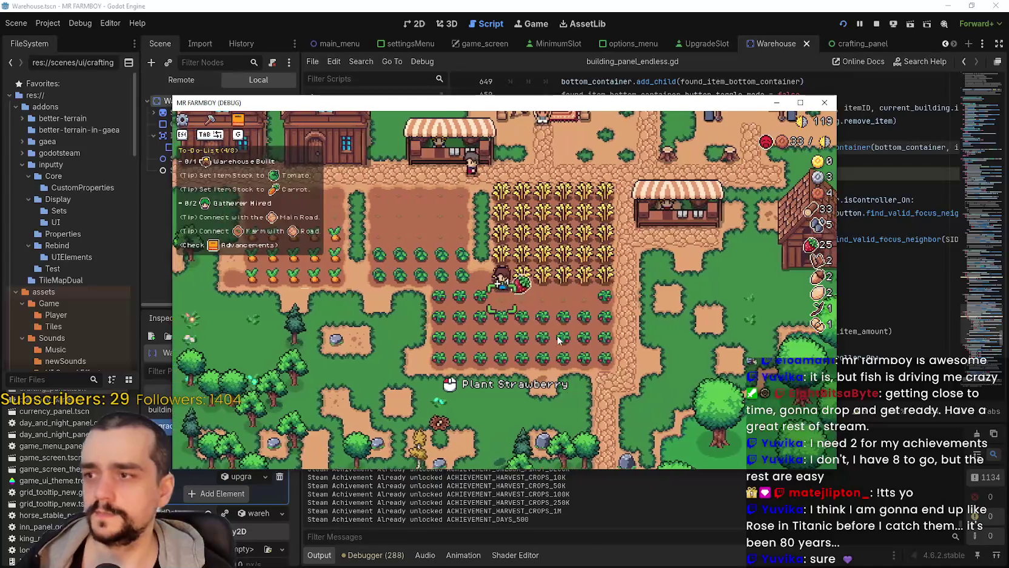
{"action": "key", "text": "a"}
{"action": "key", "text": "s"}
{"action": "key", "text": "d"}
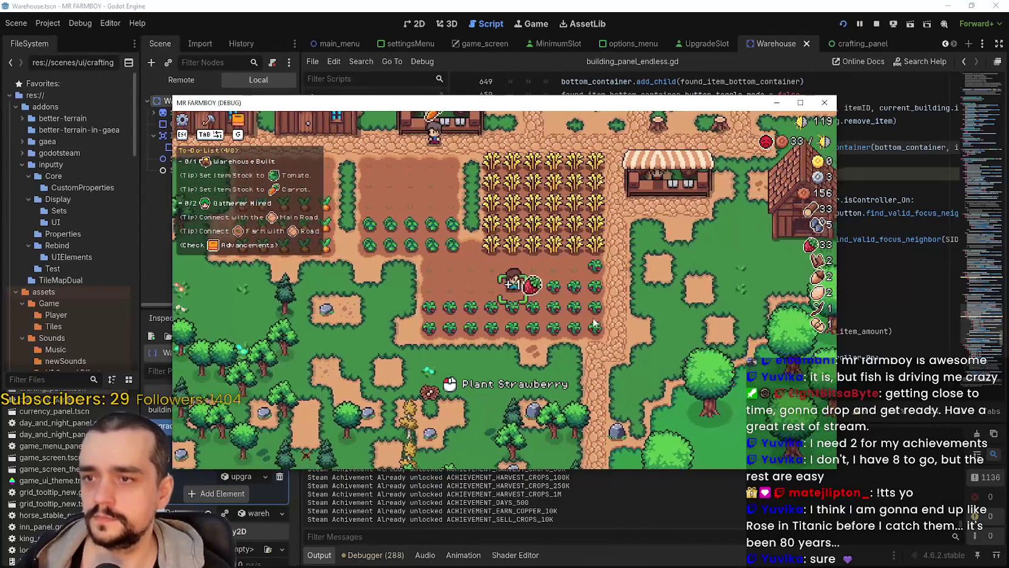
{"action": "key", "text": "d"}
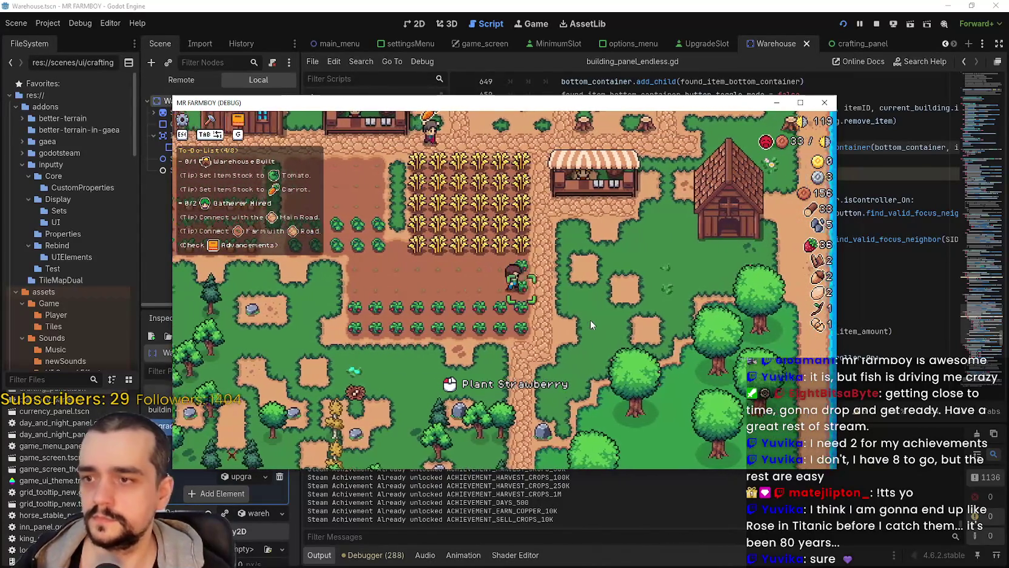
Check the market's inventory and sell panel, then bring up the Crafting menu
{"action": "key", "text": "d"}
{"action": "left_click", "coordinate": [601, 334]}
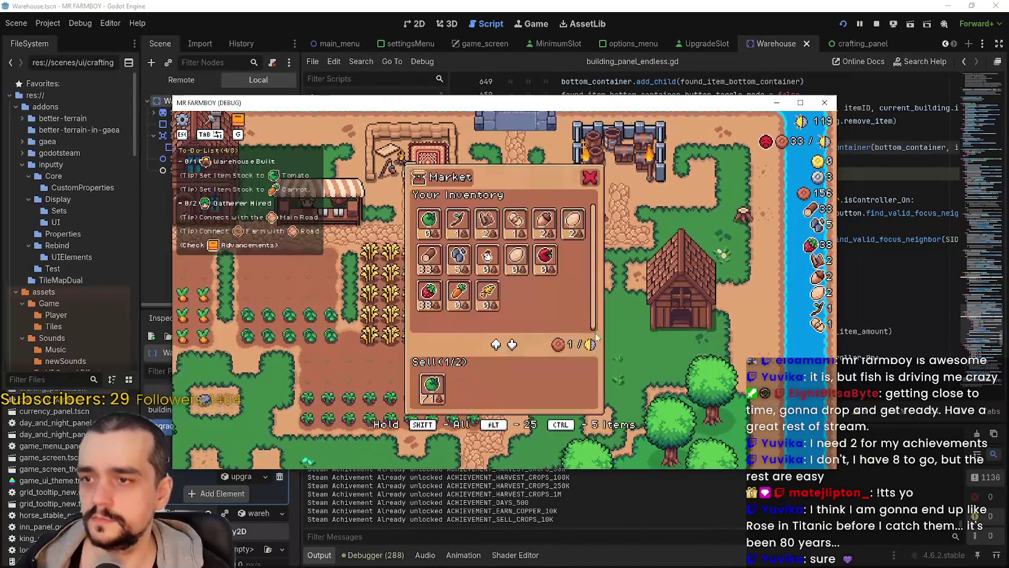
{"action": "key", "text": "Escape"}
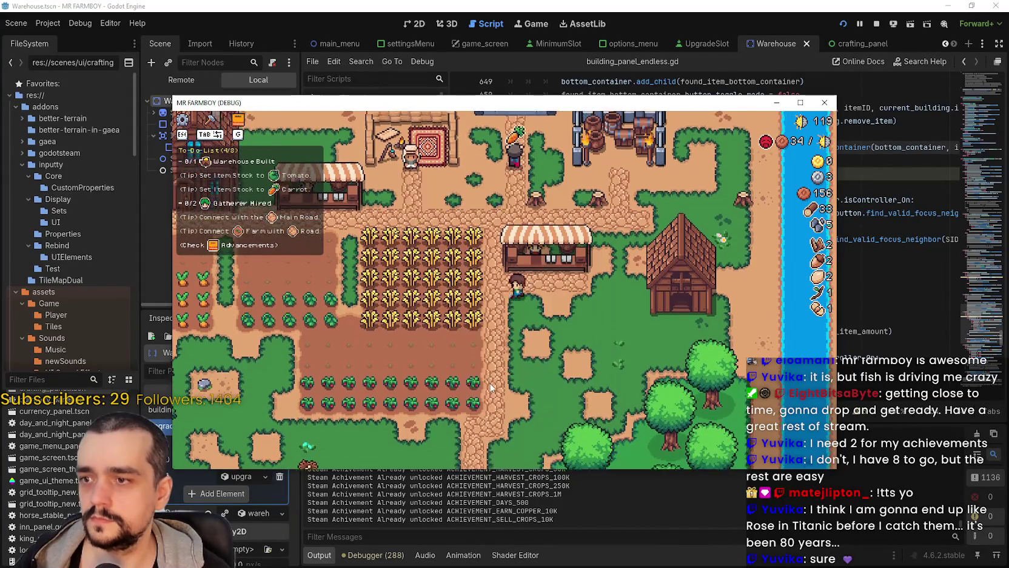
{"action": "key", "text": "s"}
{"action": "key", "text": "Tab"}
Close the Crafting menu, head into the forest, chop a tree and mine a rock
{"action": "key", "text": "s"}
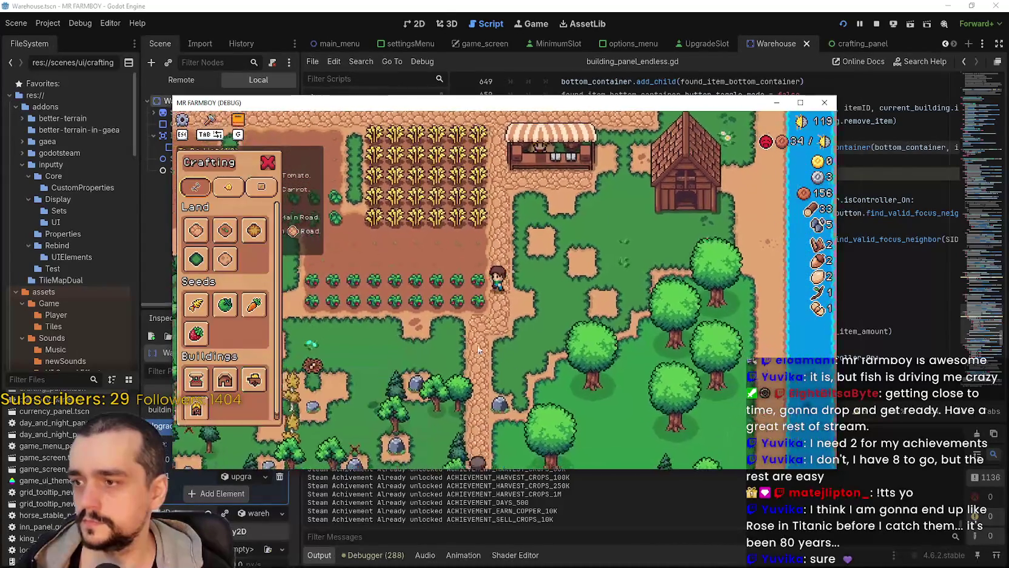
{"action": "key", "text": "Tab"}
{"action": "key", "text": "s"}
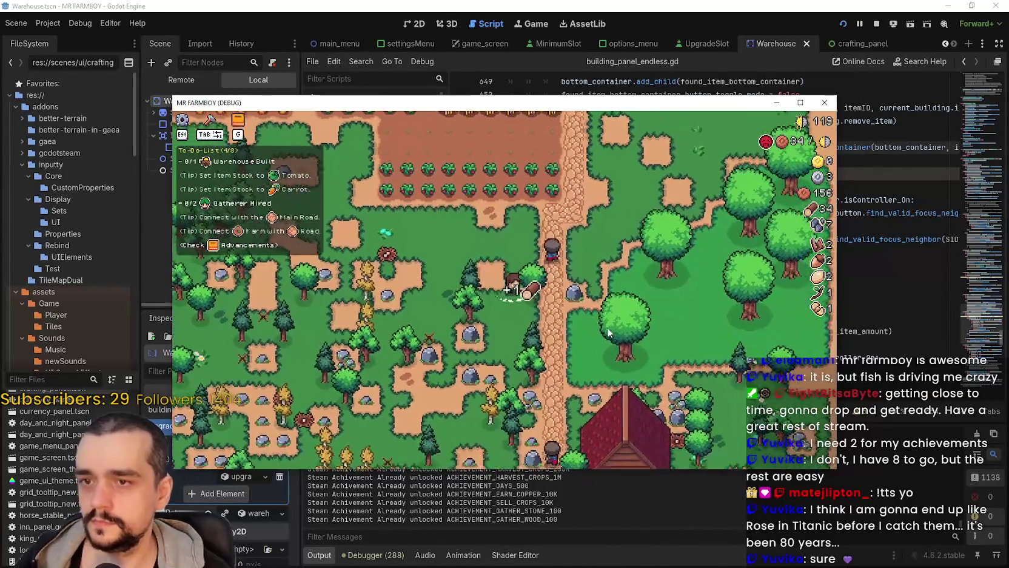
{"action": "key", "text": "a"}
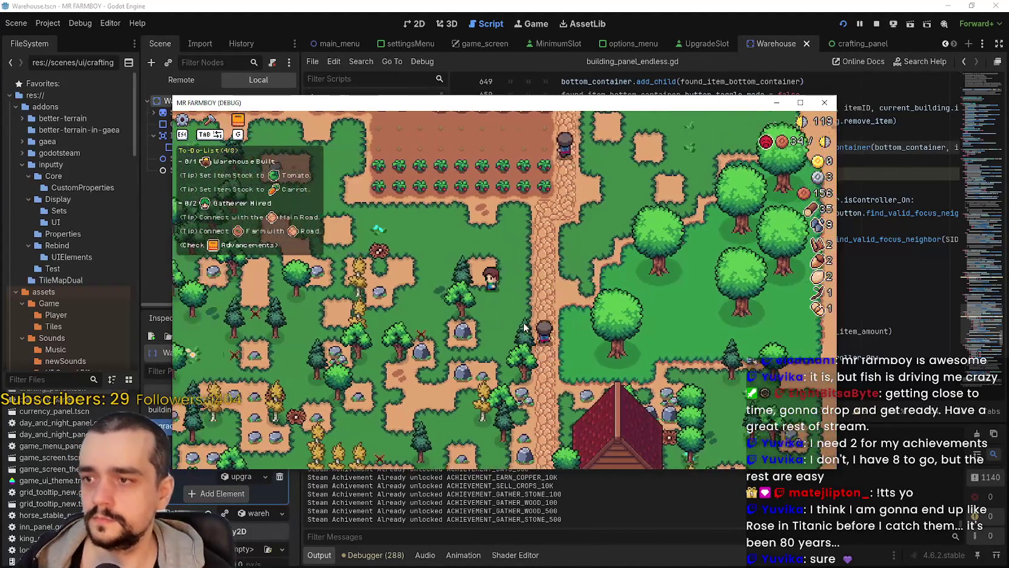
{"action": "key", "text": "a"}
{"action": "key", "text": "w"}
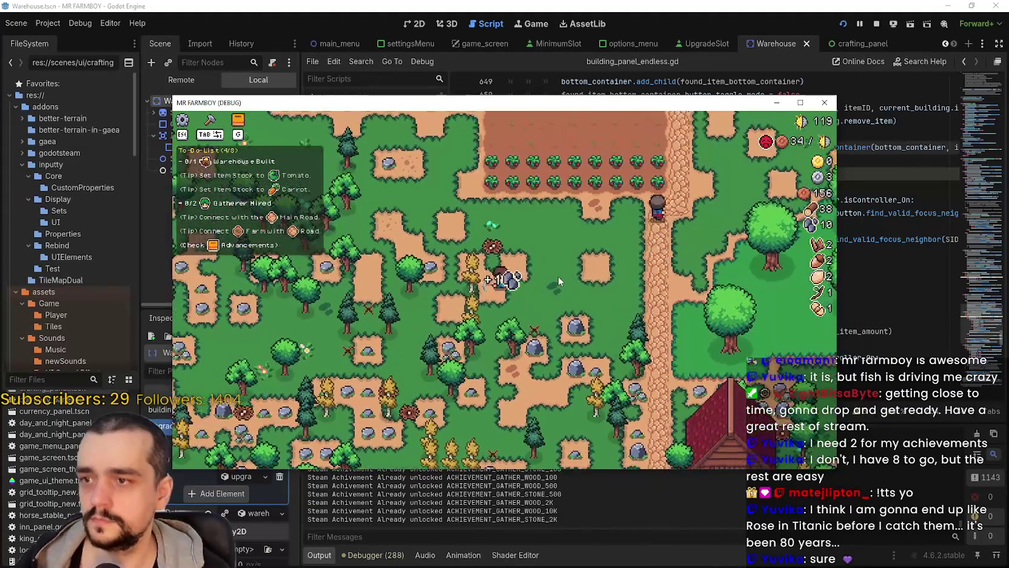
{"action": "key", "text": "a"}
{"action": "key", "text": "w"}
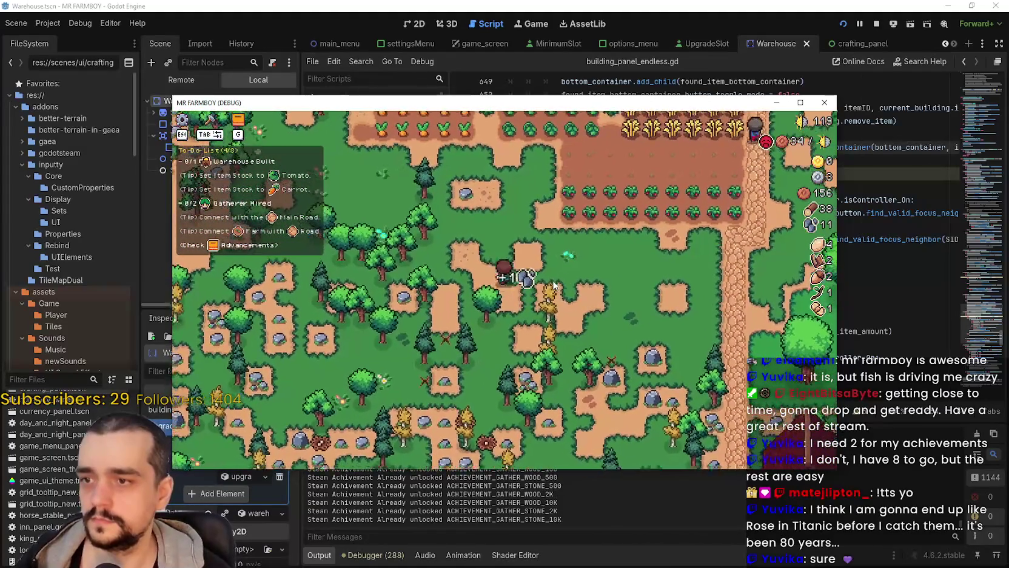
Chop another tree further west, then walk back east to the farm fields
{"action": "key", "text": "a"}
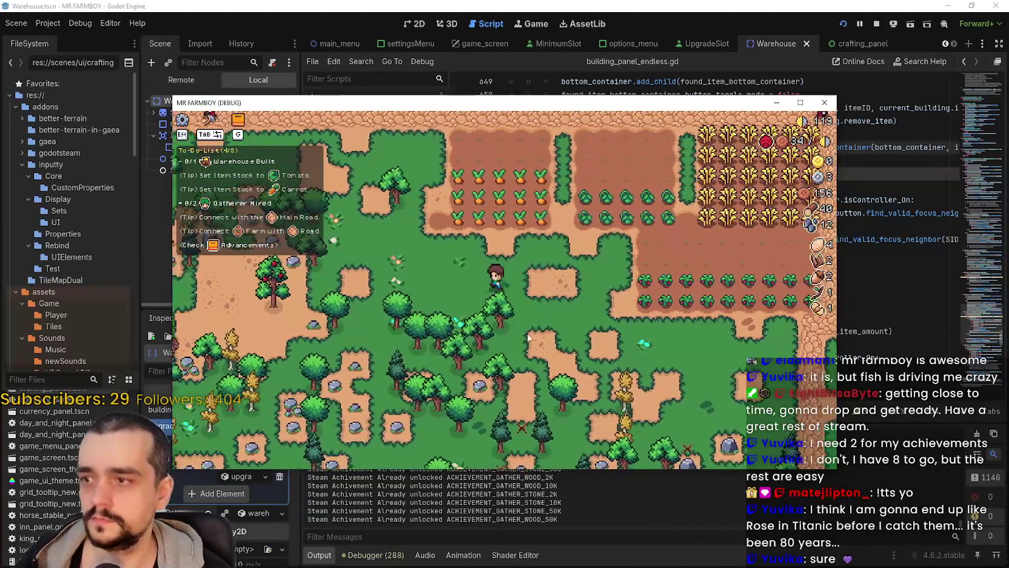
{"action": "key", "text": "a"}
{"action": "key", "text": "w"}
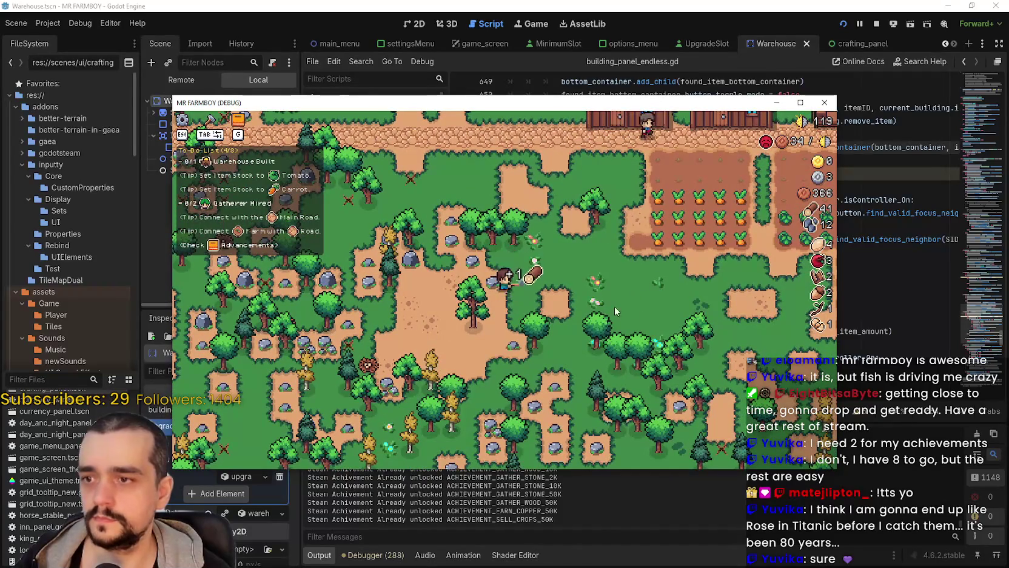
{"action": "key", "text": "w"}
{"action": "key", "text": "a"}
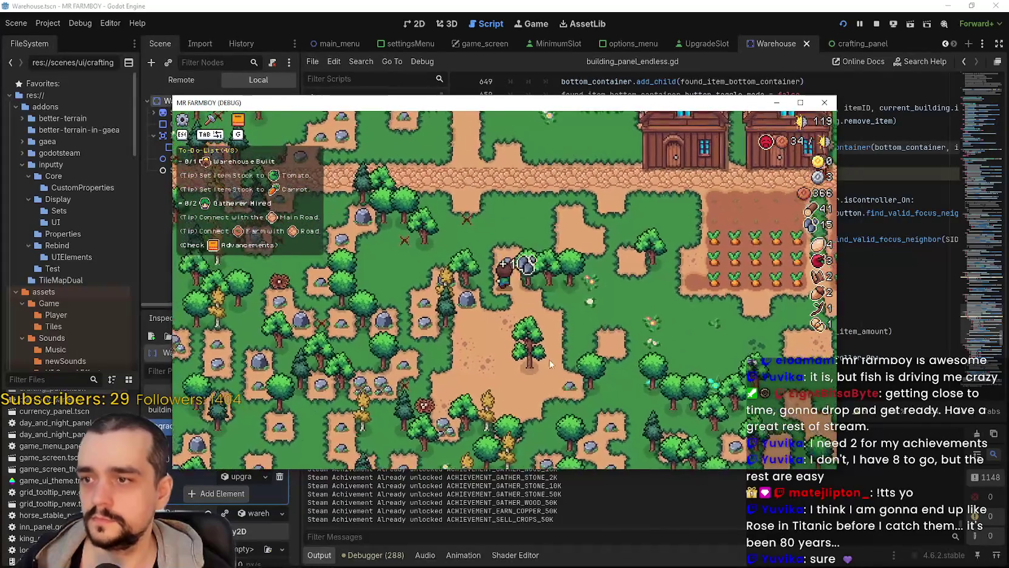
{"action": "key", "text": "d"}
{"action": "key", "text": "d"}
{"action": "key", "text": "w"}
{"action": "key", "text": "d"}
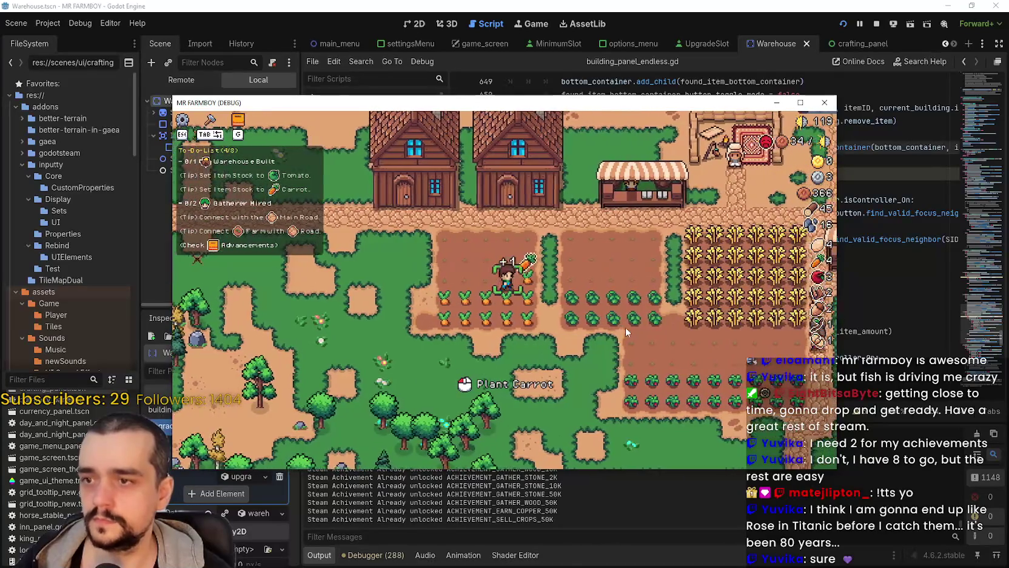
Walk up to the market stall and sell the wheat for 238 coins
{"action": "key", "text": "d"}
{"action": "key", "text": "w"}
{"action": "key", "text": "e"}
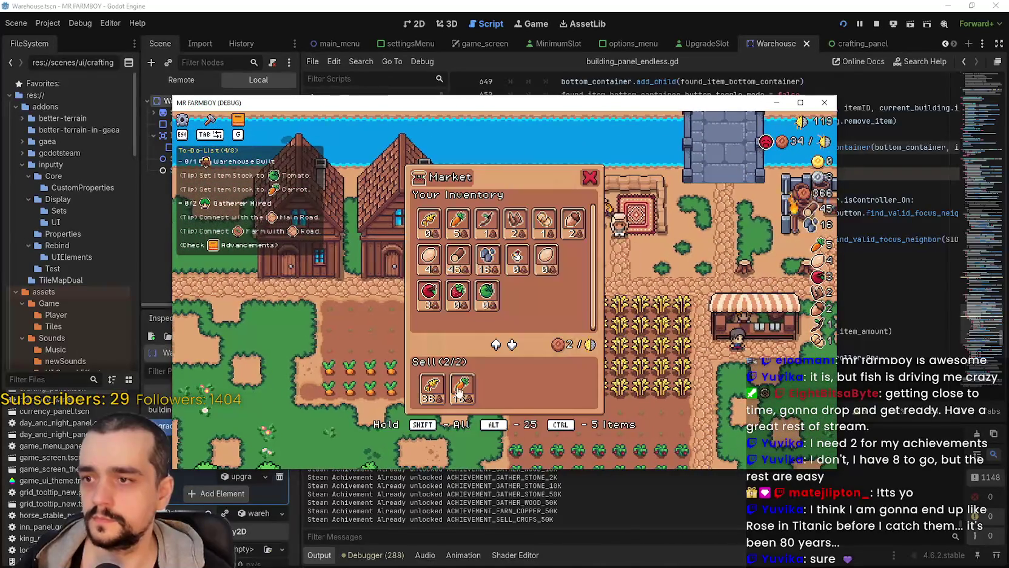
{"action": "key", "text": "Escape"}
Walk into the wheat field and back, reopening and closing the market panel
{"action": "key", "text": "a"}
{"action": "key", "text": "w"}
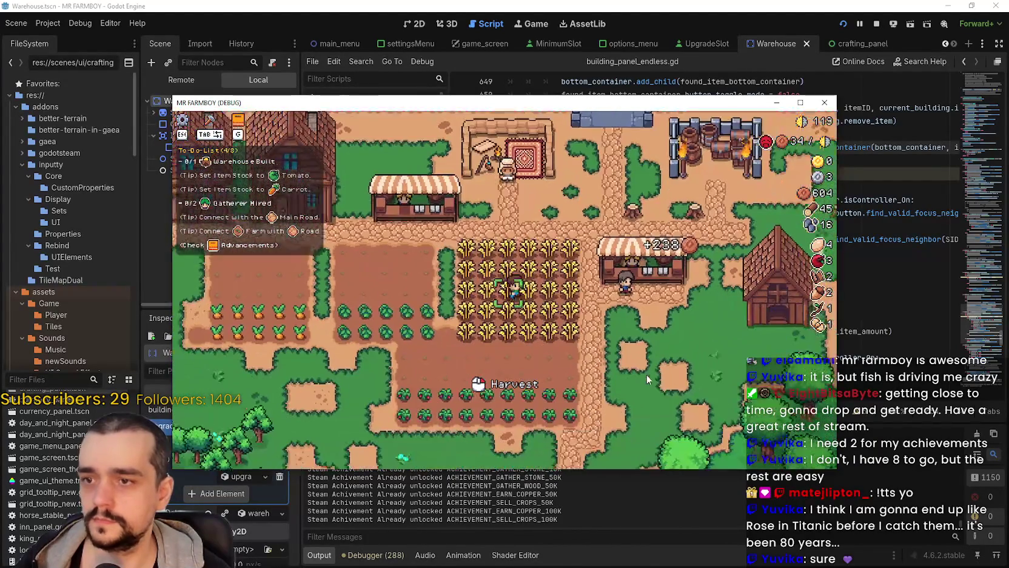
{"action": "key", "text": "d"}
{"action": "key", "text": "e"}
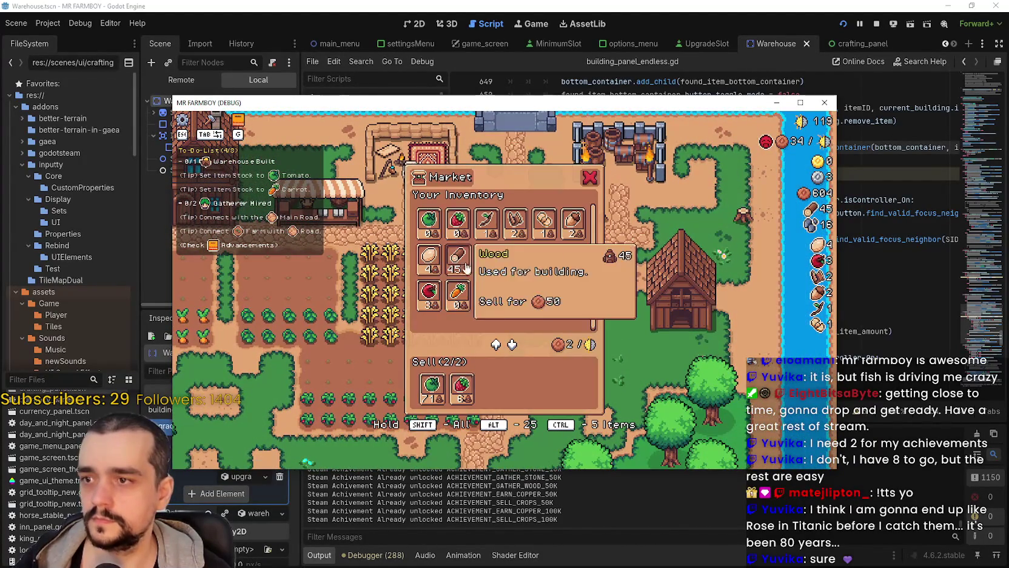
{"action": "key", "text": "Escape"}
{"action": "key", "text": "s"}
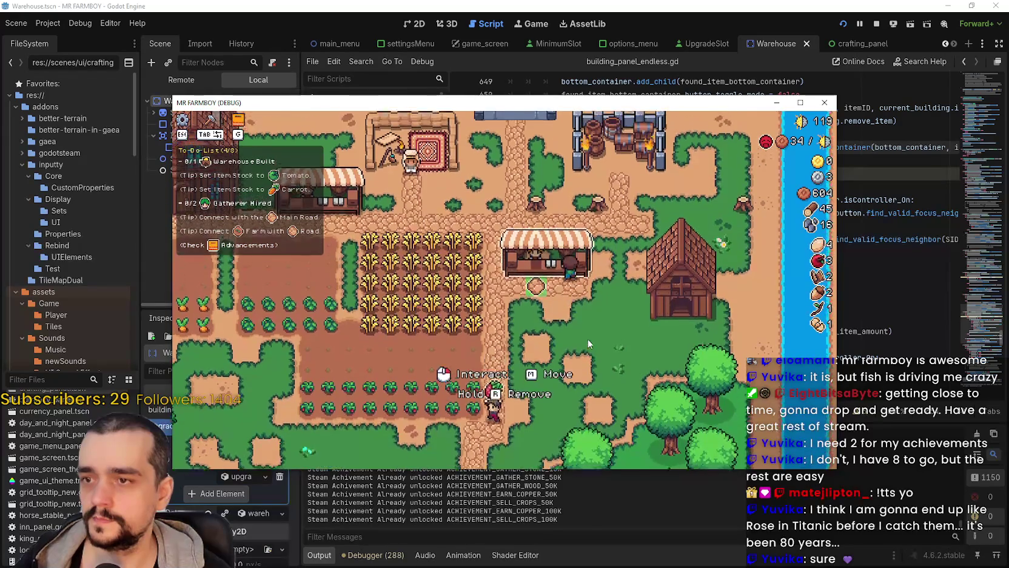
{"action": "key", "text": "w"}
{"action": "key", "text": "e"}
{"action": "key", "text": "Escape"}
Remove the strawberry from the market's sell list
{"action": "key", "text": "w"}
{"action": "key", "text": "e"}
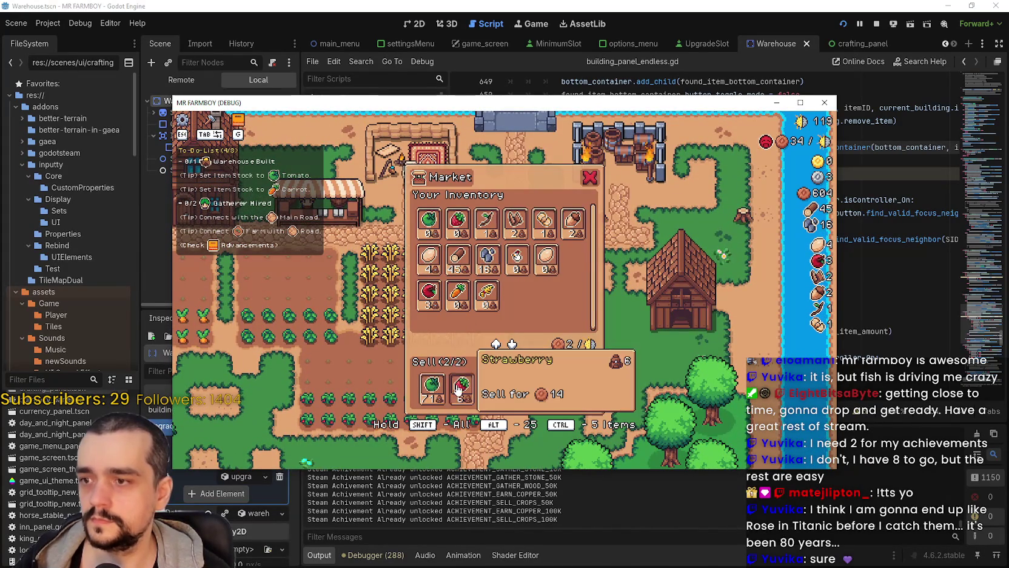
{"action": "left_click", "coordinate": [459, 390]}
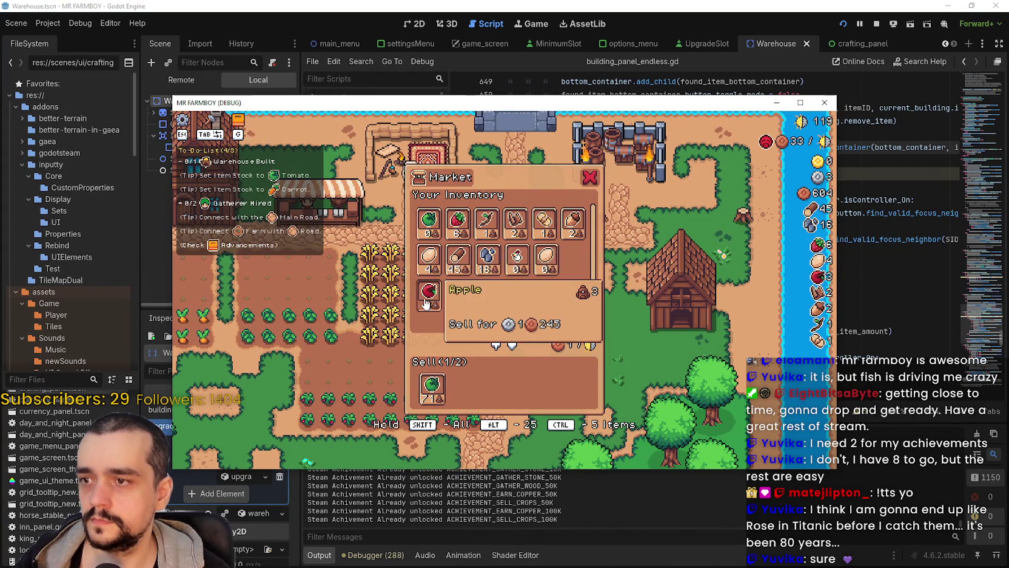
{"action": "key", "text": "Escape"}
Walk to the forest for more wood, then come back and bring up the Crafting menu
{"action": "key", "text": "s"}
{"action": "key", "text": "Tab"}
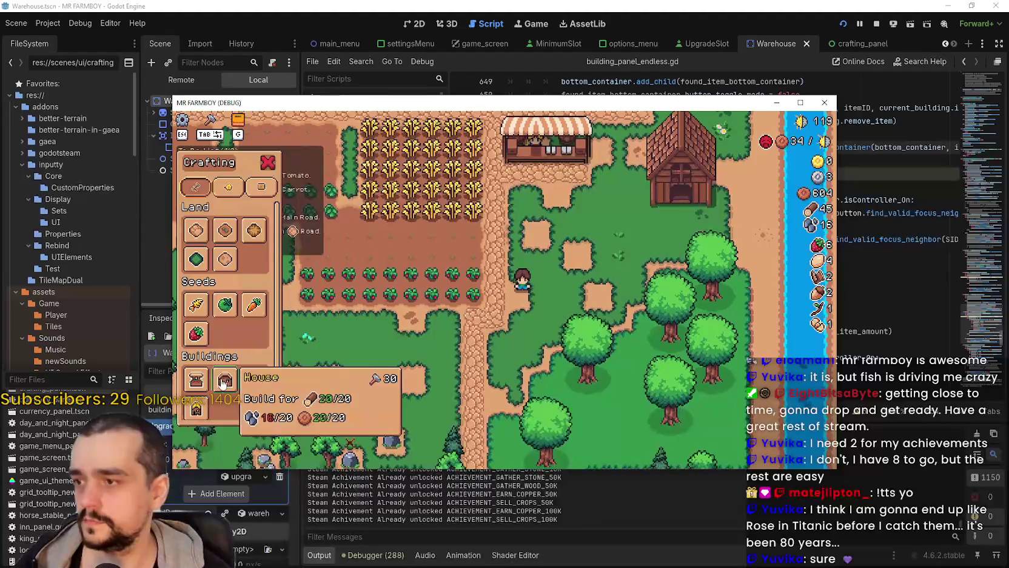
{"action": "key", "text": "Tab"}
{"action": "key", "text": "s"}
{"action": "key", "text": "a"}
{"action": "key", "text": "a"}
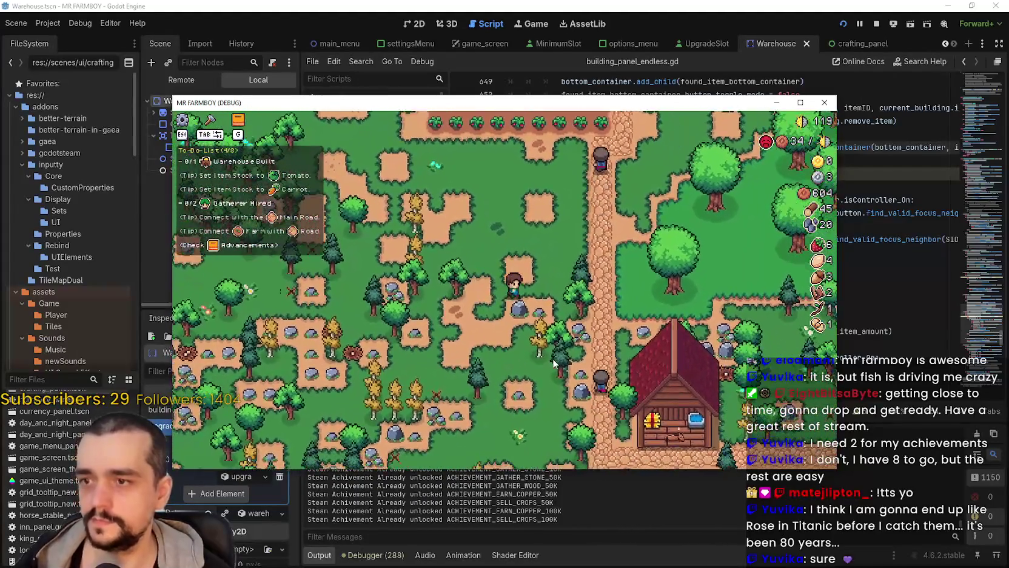
{"action": "key", "text": "w"}
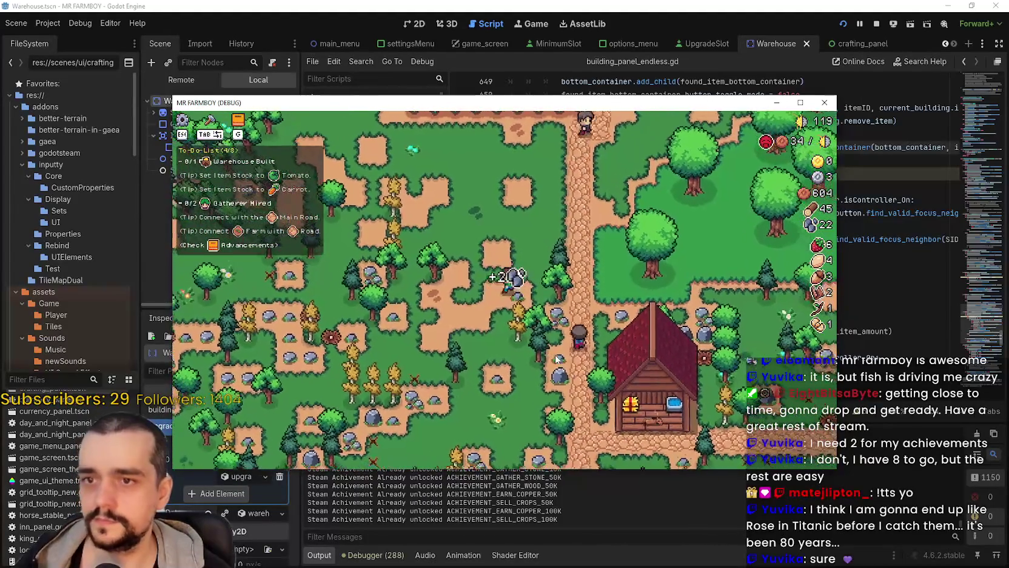
{"action": "key", "text": "Tab"}
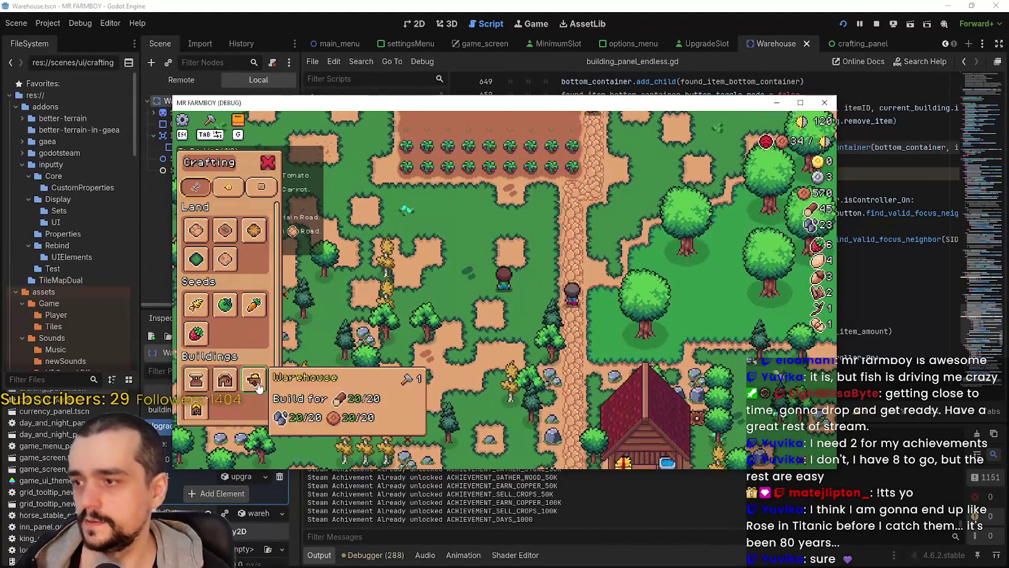
Place a Warehouse beside the wheat field and exit build mode
{"action": "key", "text": "w"}
{"action": "key", "text": "d"}
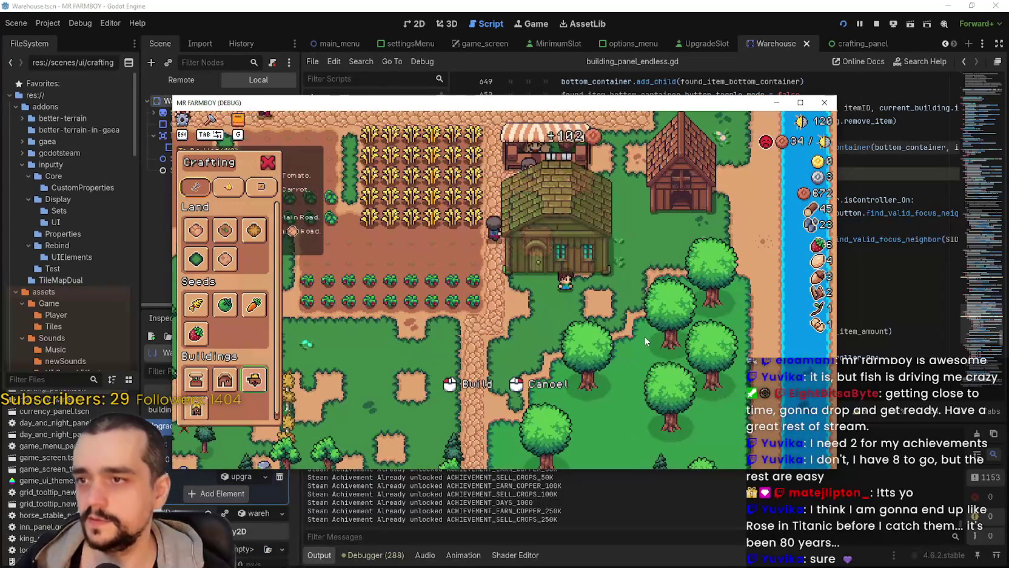
{"action": "left_click", "coordinate": [644, 335]}
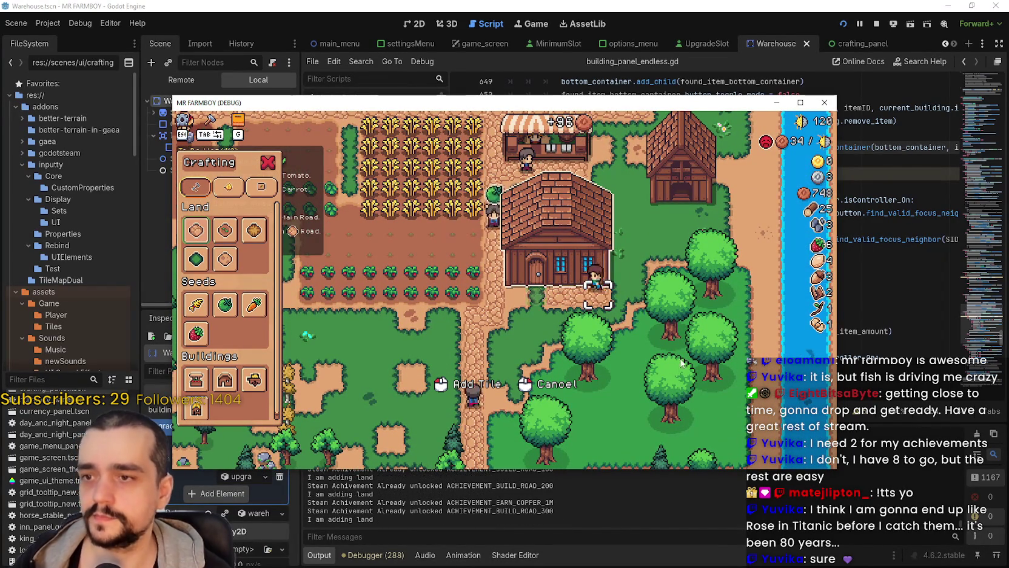
{"action": "right_click", "coordinate": [681, 339]}
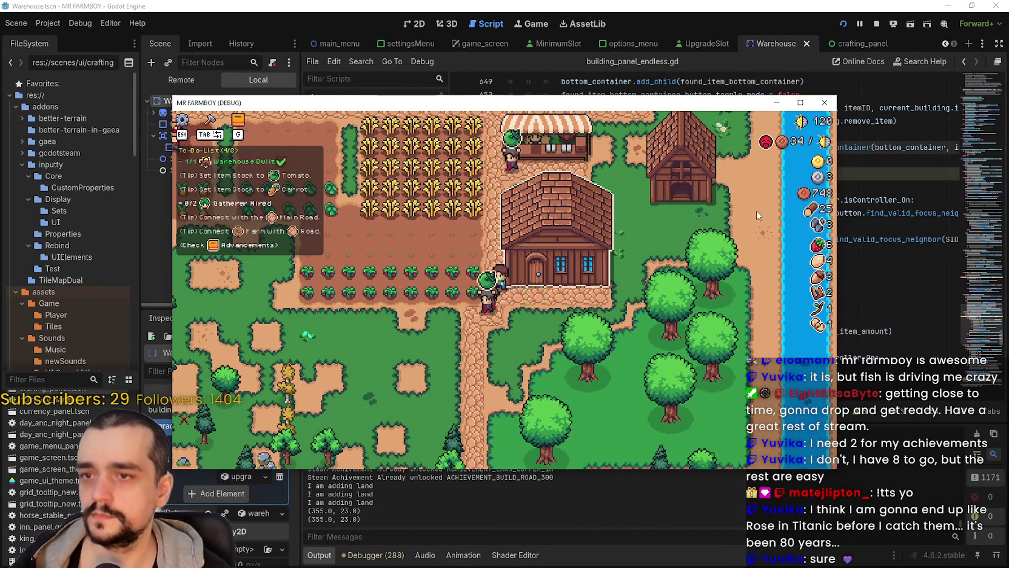
Walk to the Warehouse door and switch the game window to fullscreen
{"action": "key", "text": "w"}
{"action": "key", "text": "a"}
{"action": "key", "text": "s"}
{"action": "key", "text": "d"}
{"action": "key", "text": "F11"}
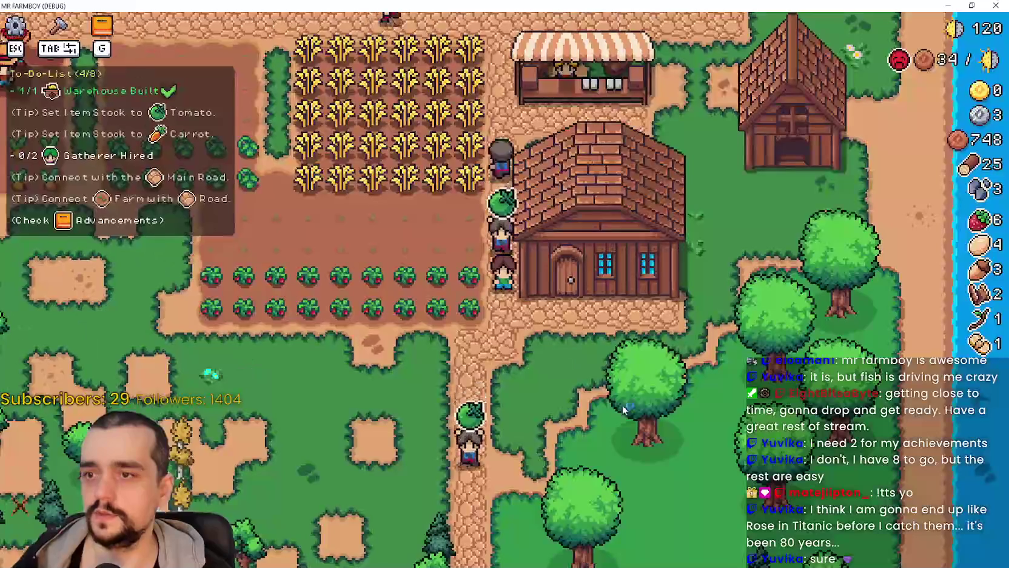
Add Wheat and Green Tomato to the Warehouse's Stock, filling it to 2/2
{"action": "left_click", "coordinate": [640, 362]}
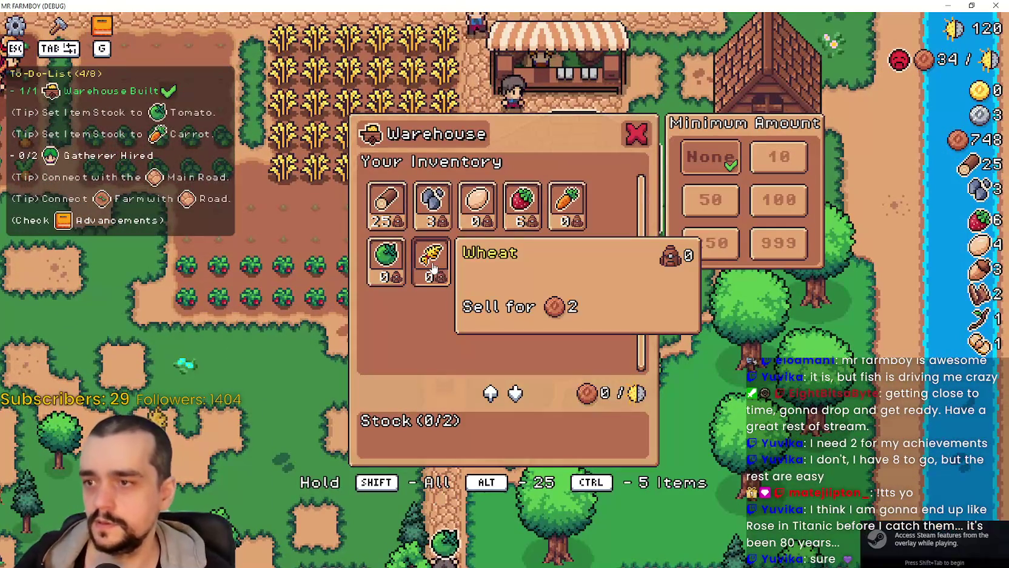
{"action": "left_click", "coordinate": [432, 242]}
{"action": "left_click", "coordinate": [395, 246]}
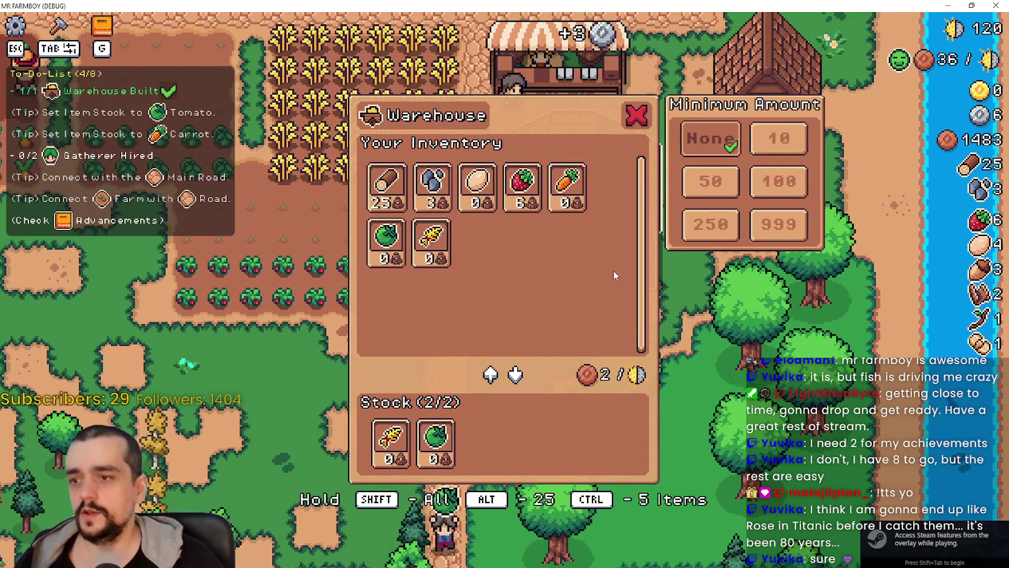
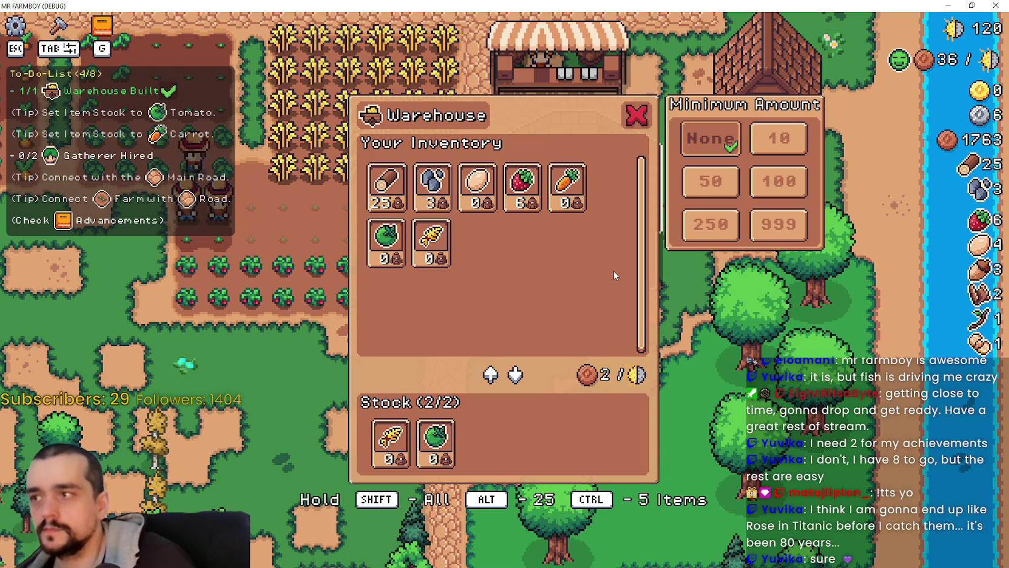
Raise the warehouse minimum amount from 10 to 50 and close the warehouse panels
{"action": "left_click", "coordinate": [726, 185]}
{"action": "left_click", "coordinate": [710, 181]}
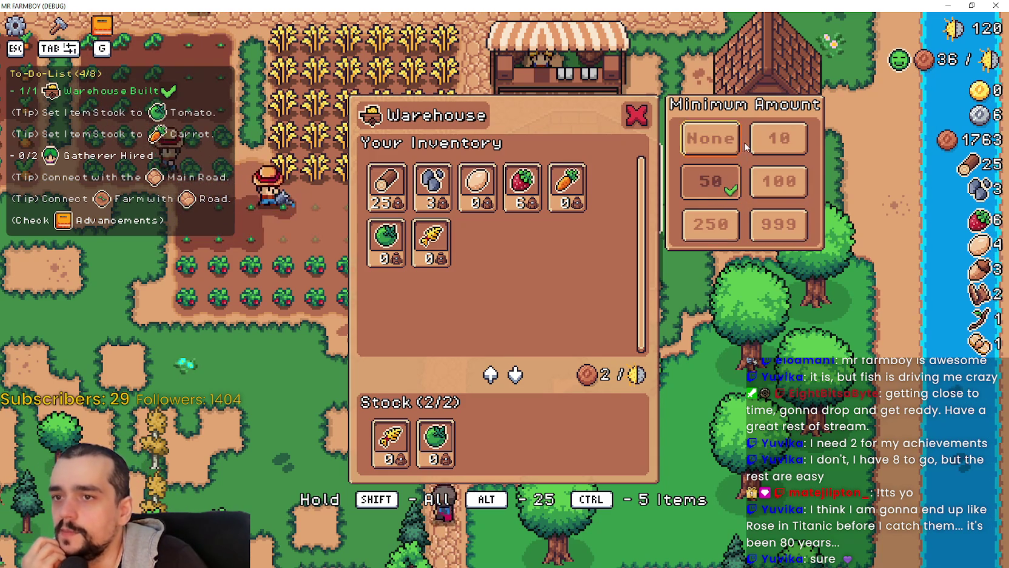
{"action": "left_click", "coordinate": [712, 185]}
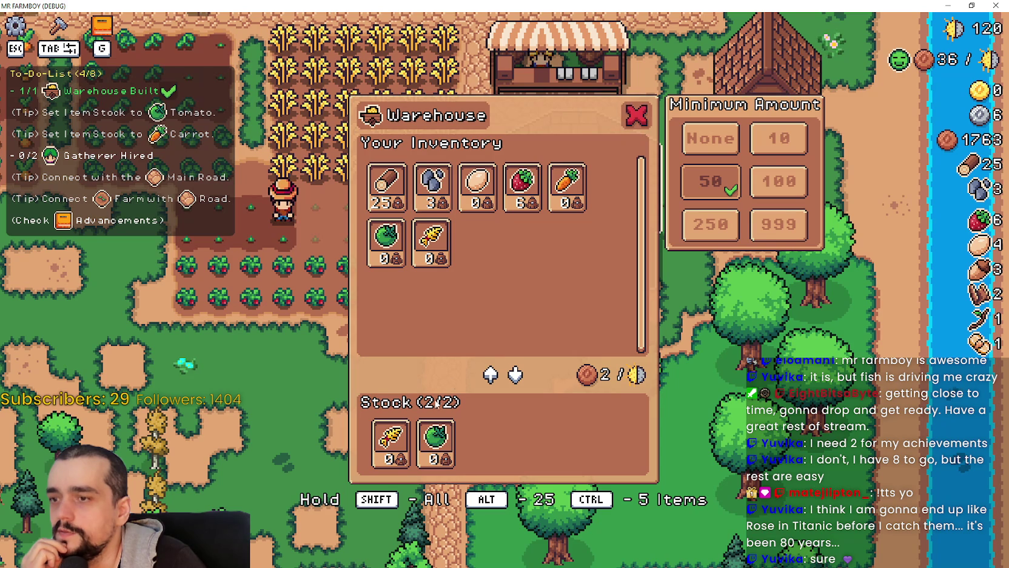
{"action": "left_click", "coordinate": [637, 116]}
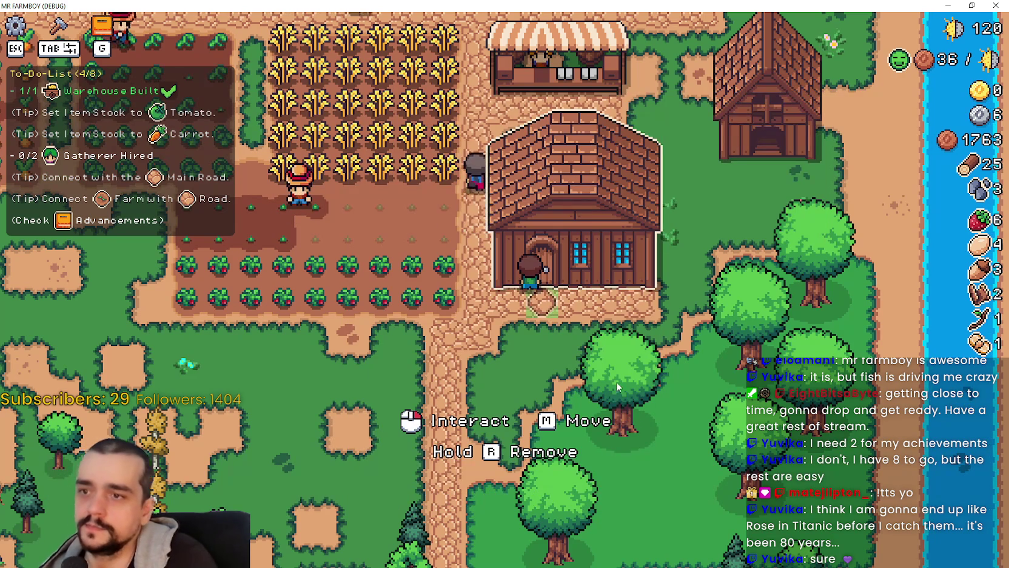
Harvest the strawberries, then walk up to a house and open its worker panel
{"action": "key", "text": "a"}
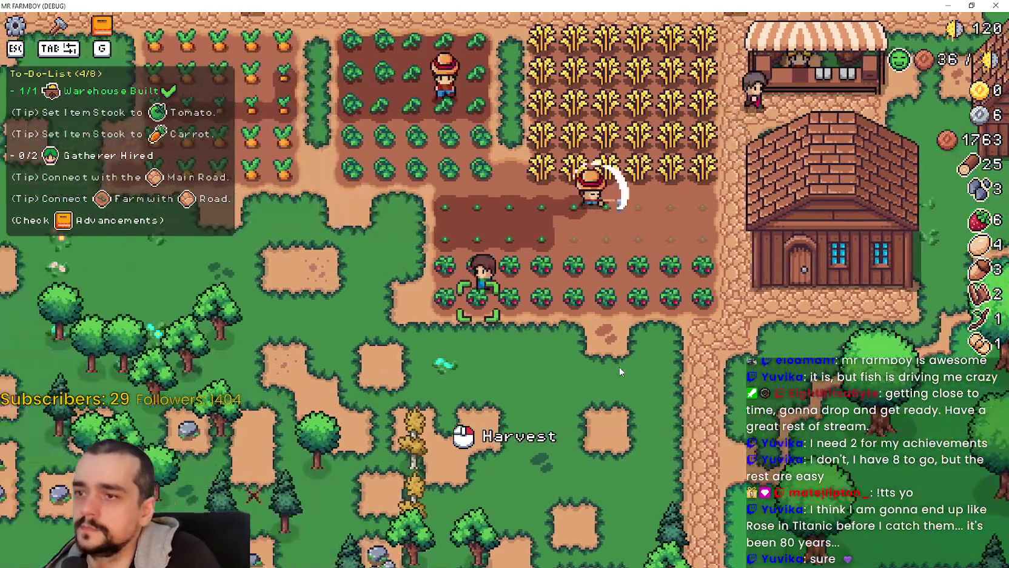
{"action": "left_click", "coordinate": [619, 371]}
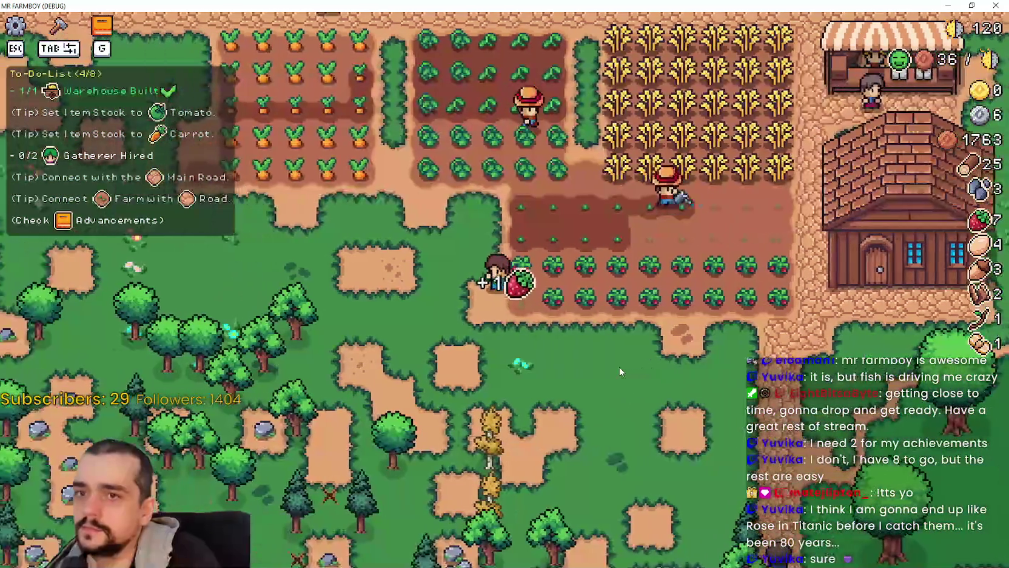
{"action": "key", "text": "w"}
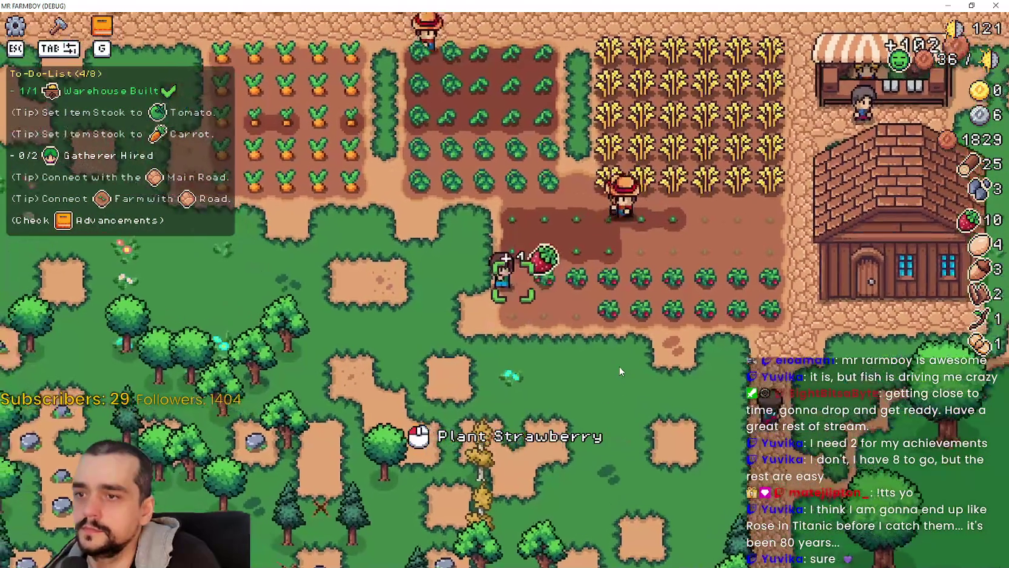
{"action": "key", "text": "w"}
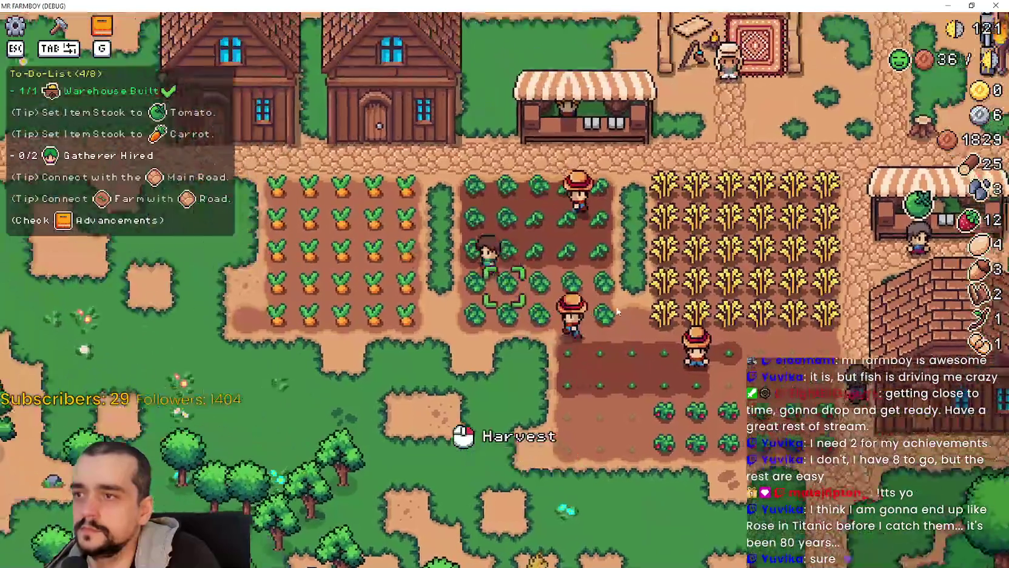
{"action": "left_click", "coordinate": [624, 329]}
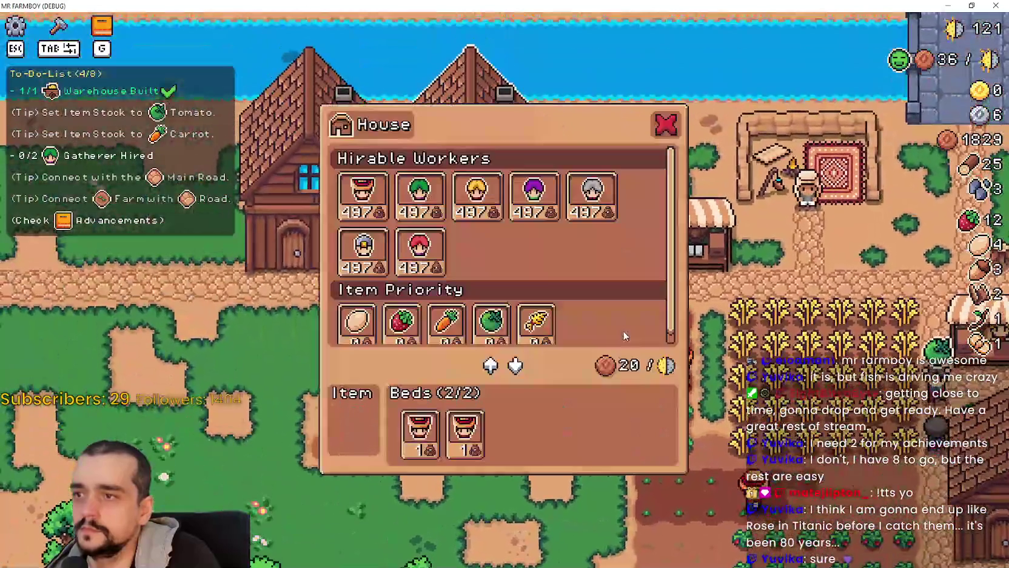
Hire a Gatherer for the house and set Carrot as its item priority
{"action": "left_click", "coordinate": [492, 321]}
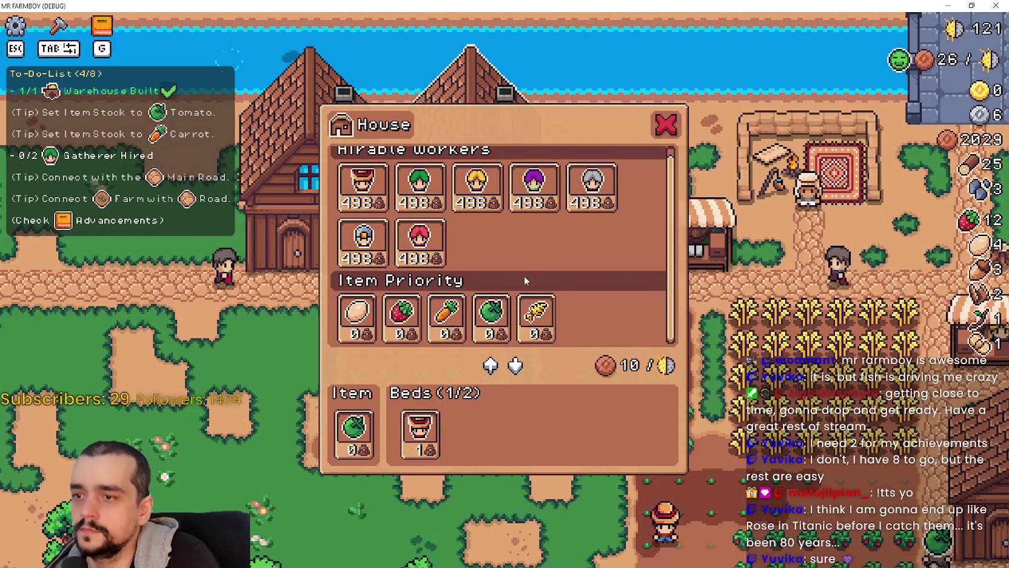
{"action": "scroll", "coordinate": [524, 280], "scroll_direction": "up", "scroll_amount": 1}
{"action": "left_click", "coordinate": [419, 193]}
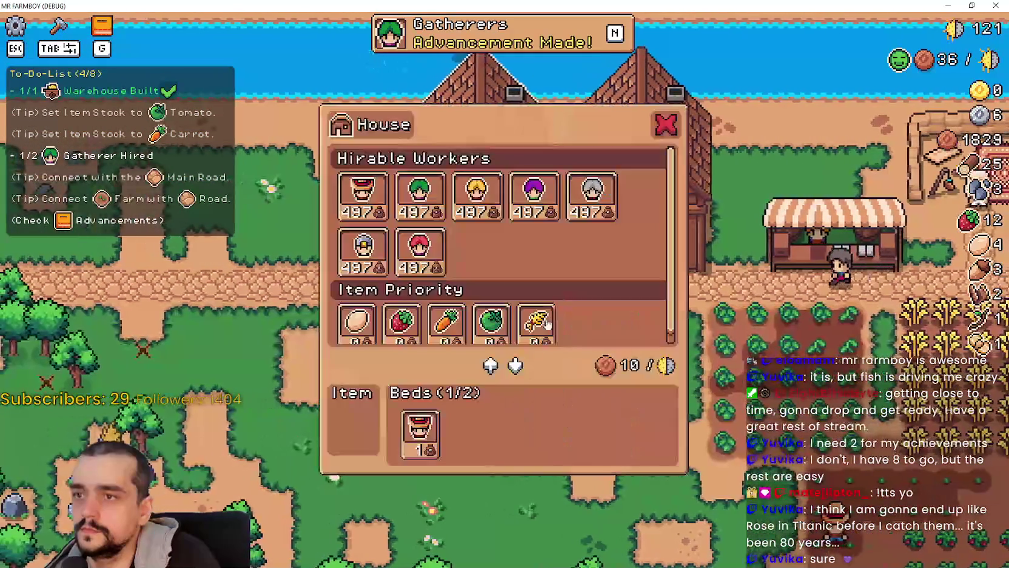
{"action": "scroll", "coordinate": [444, 314], "scroll_direction": "down", "scroll_amount": 1}
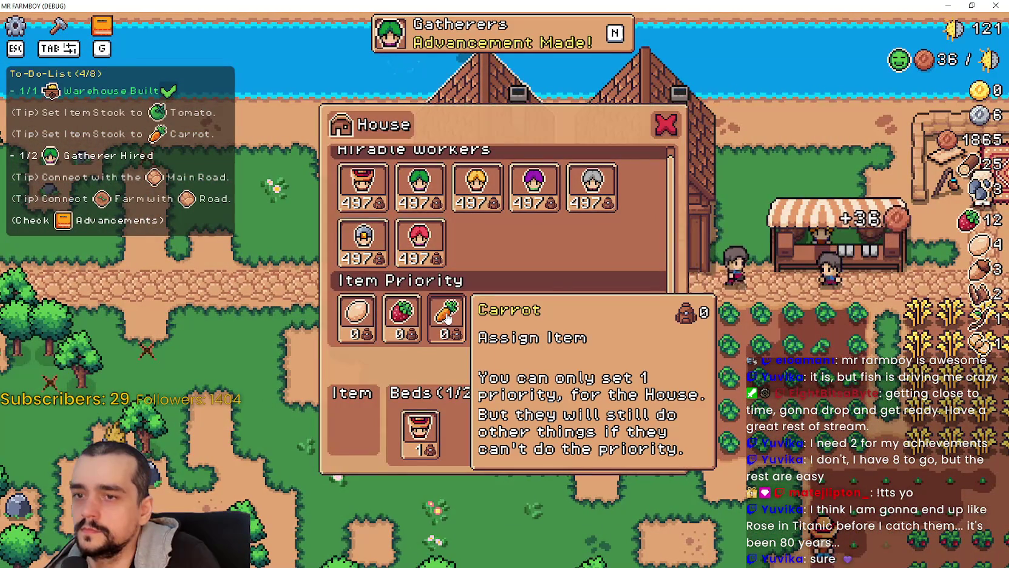
{"action": "left_click", "coordinate": [447, 316]}
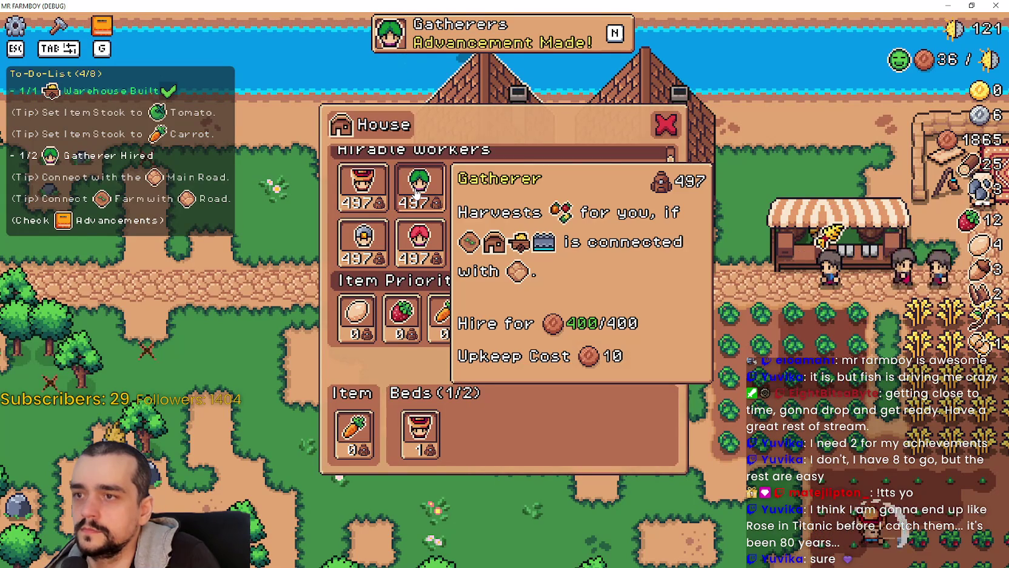
{"action": "key", "text": "Escape"}
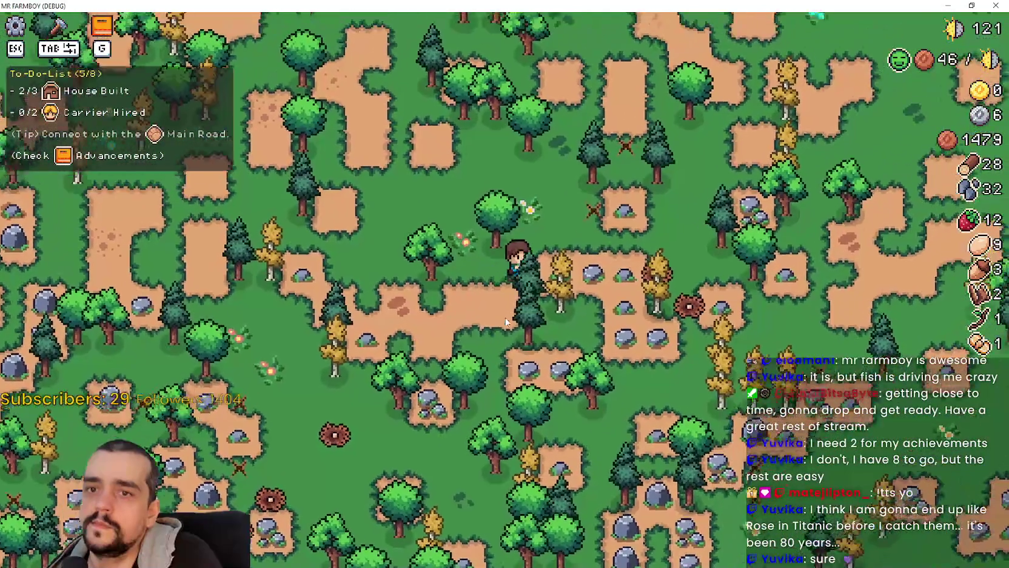
{"action": "key", "text": "Tab"}
In the warehouse stock, remove Wheat and add Carrot and Green Tomato
{"action": "scroll", "coordinate": [91, 427], "scroll_direction": "down", "scroll_amount": 1}
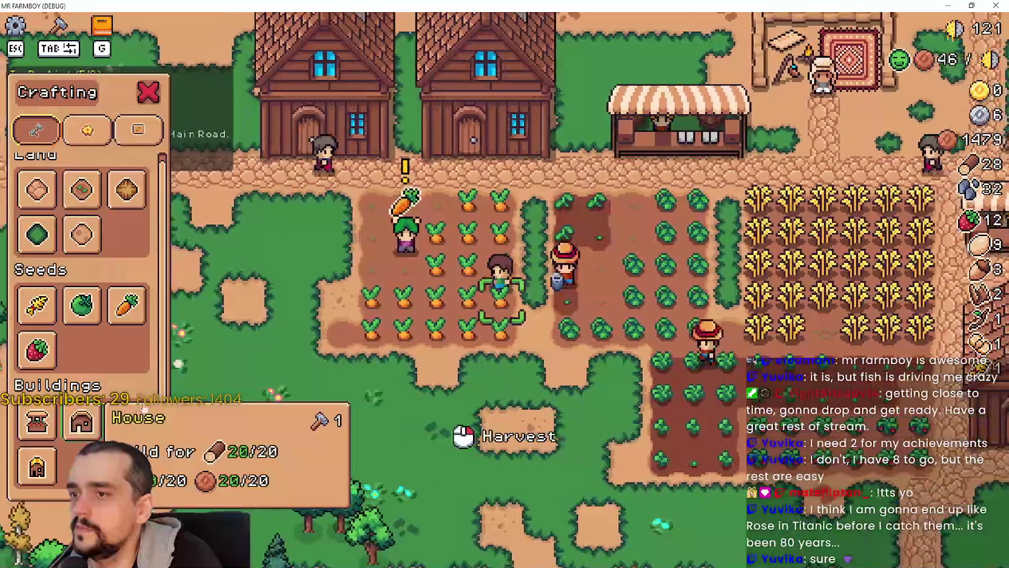
{"action": "key", "text": "Tab"}
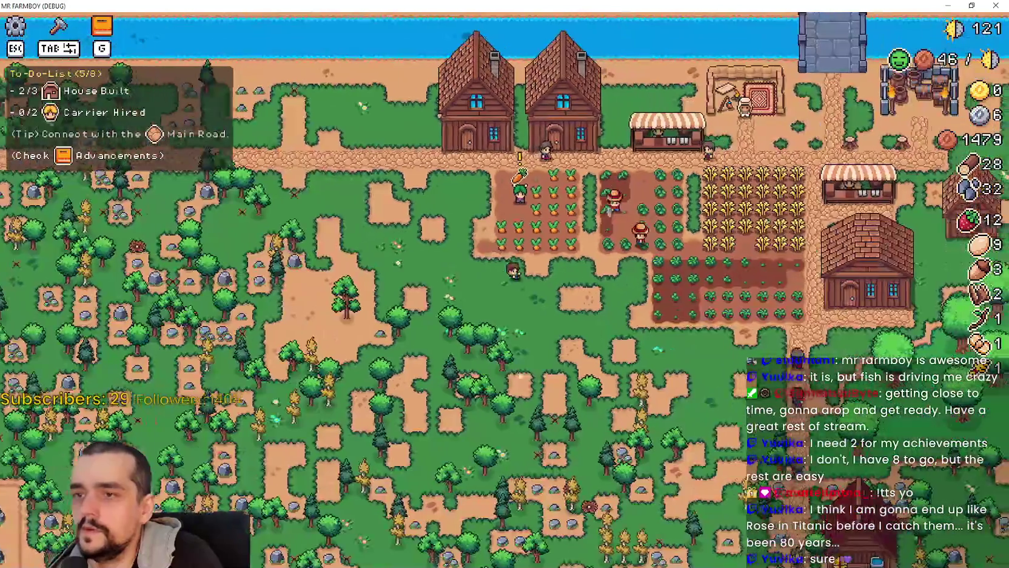
{"action": "scroll", "coordinate": [728, 326], "scroll_direction": "up", "scroll_amount": 3}
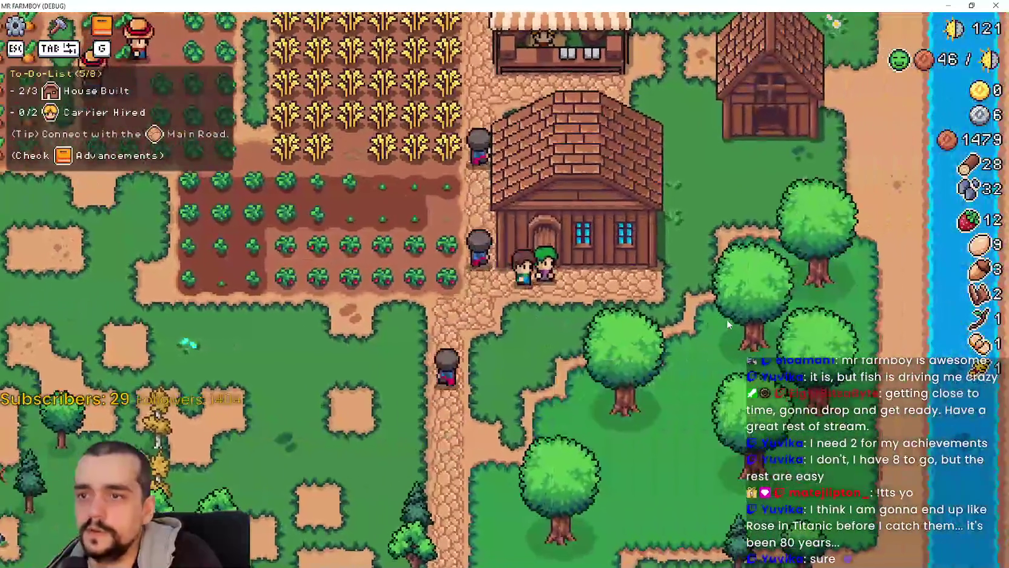
{"action": "key", "text": "e"}
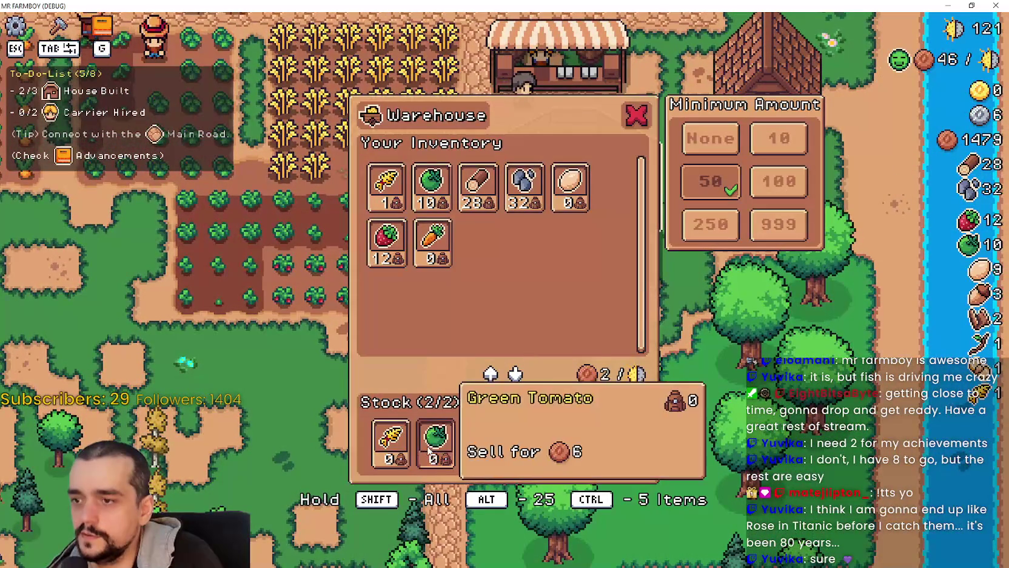
{"action": "left_click", "coordinate": [395, 445]}
{"action": "left_click", "coordinate": [408, 252]}
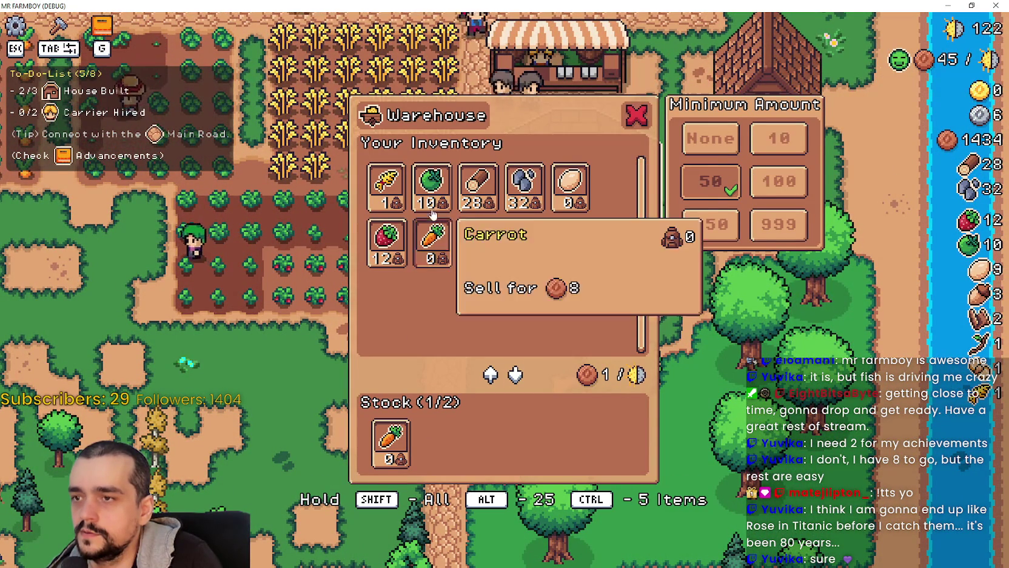
{"action": "left_click", "coordinate": [431, 182]}
{"action": "key", "text": "Escape"}
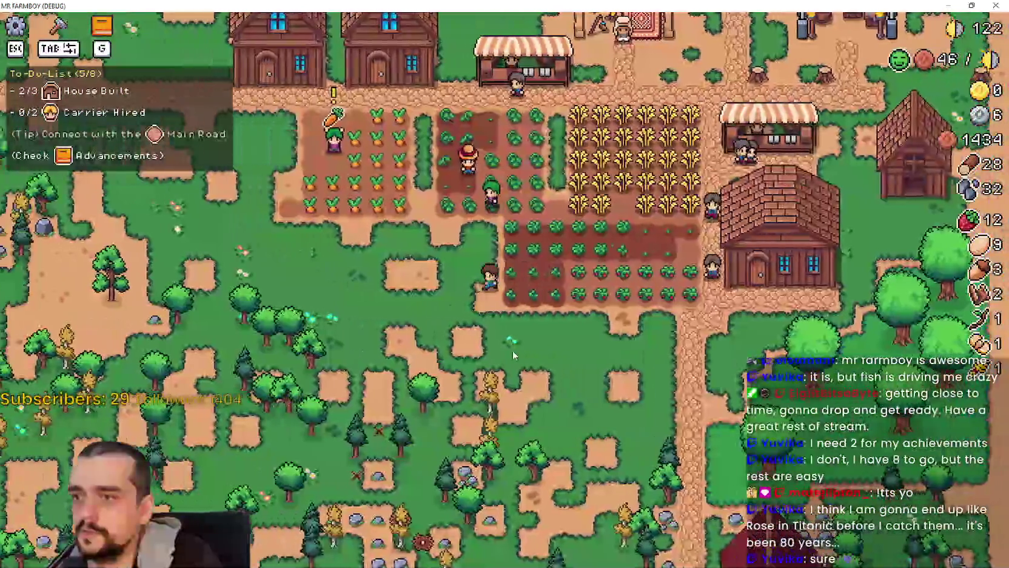
Build a third house beside the other two and open its worker panel
{"action": "key", "text": "Tab"}
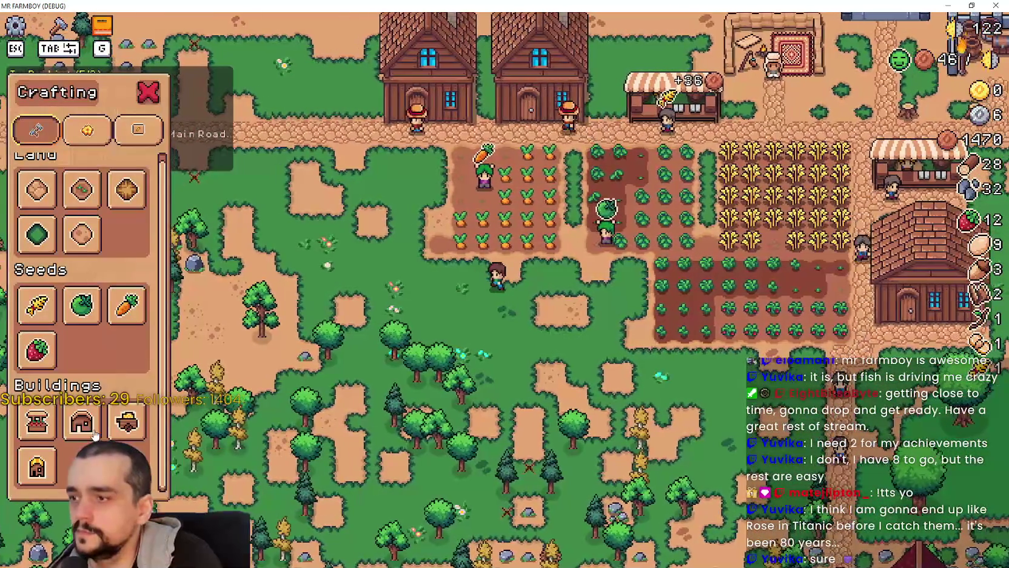
{"action": "left_click", "coordinate": [91, 431]}
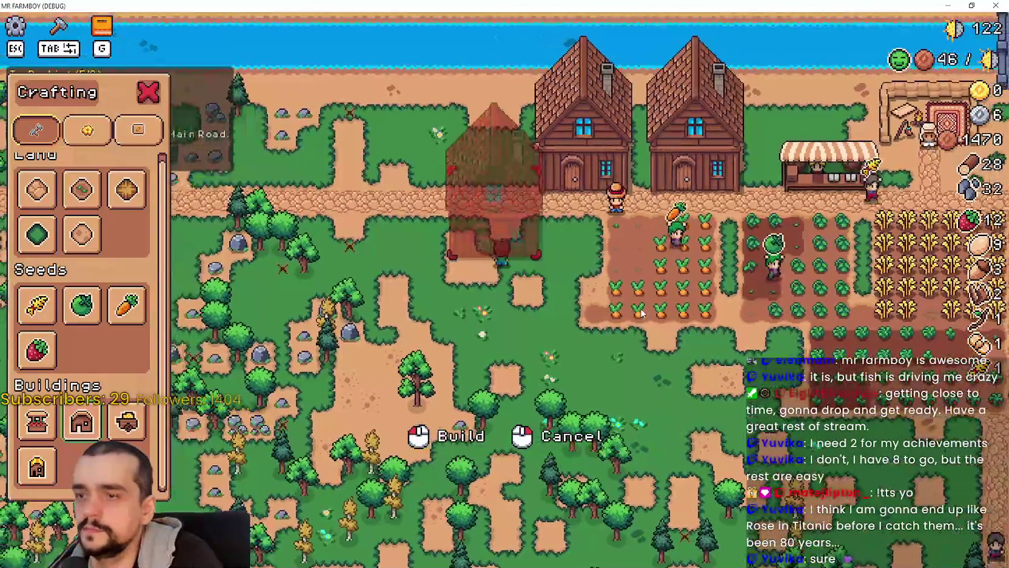
{"action": "key", "text": "d"}
{"action": "key", "text": "s"}
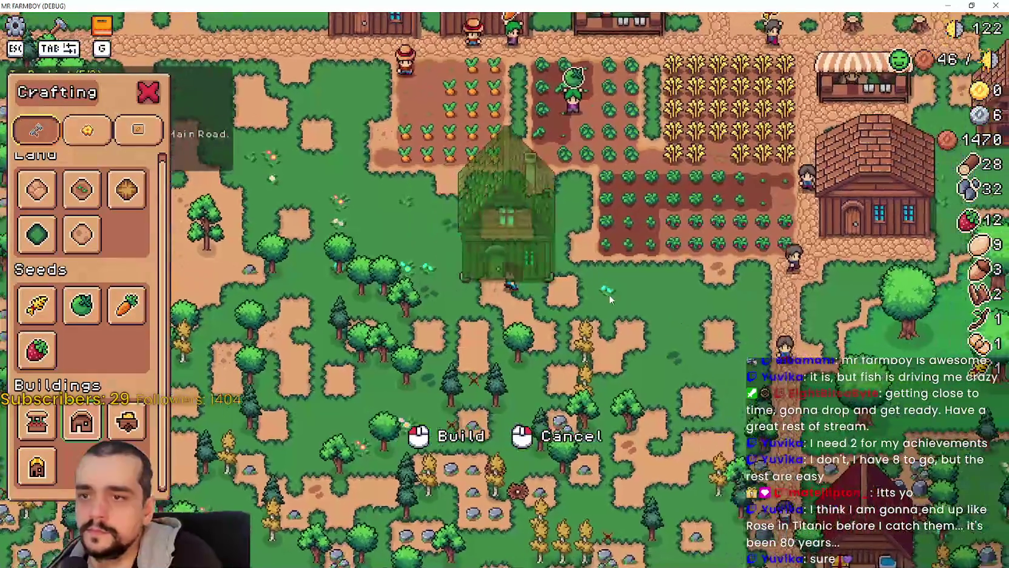
{"action": "key", "text": "w"}
{"action": "key", "text": "a"}
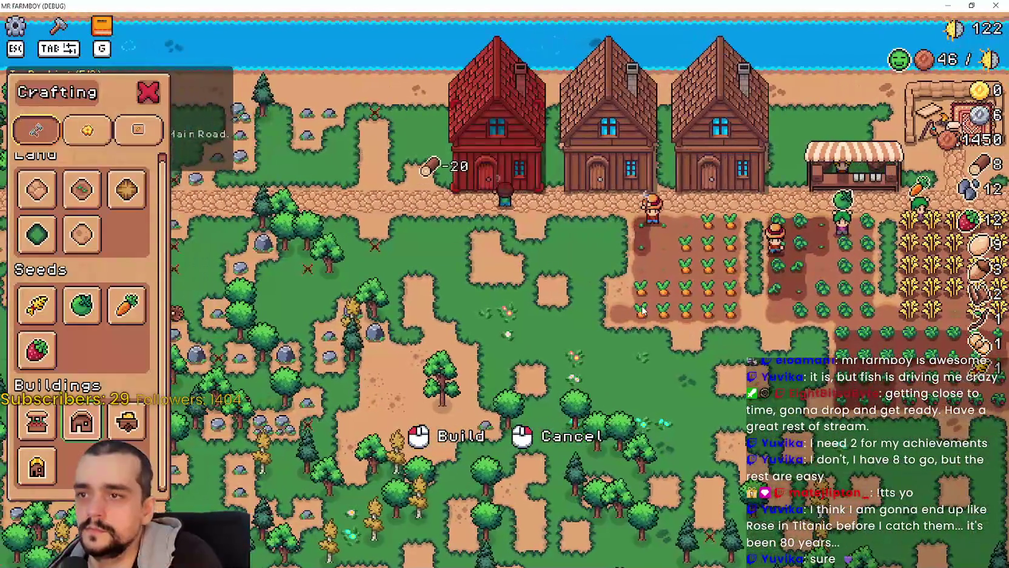
{"action": "left_click", "coordinate": [643, 311]}
{"action": "left_click", "coordinate": [494, 176]}
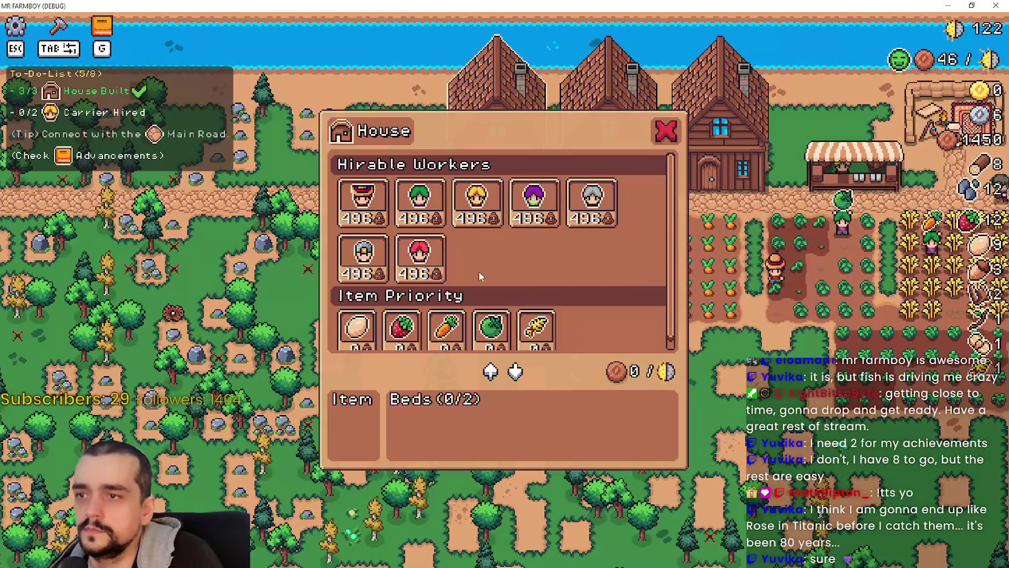
Hire a Carrier for the new house, then walk to the market stall and check its sell panel
{"action": "left_click", "coordinate": [488, 215]}
{"action": "key", "text": "Escape"}
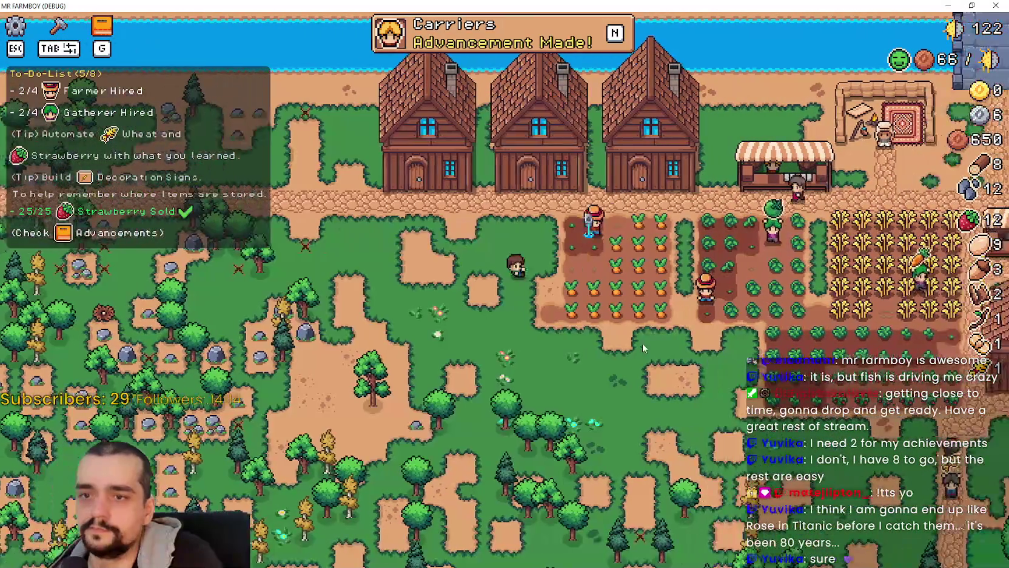
{"action": "key", "text": "d"}
{"action": "key", "text": "d"}
{"action": "key", "text": "s"}
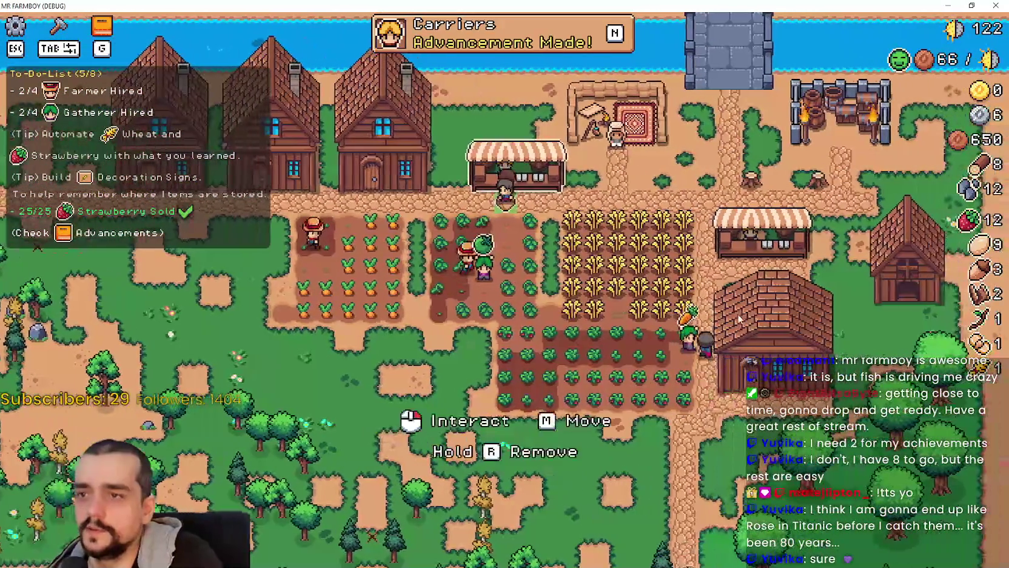
{"action": "key", "text": "e"}
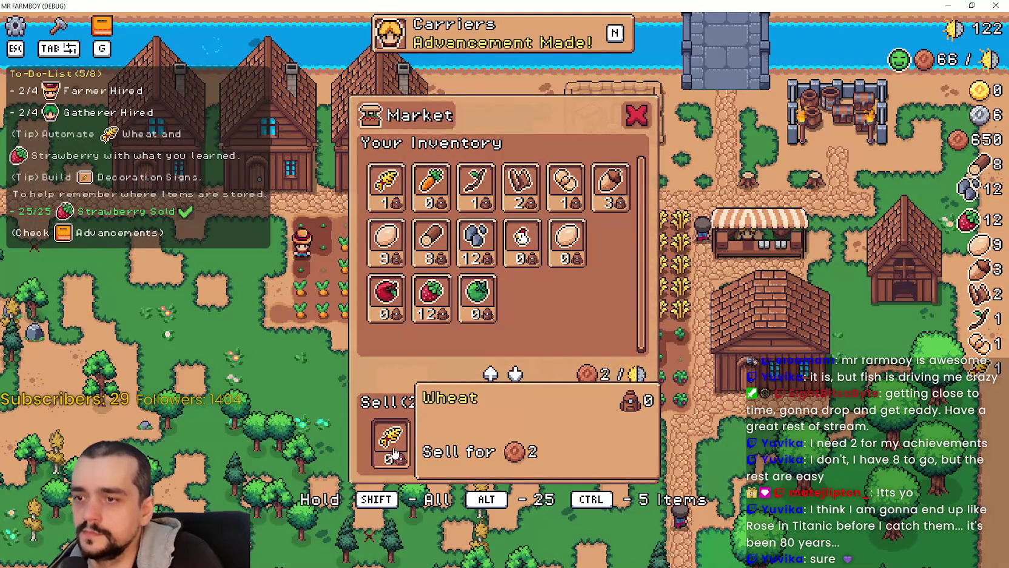
{"action": "key", "text": "Escape"}
{"action": "key", "text": "a"}
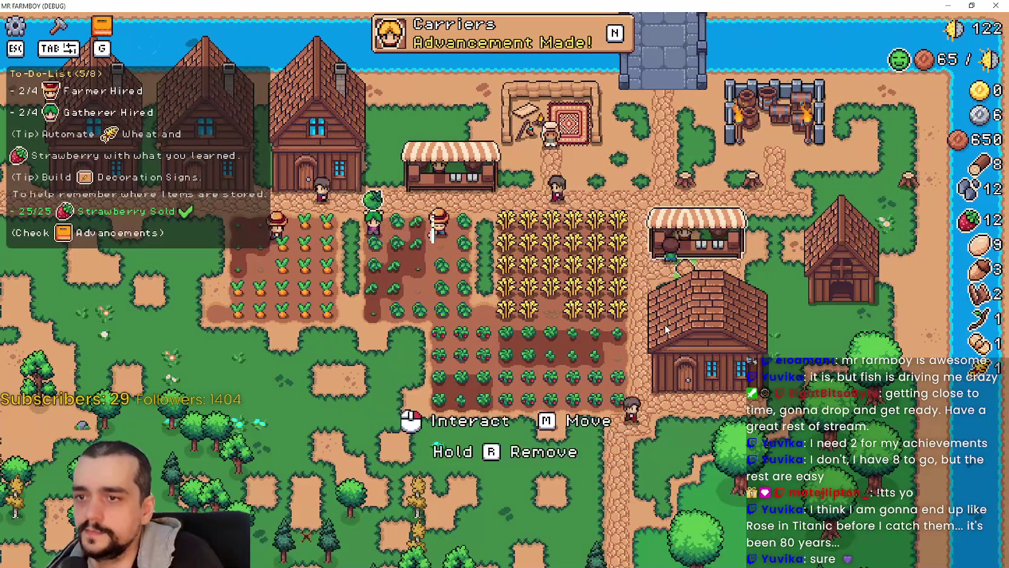
Revisit the market stall to add a crop to its sell list
{"action": "key", "text": "e"}
{"action": "key", "text": "Escape"}
{"action": "key", "text": "a"}
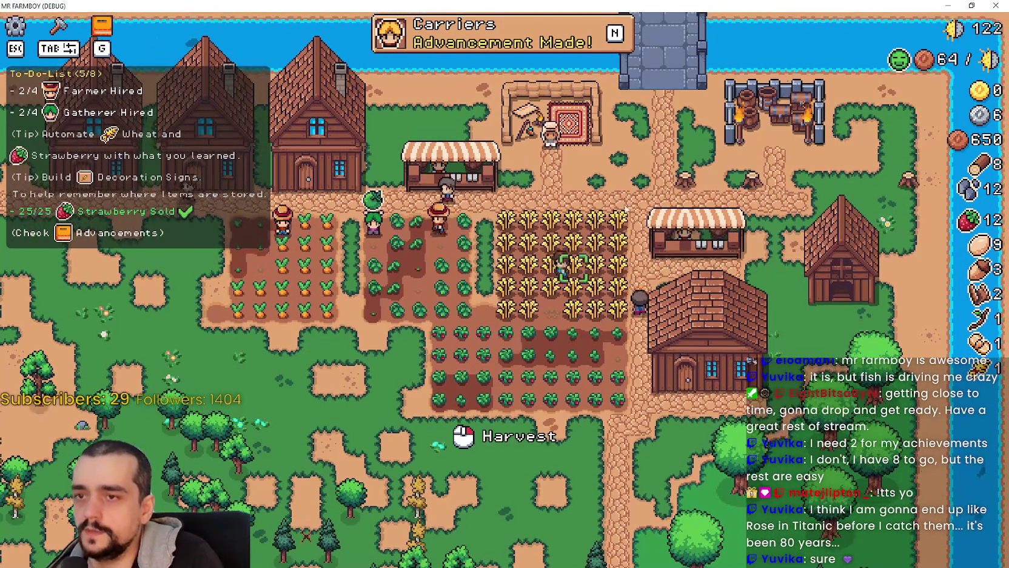
{"action": "key", "text": "a"}
{"action": "key", "text": "e"}
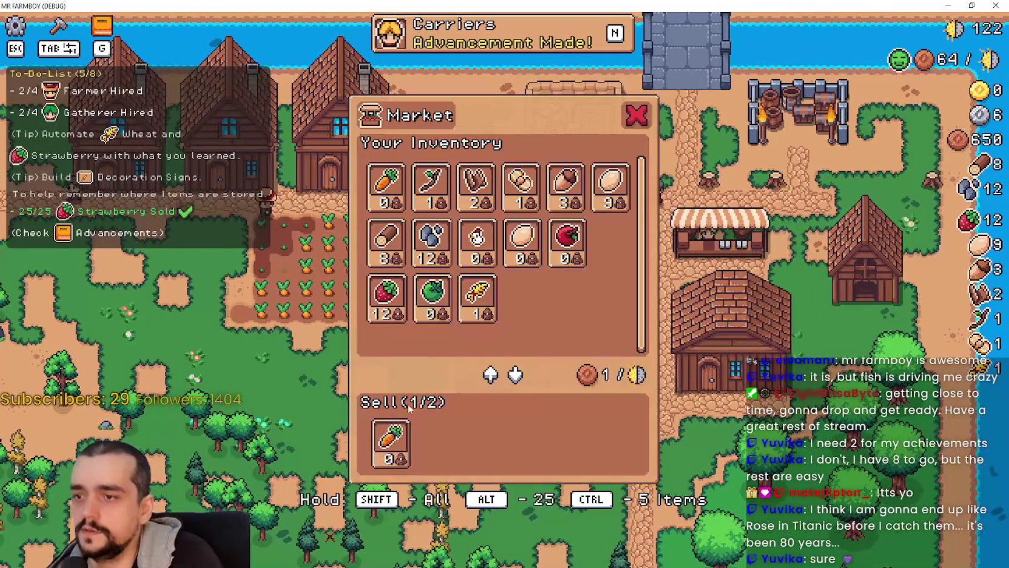
{"action": "key", "text": "Escape"}
{"action": "key", "text": "d"}
{"action": "key", "text": "e"}
{"action": "key", "text": "Escape"}
{"action": "key", "text": "a"}
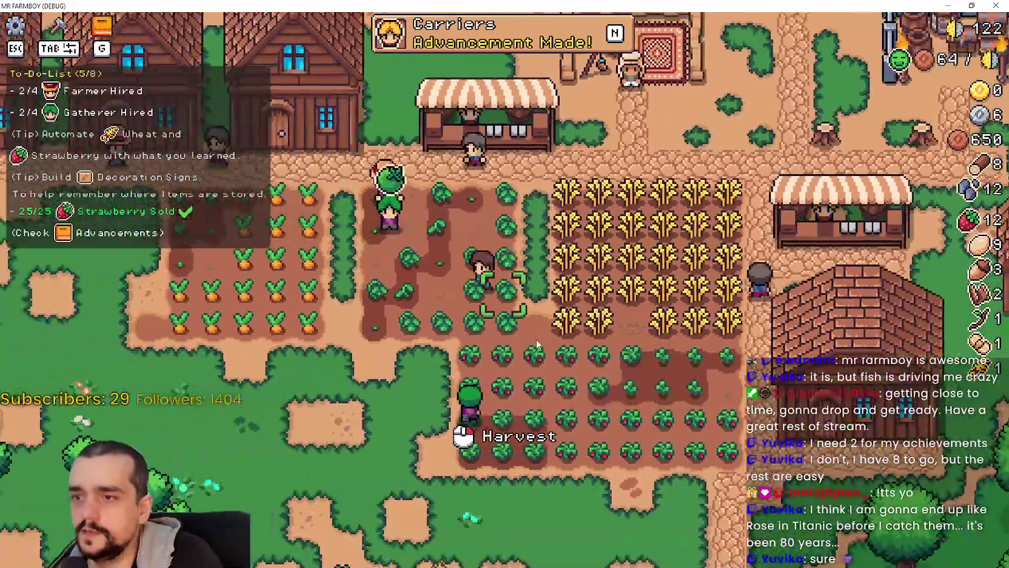
View the Advancements to clear the Carriers notice, then check the house's worker list
{"action": "scroll", "coordinate": [537, 344], "scroll_direction": "down", "scroll_amount": 2}
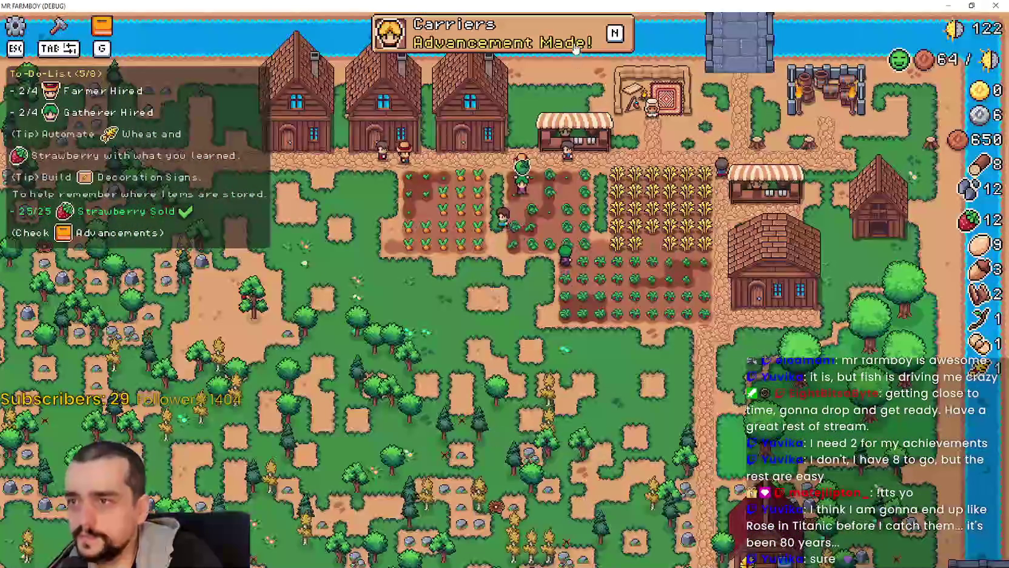
{"action": "key", "text": "m"}
{"action": "key", "text": "Escape"}
{"action": "key", "text": "a"}
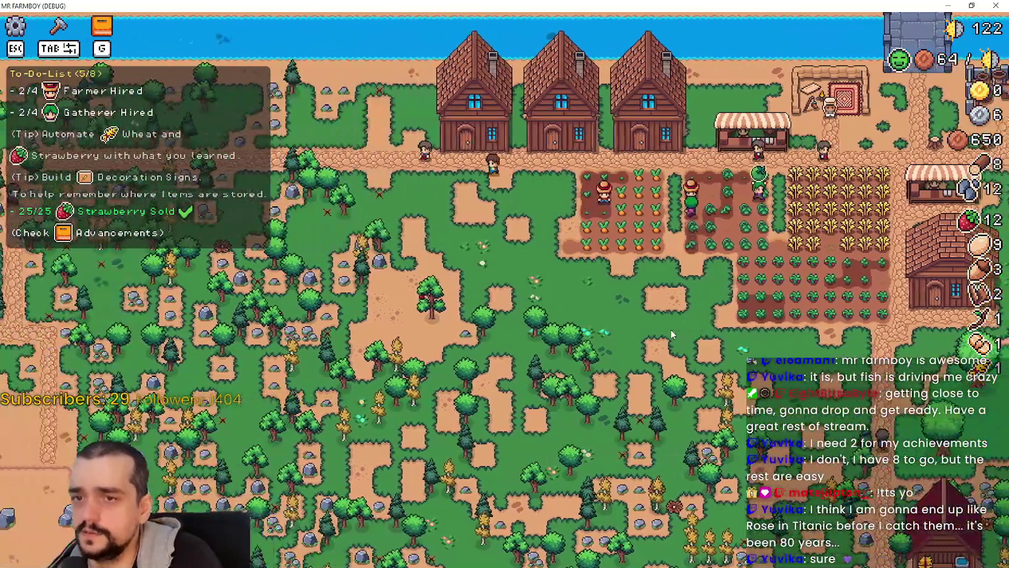
{"action": "key", "text": "e"}
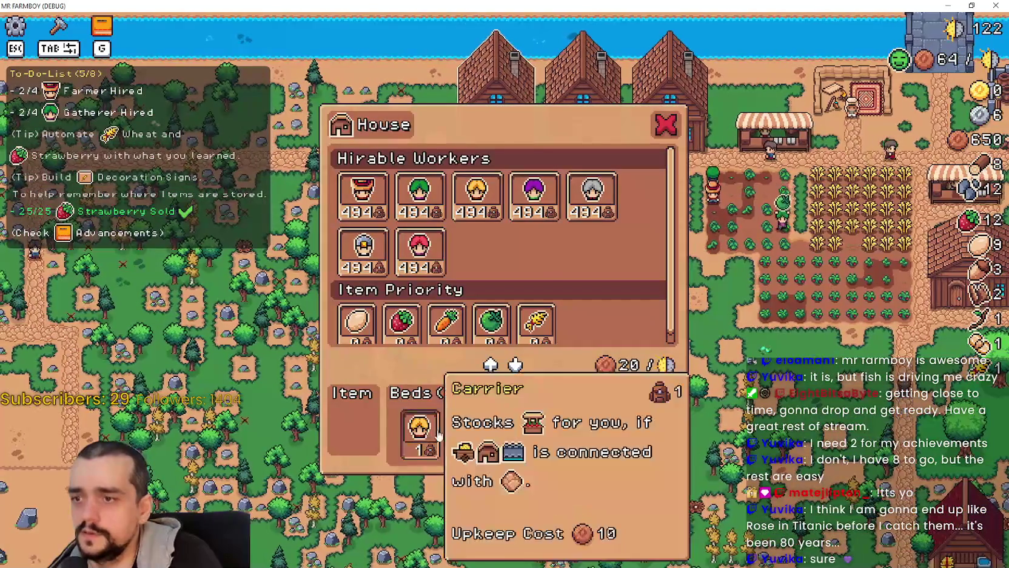
{"action": "key", "text": "d"}
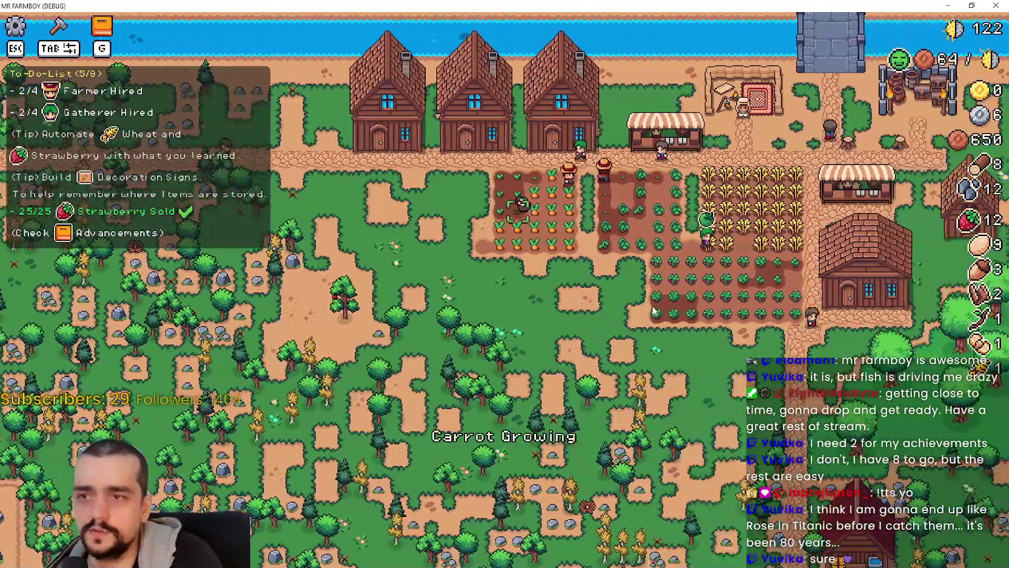
Review the warehouse stock and minimum amount options, then close the warehouse
{"action": "key", "text": "d"}
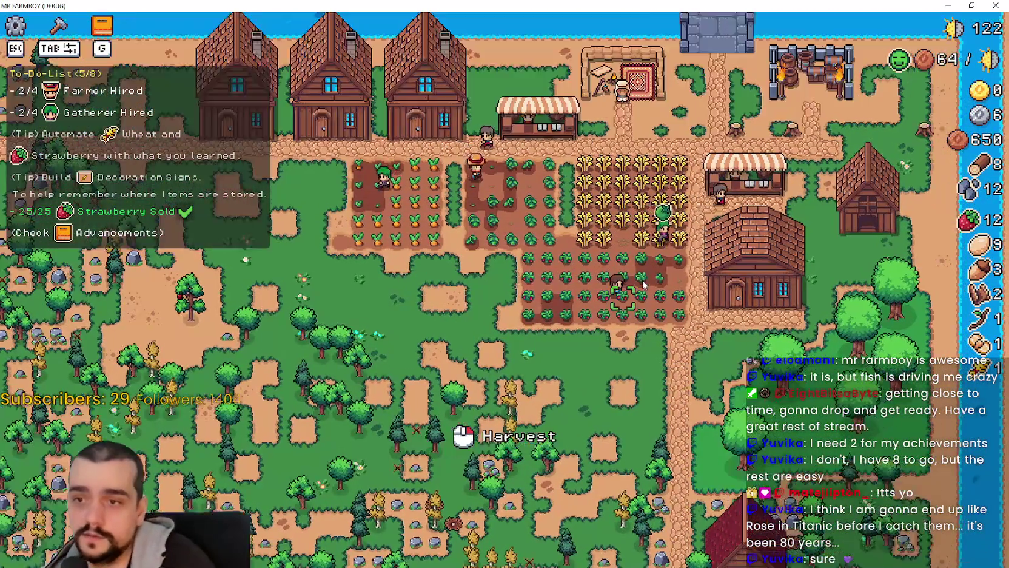
{"action": "scroll", "coordinate": [652, 311], "scroll_direction": "up", "scroll_amount": 3}
{"action": "key", "text": "d"}
{"action": "key", "text": "e"}
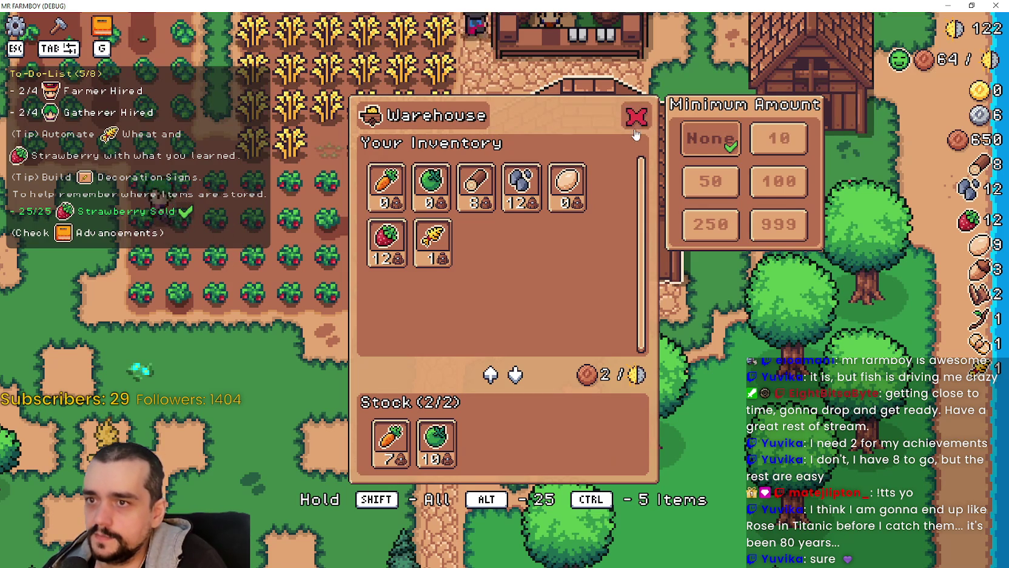
{"action": "left_click", "coordinate": [636, 117]}
{"action": "scroll", "coordinate": [552, 338], "scroll_direction": "down", "scroll_amount": 5}
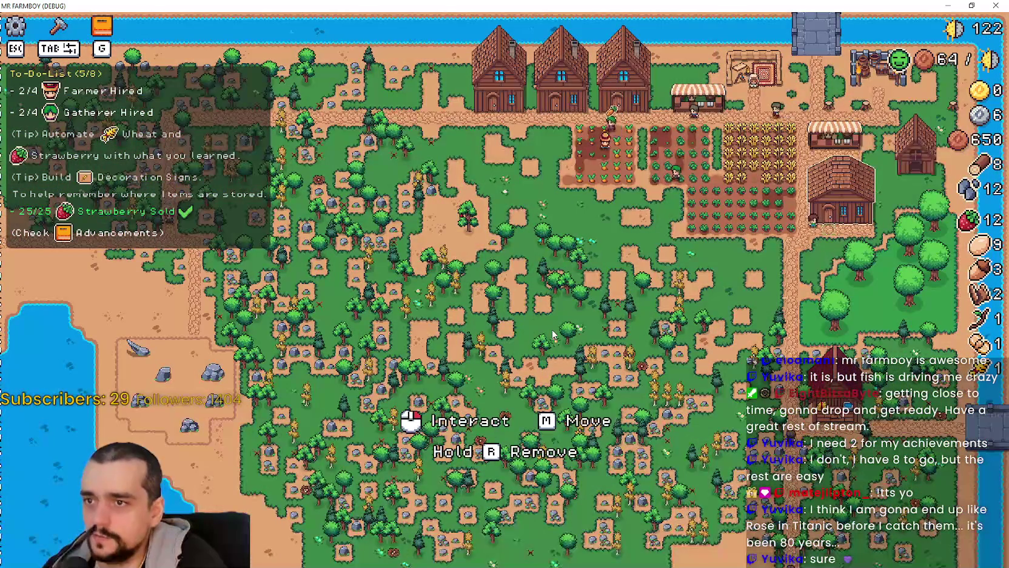
{"action": "scroll", "coordinate": [551, 328], "scroll_direction": "up", "scroll_amount": 3}
{"action": "scroll", "coordinate": [550, 323], "scroll_direction": "down", "scroll_amount": 3}
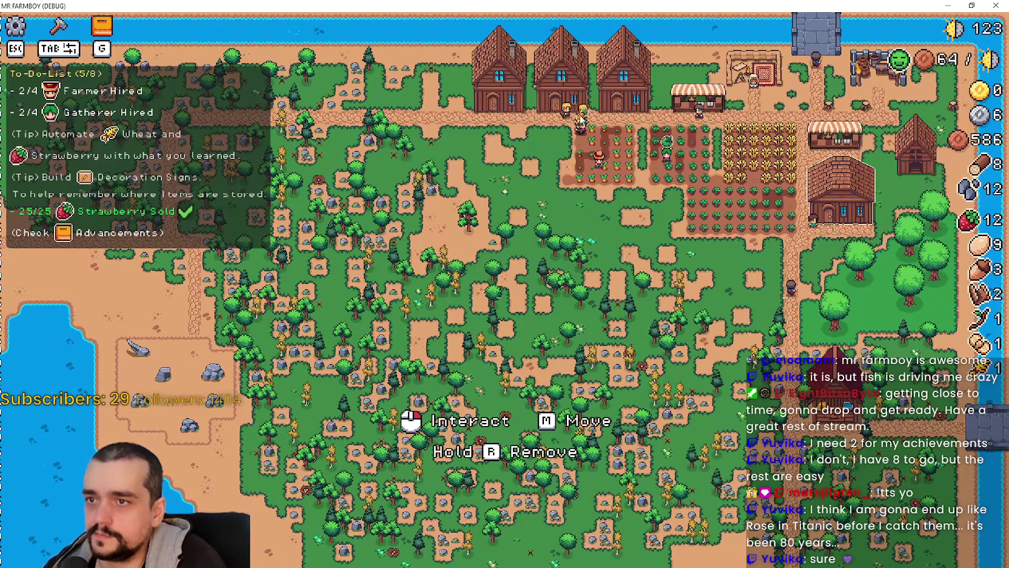
{"action": "left_click", "coordinate": [841, 136]}
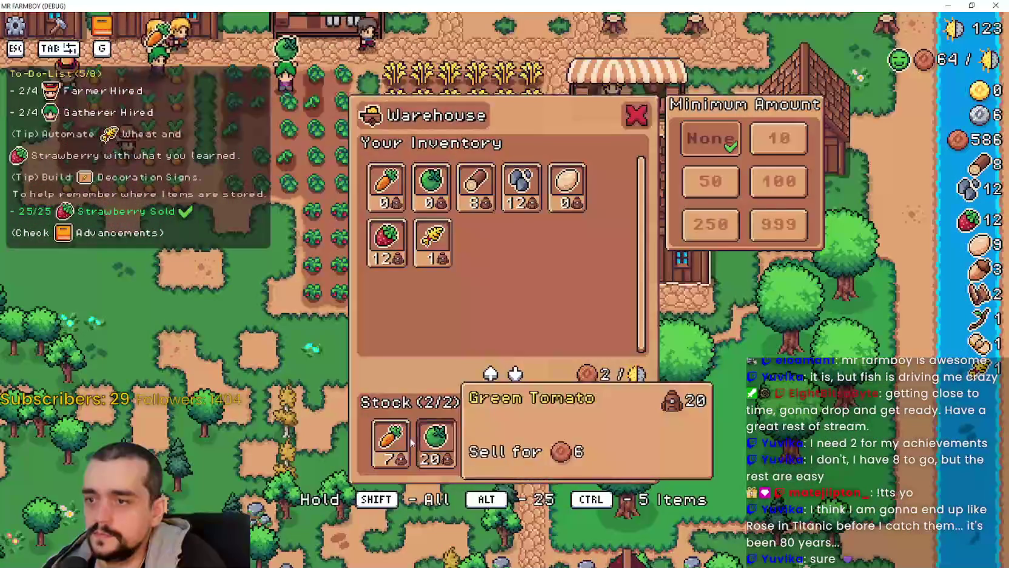
{"action": "left_click", "coordinate": [636, 118]}
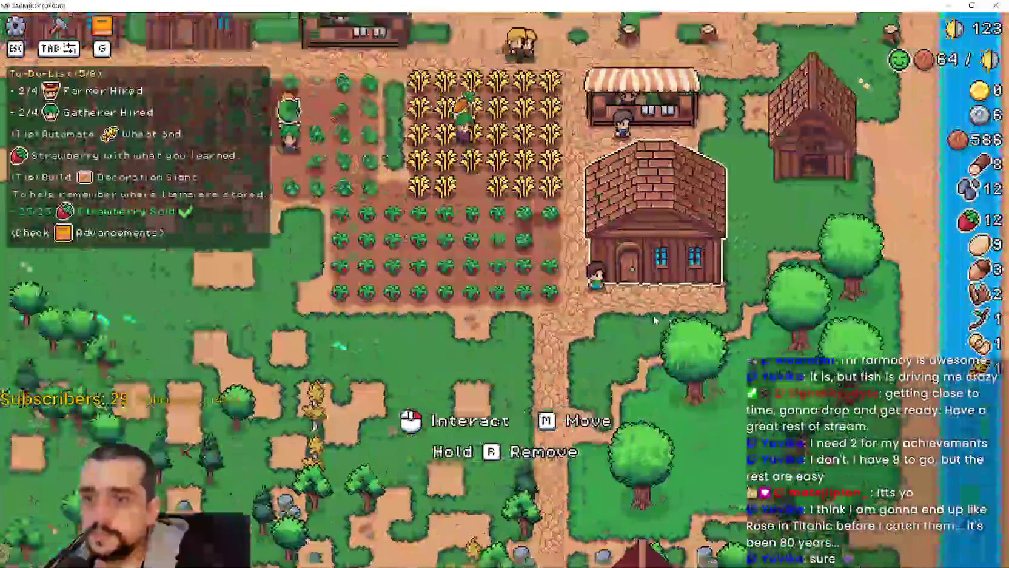
Harvest strawberries along the row, then visit the warehouse panel
{"action": "key", "text": "a"}
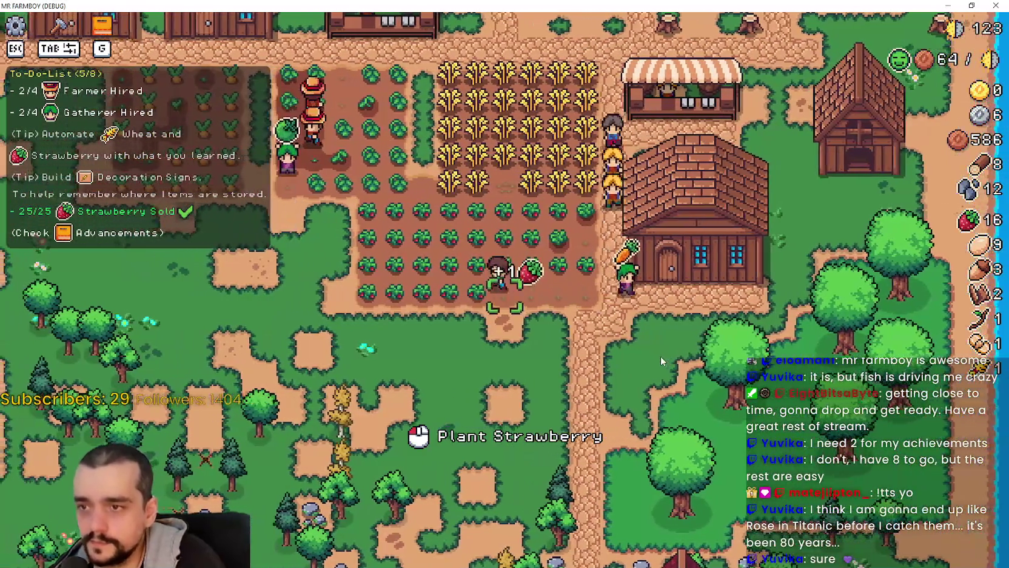
{"action": "key", "text": "a"}
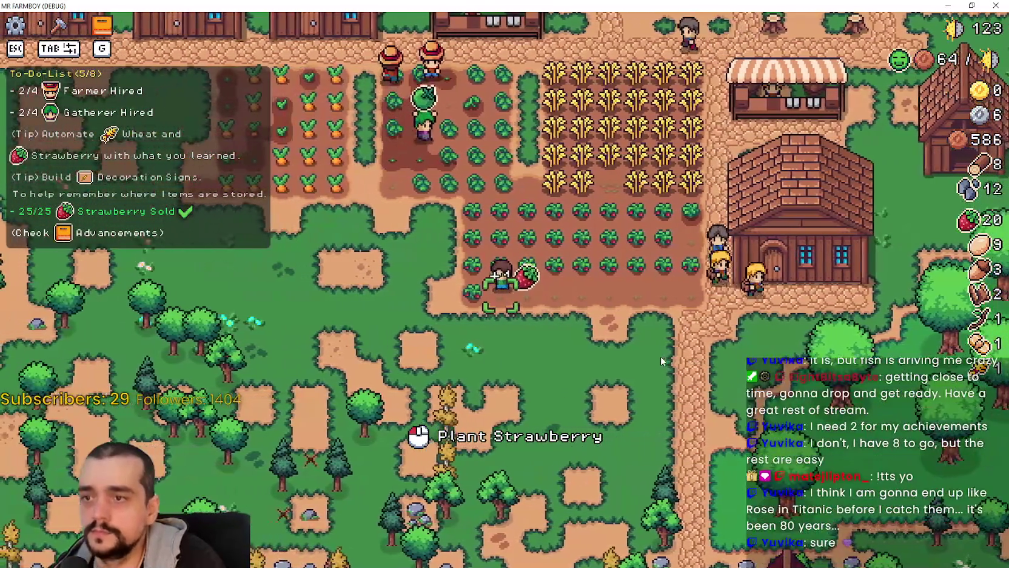
{"action": "key", "text": "d"}
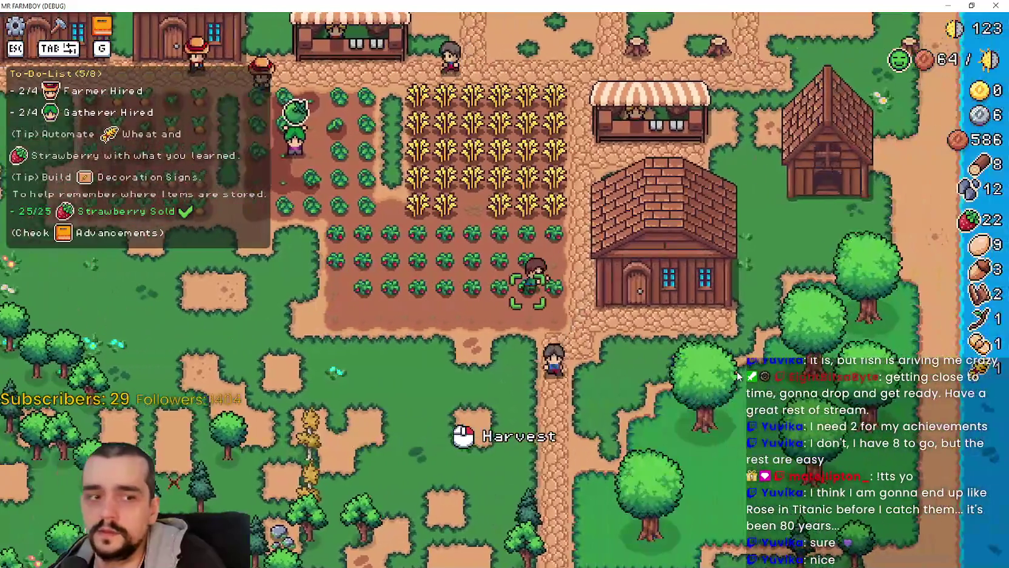
{"action": "key", "text": "d"}
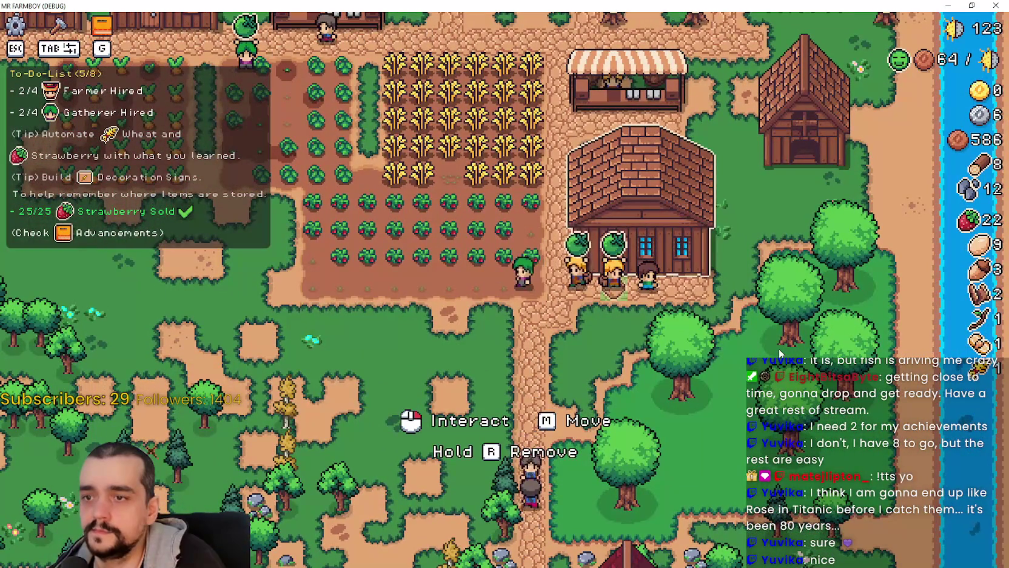
{"action": "left_click", "coordinate": [778, 349]}
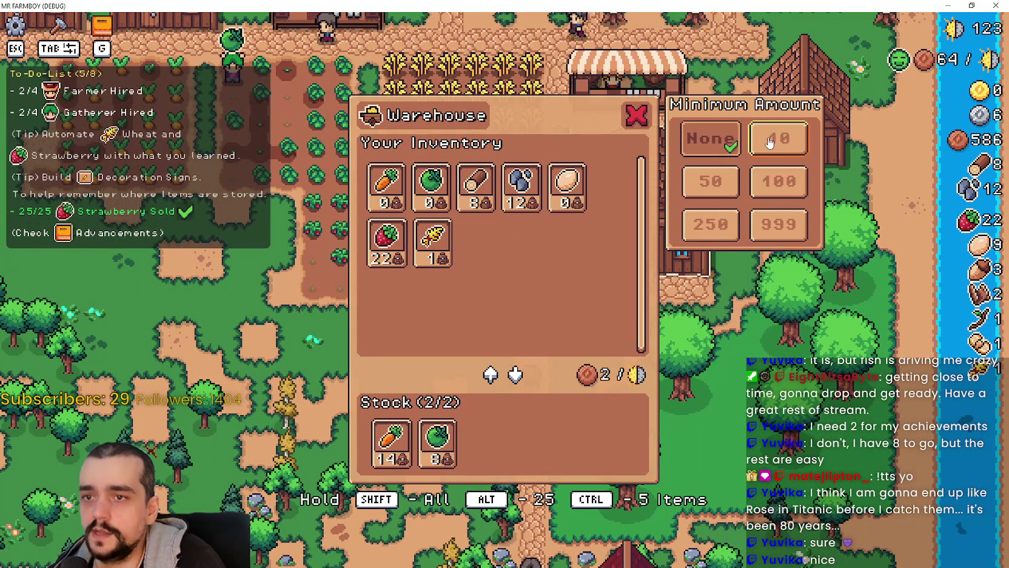
{"action": "key", "text": "Escape"}
Harvest the remaining strawberry rows, then open and close the warehouse again
{"action": "key", "text": "a"}
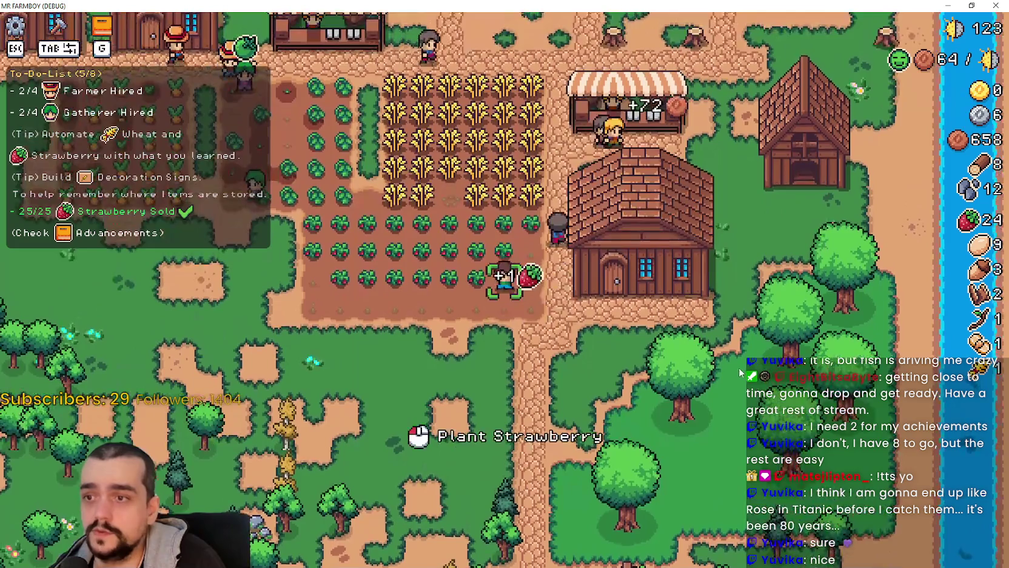
{"action": "key", "text": "a"}
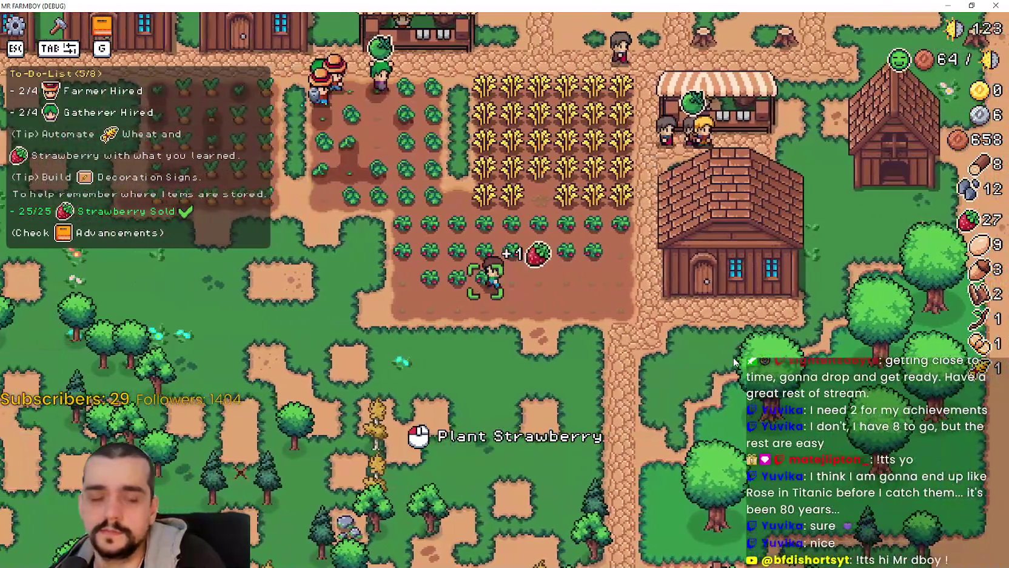
{"action": "key", "text": "a"}
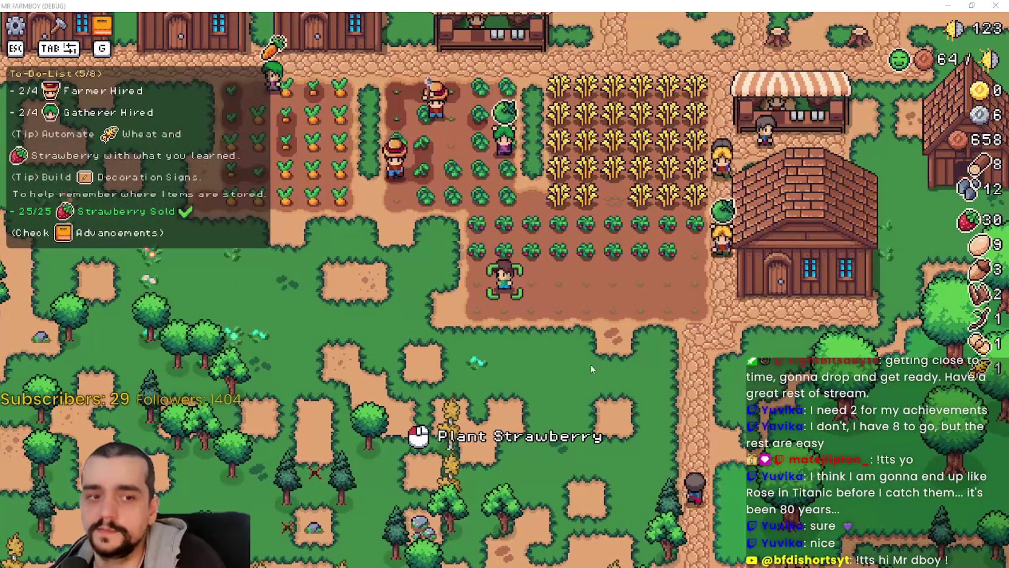
{"action": "key", "text": "w"}
{"action": "key", "text": "d"}
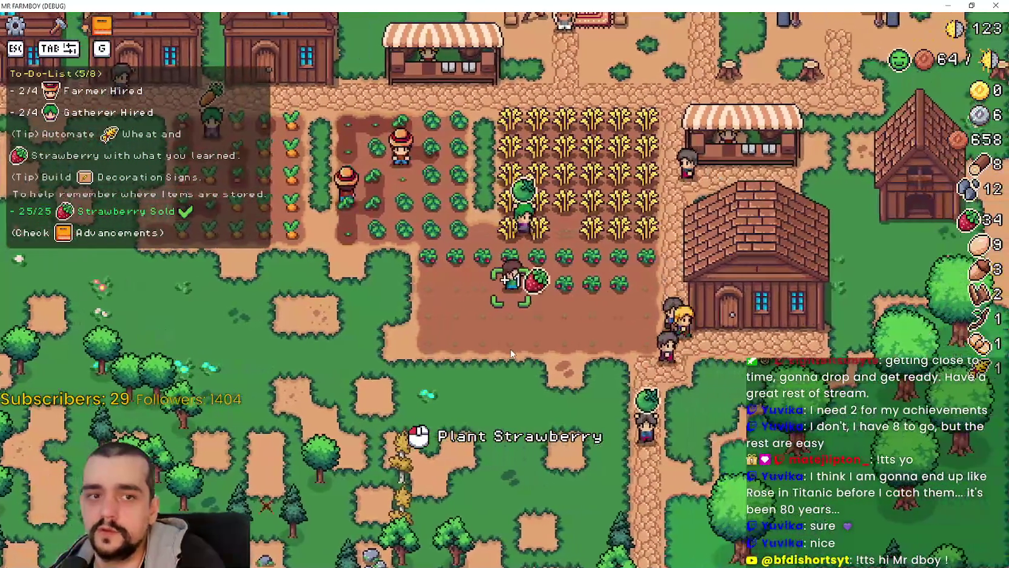
{"action": "key", "text": "a"}
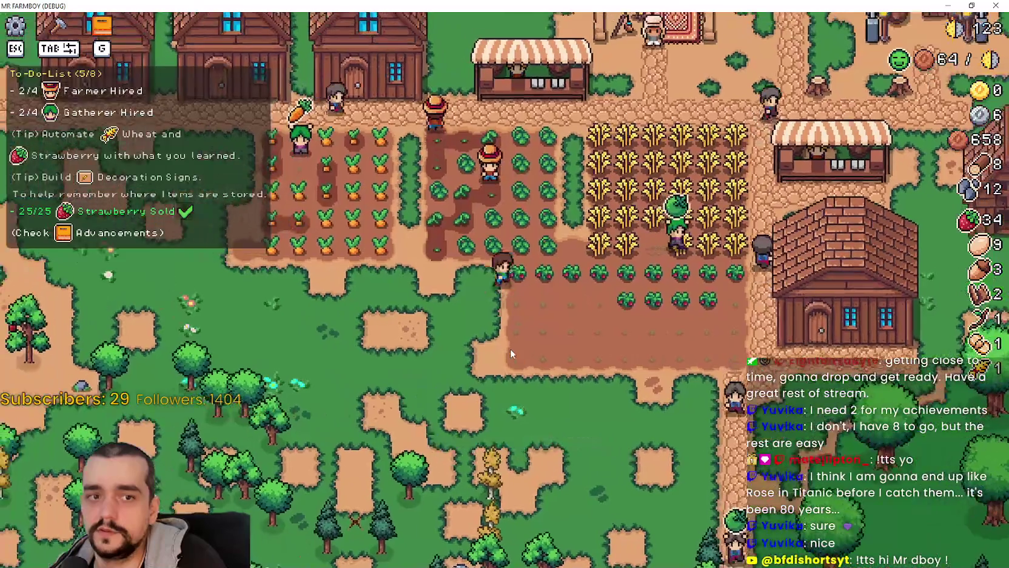
{"action": "key", "text": "d"}
{"action": "key", "text": "s"}
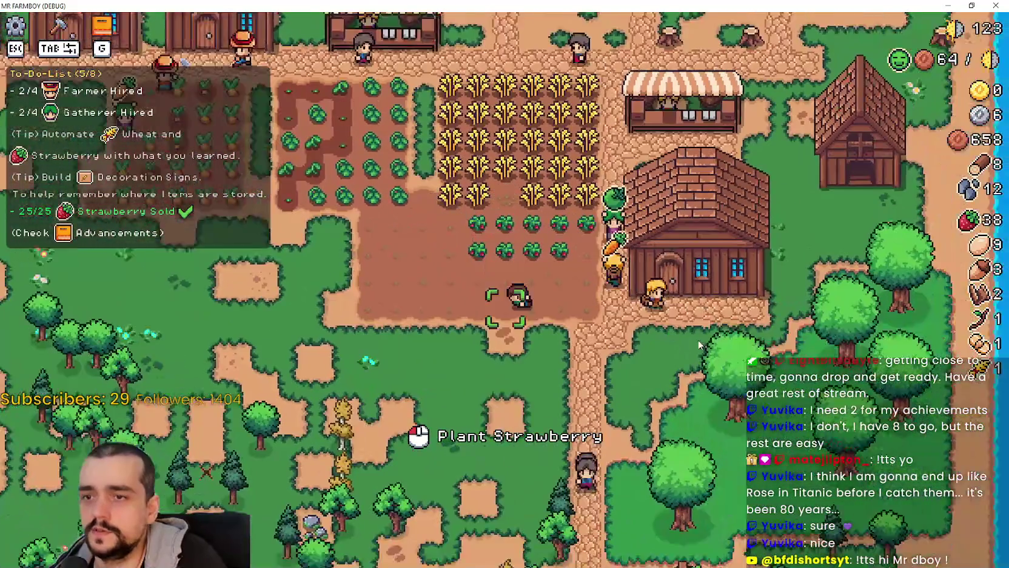
{"action": "key", "text": "d"}
{"action": "key", "text": "e"}
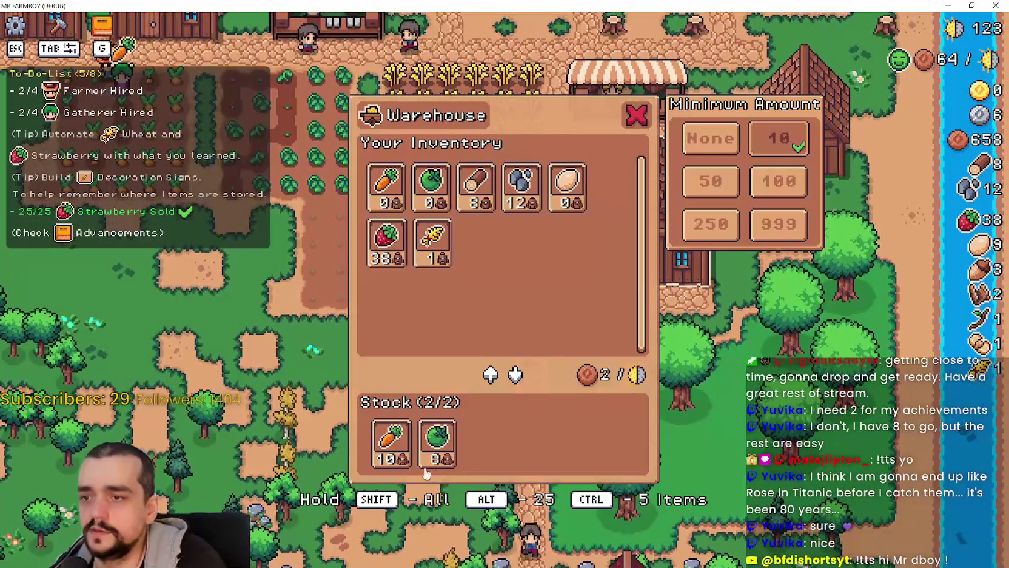
{"action": "key", "text": "Escape"}
Harvest the last strawberries in the patch, then the bottom row of wheat
{"action": "key", "text": "w"}
{"action": "key", "text": "a"}
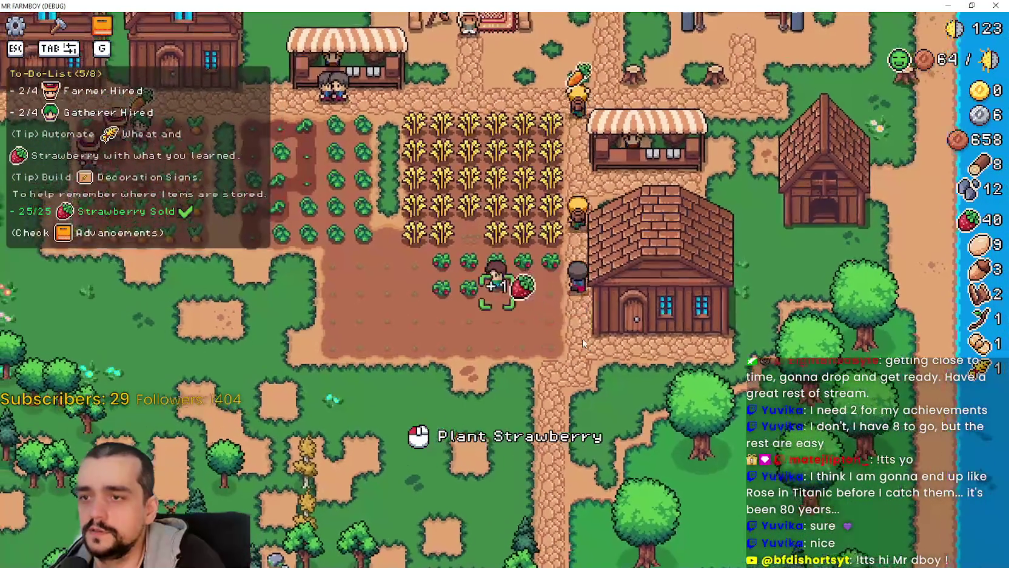
{"action": "key", "text": "a"}
{"action": "key", "text": "w"}
{"action": "key", "text": "d"}
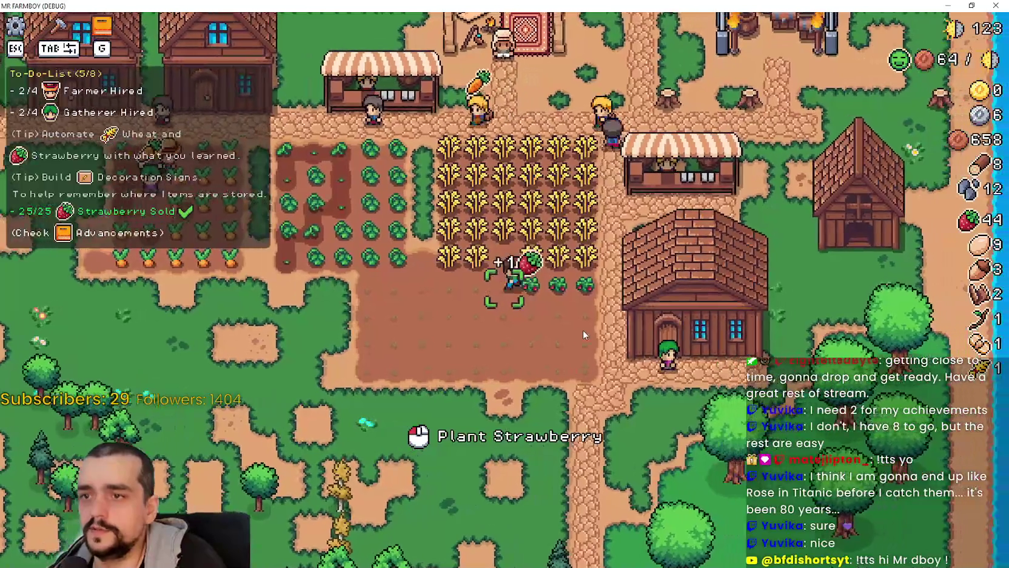
{"action": "key", "text": "d"}
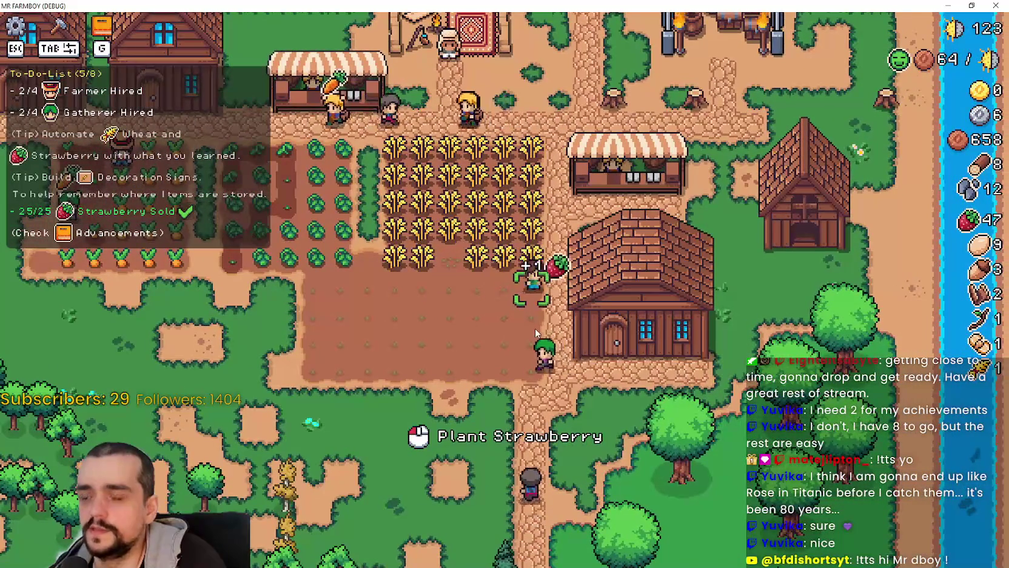
{"action": "key", "text": "w"}
{"action": "key", "text": "a"}
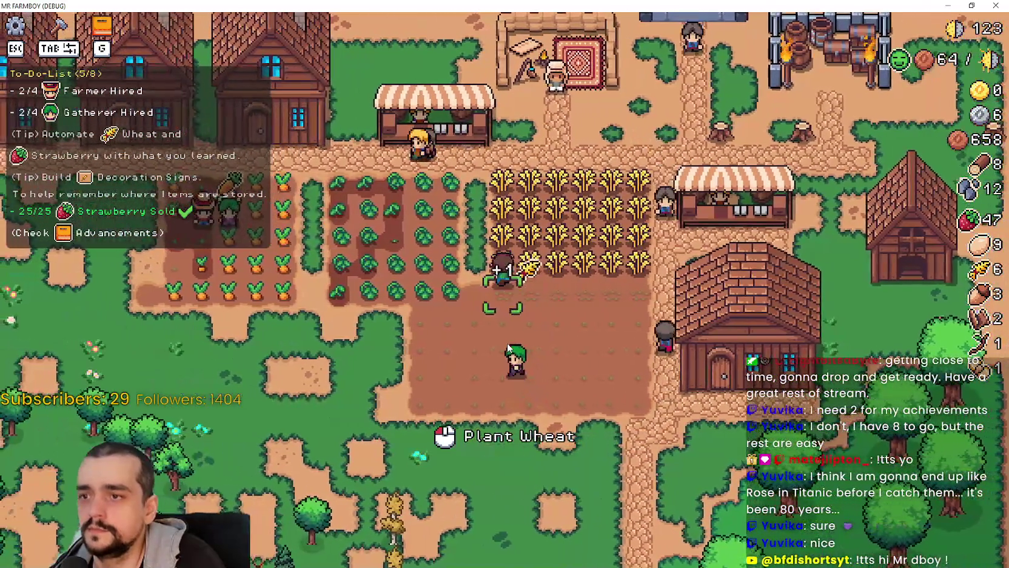
{"action": "key", "text": "d"}
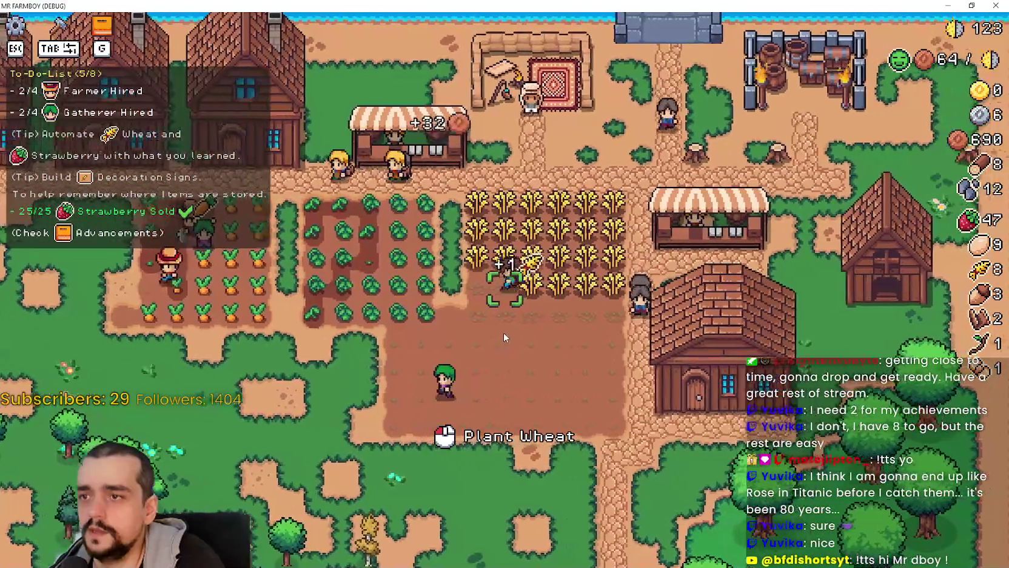
{"action": "key", "text": "s"}
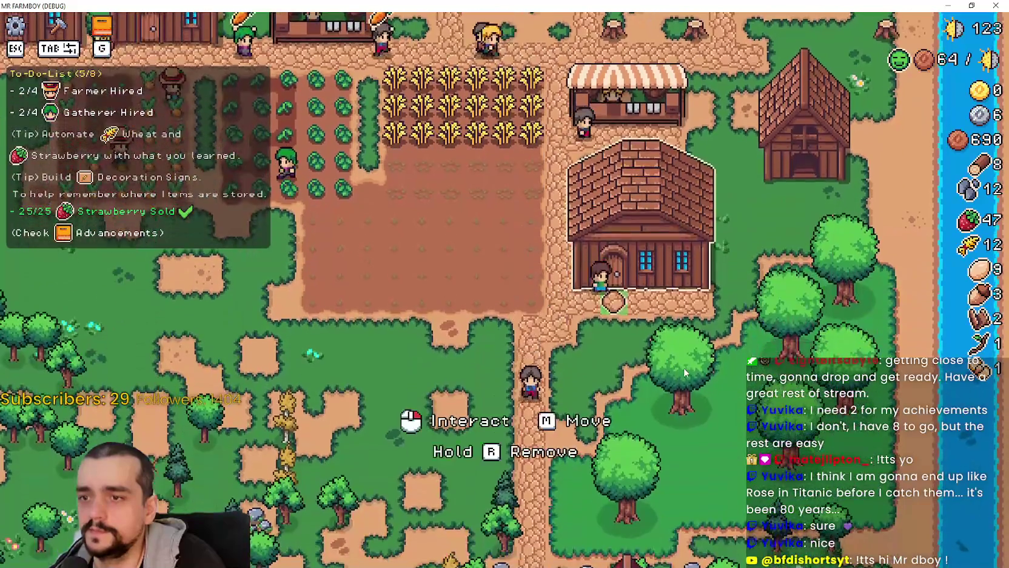
Reopen the Warehouse at the house door, showing 17 Carrots and 19 Green Tomatoes at minimum 10
{"action": "left_click", "coordinate": [683, 366]}
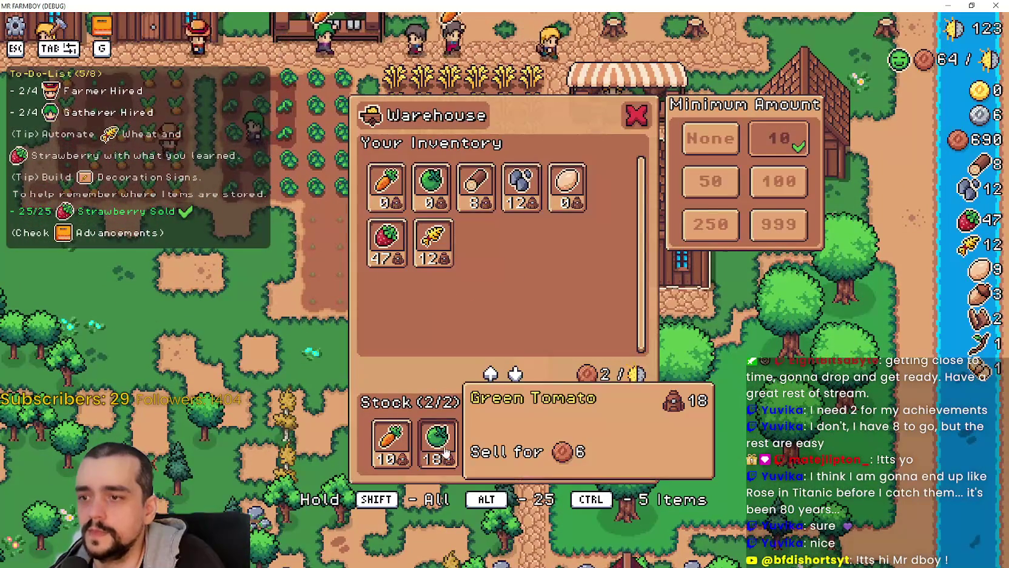
{"action": "key", "text": "Escape"}
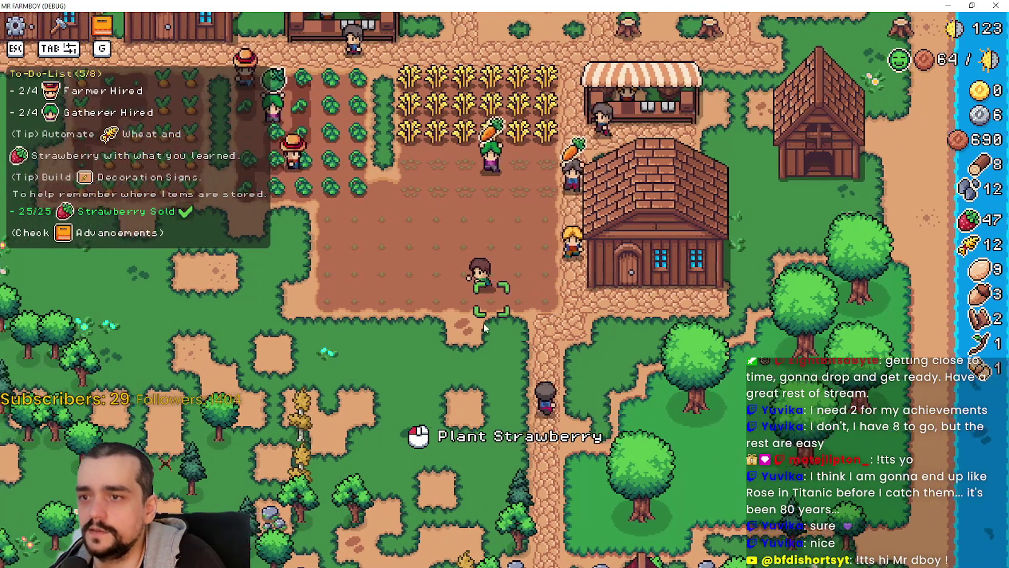
{"action": "scroll", "coordinate": [552, 320], "scroll_direction": "down", "scroll_amount": 3}
{"action": "scroll", "coordinate": [483, 328], "scroll_direction": "up", "scroll_amount": 3}
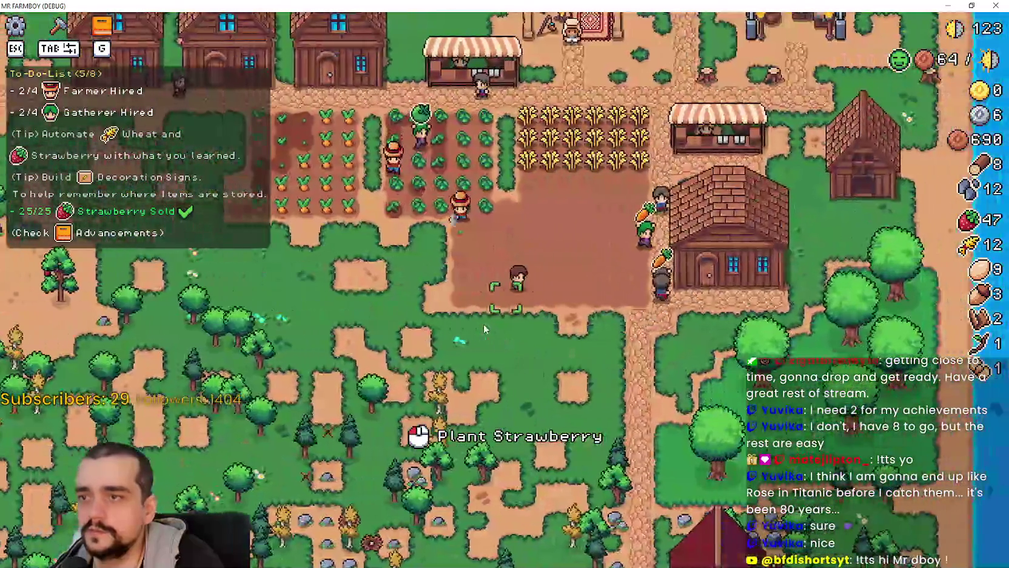
{"action": "key", "text": "d"}
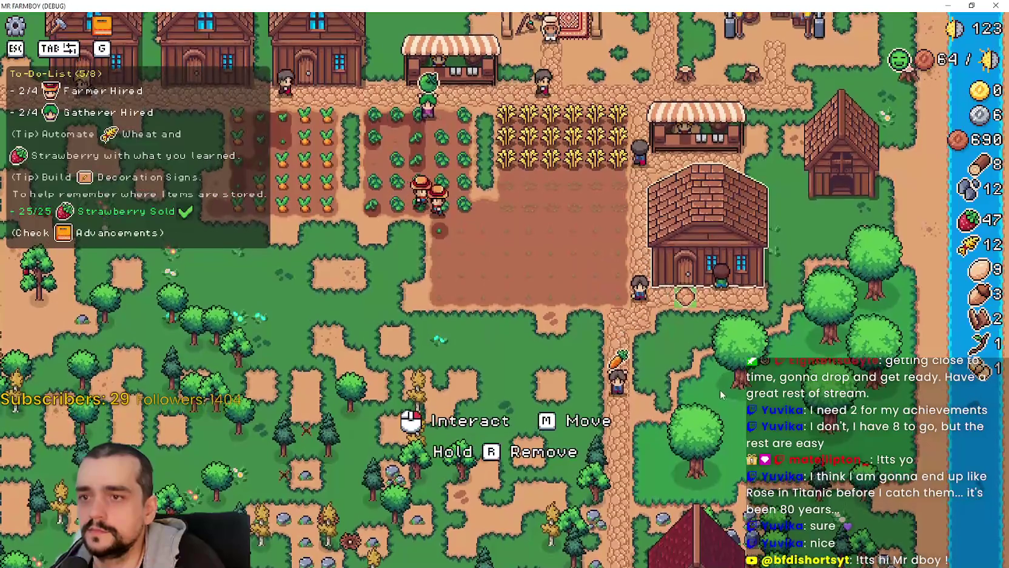
{"action": "left_click", "coordinate": [721, 393]}
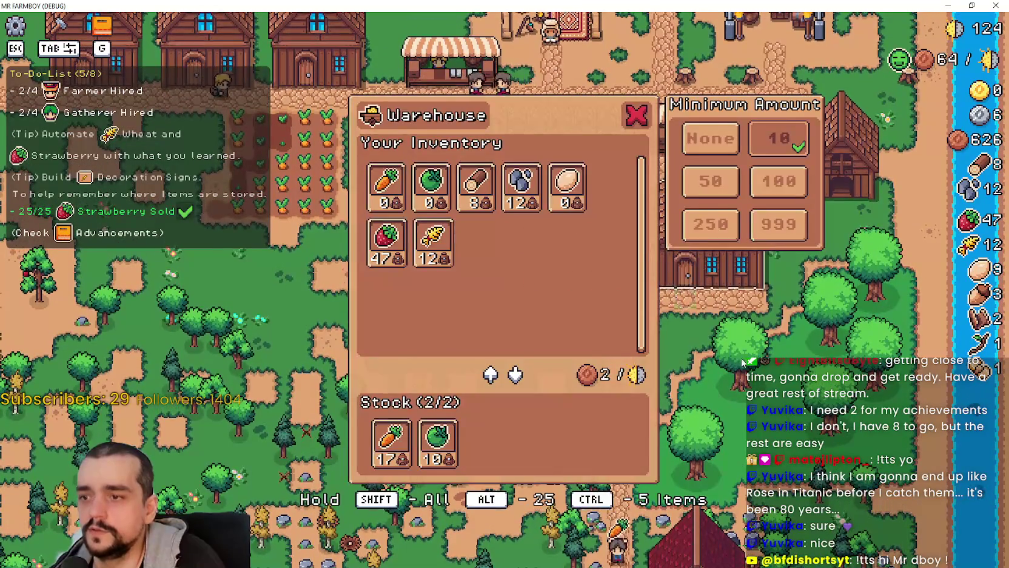
{"action": "key", "text": "w"}
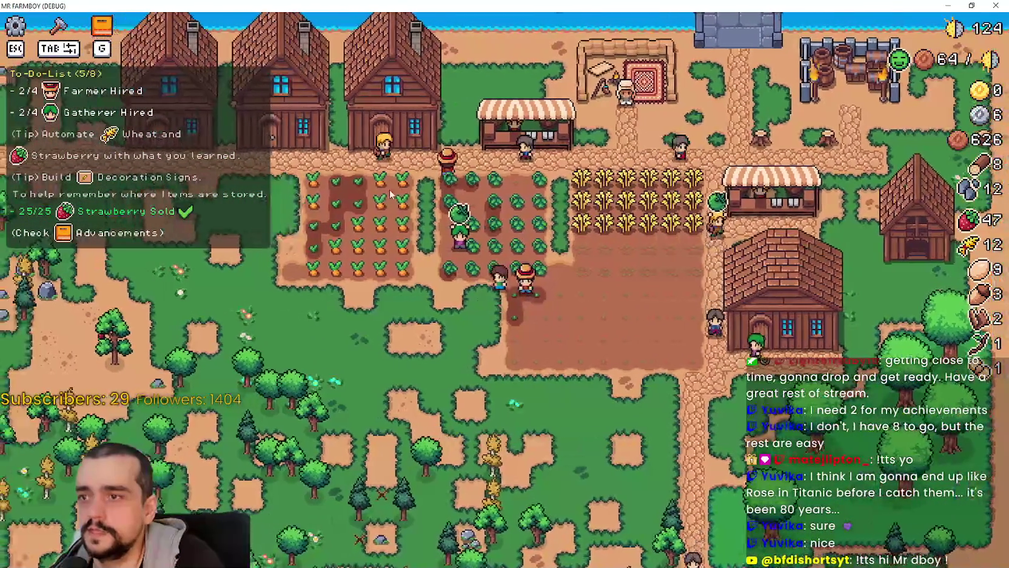
{"action": "key", "text": "s"}
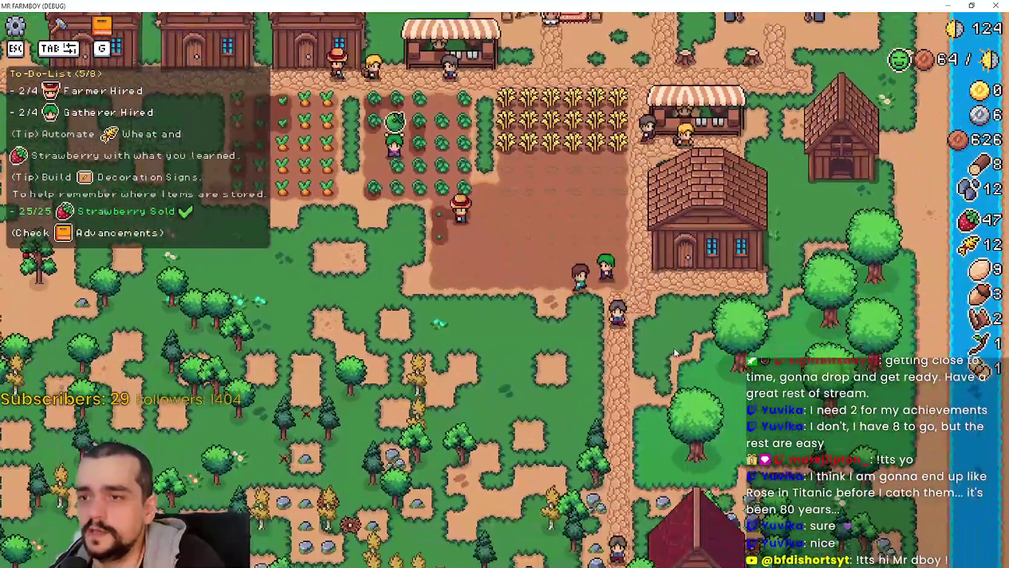
{"action": "scroll", "coordinate": [649, 326], "scroll_direction": "up", "scroll_amount": 3}
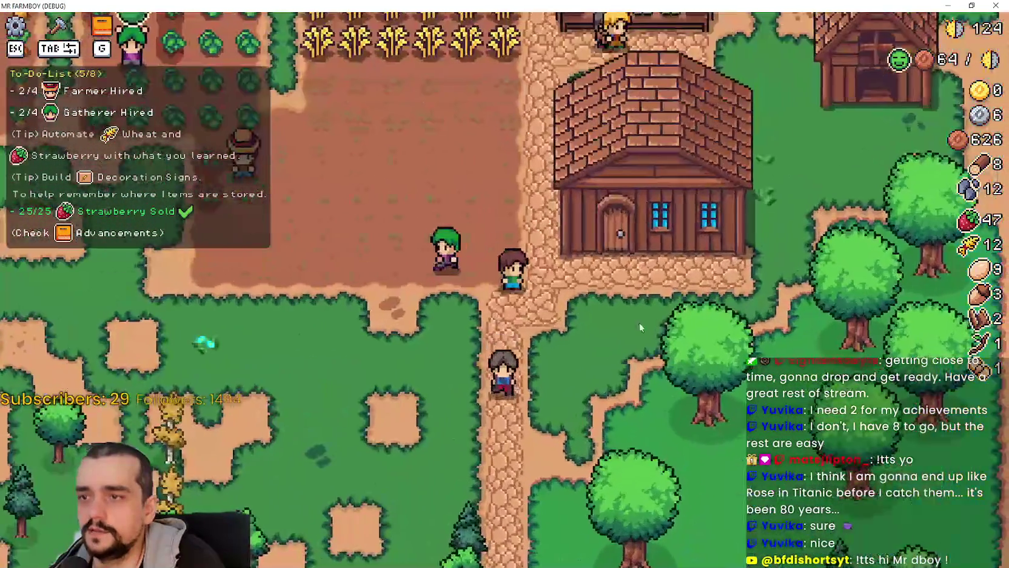
{"action": "scroll", "coordinate": [649, 326], "scroll_direction": "down", "scroll_amount": 3}
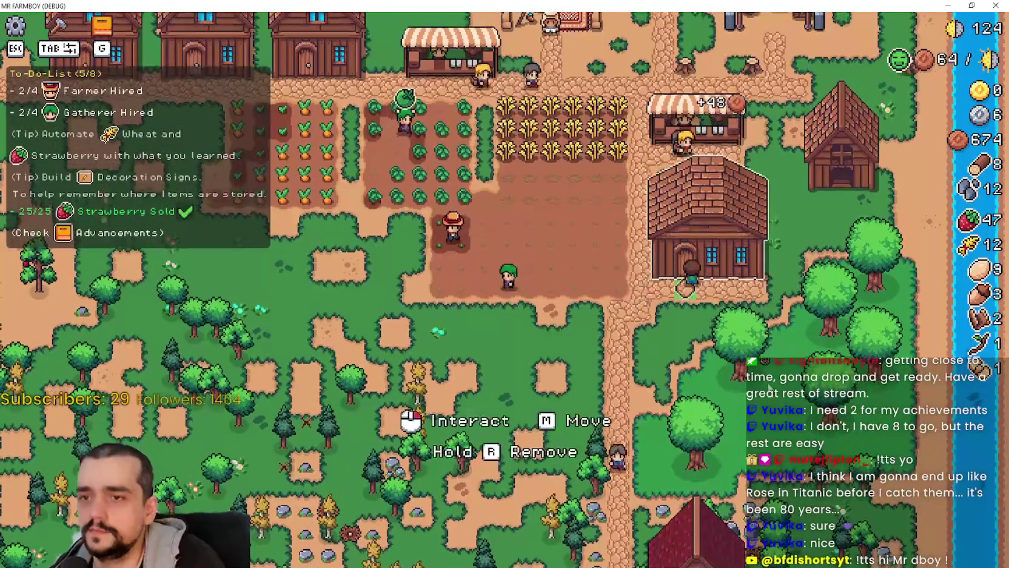
{"action": "left_click", "coordinate": [685, 286]}
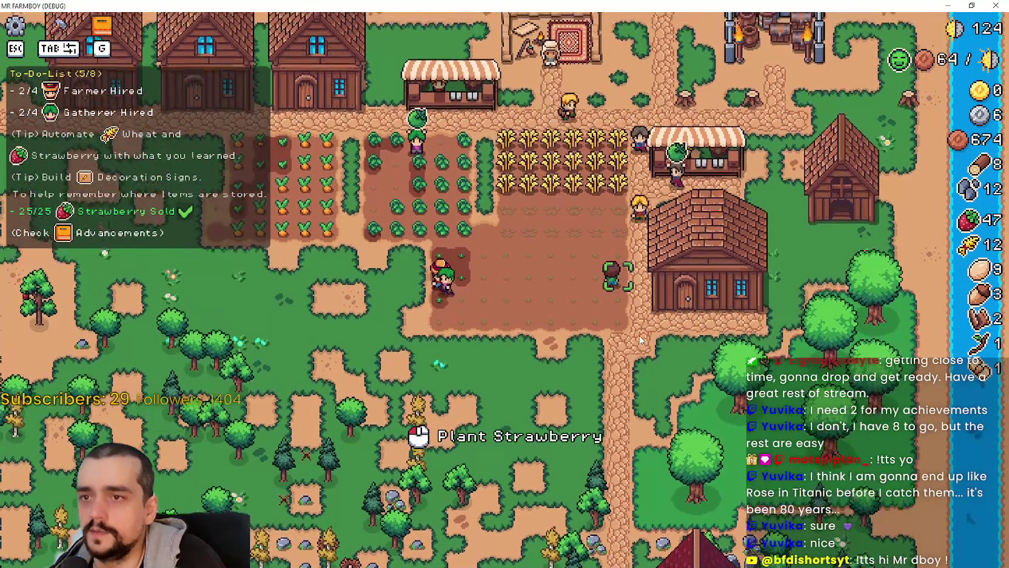
{"action": "scroll", "coordinate": [535, 157], "scroll_direction": "up", "scroll_amount": 3}
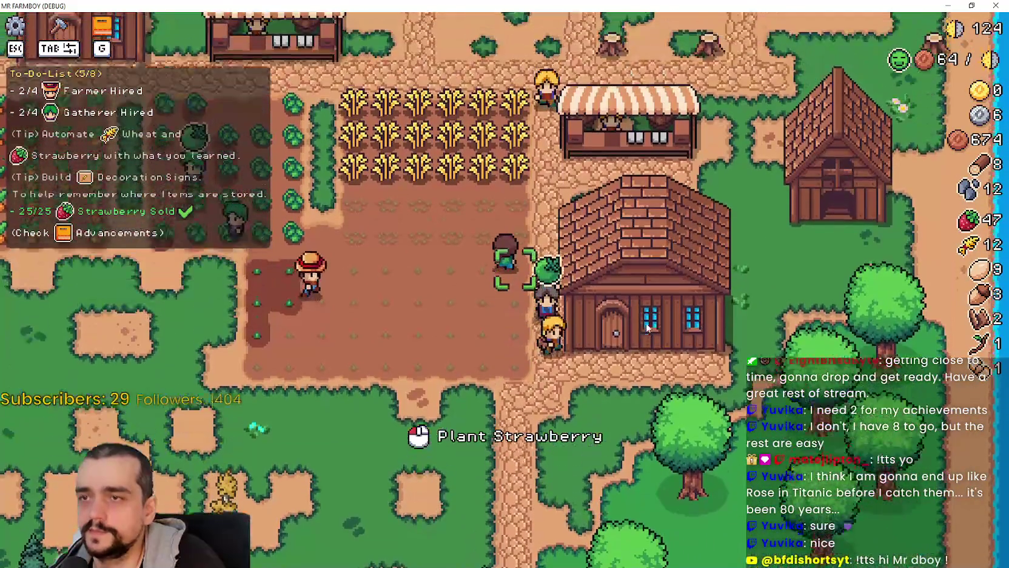
Close the warehouse and walk left from the house into the field
{"action": "key", "text": "d"}
{"action": "key", "text": "e"}
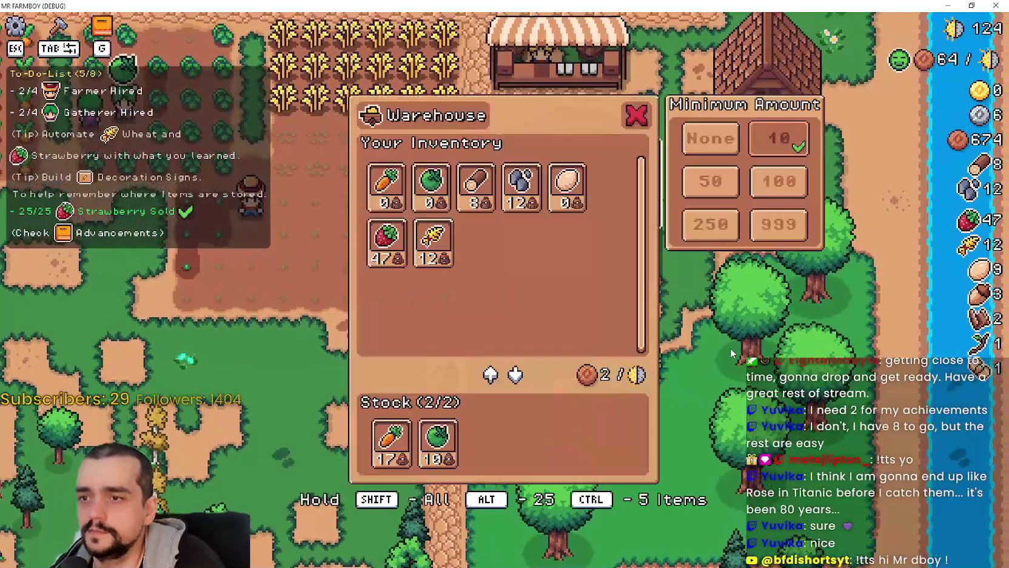
{"action": "key", "text": "Escape"}
{"action": "key", "text": "e"}
{"action": "key", "text": "Escape"}
{"action": "key", "text": "a"}
{"action": "key", "text": "e"}
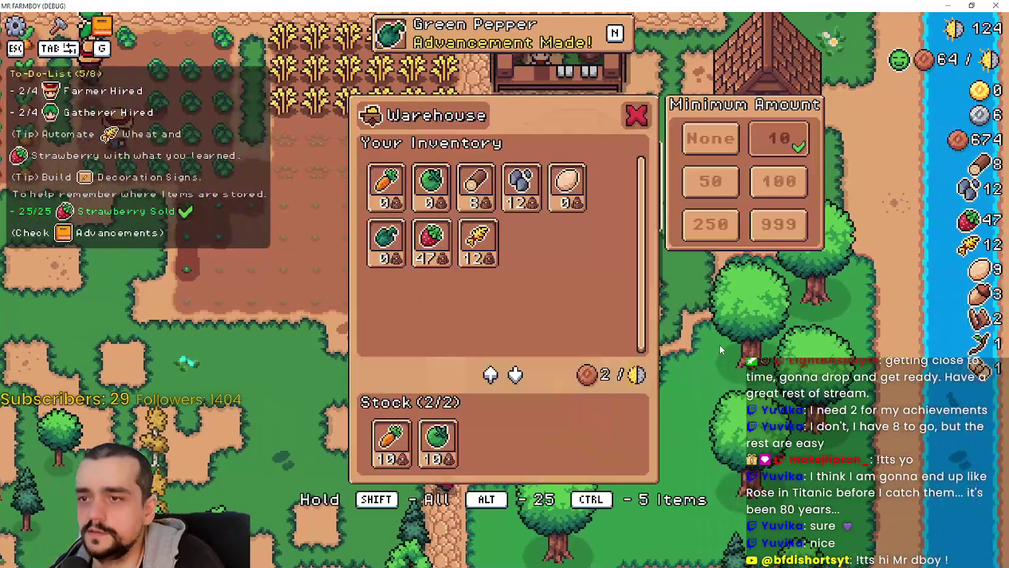
{"action": "key", "text": "Escape"}
{"action": "key", "text": "a"}
{"action": "key", "text": "e"}
{"action": "key", "text": "a"}
Harvest the ripe wheat tiles across the wheat field
{"action": "key", "text": "w"}
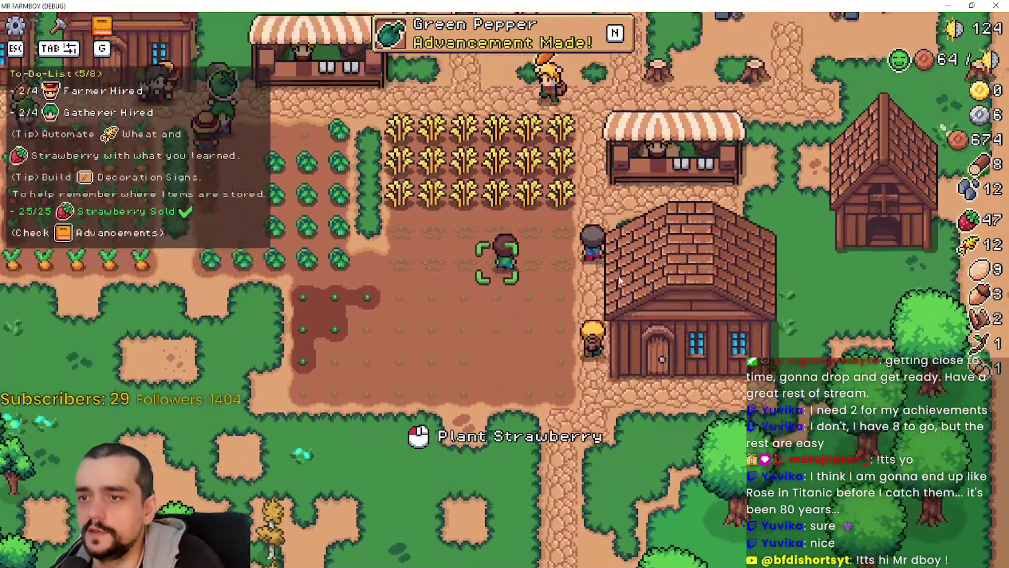
{"action": "key", "text": "s"}
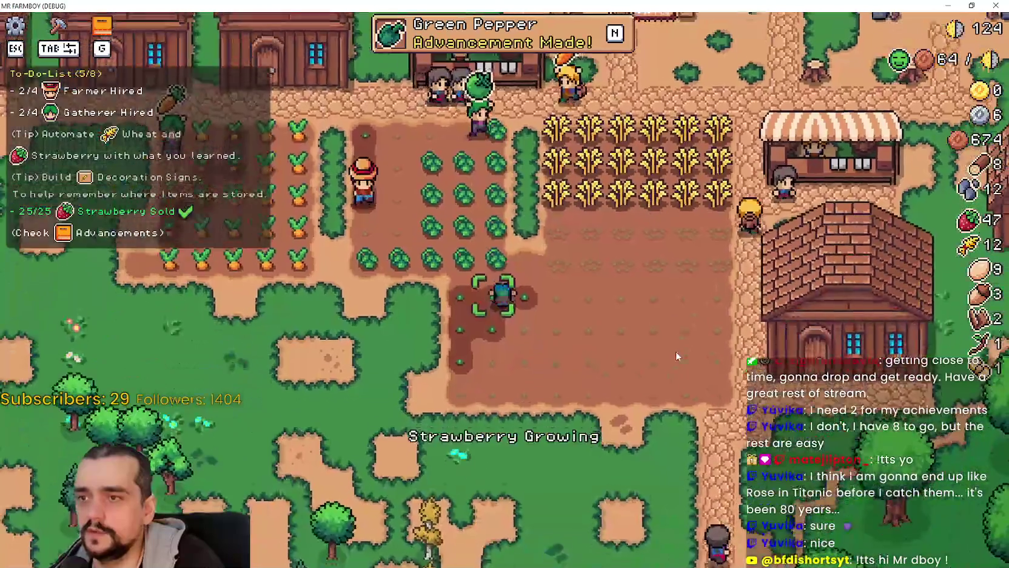
{"action": "key", "text": "w"}
{"action": "key", "text": "d"}
{"action": "key", "text": "s"}
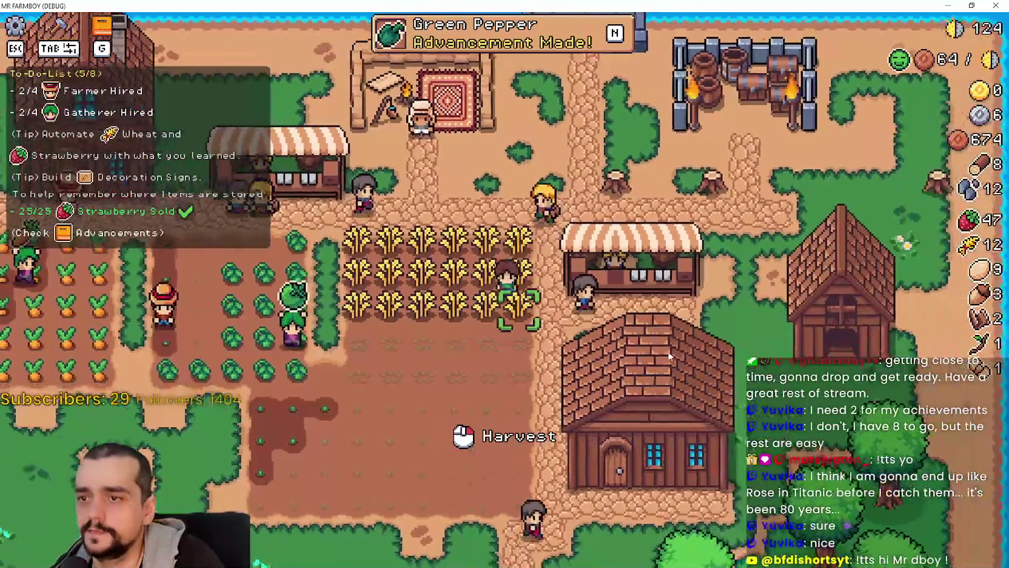
{"action": "left_click", "coordinate": [669, 356]}
{"action": "left_click", "coordinate": [669, 356]}
{"action": "left_click", "coordinate": [669, 356]}
{"action": "key", "text": "a"}
{"action": "left_click", "coordinate": [669, 356]}
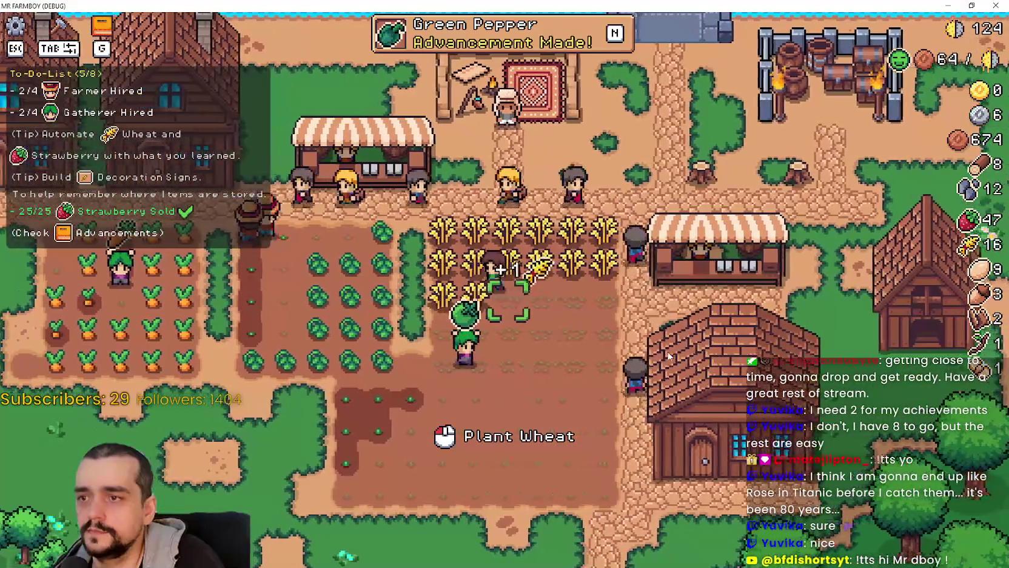
{"action": "left_click", "coordinate": [669, 356]}
{"action": "left_click", "coordinate": [669, 356]}
{"action": "left_click", "coordinate": [667, 351]}
{"action": "left_click", "coordinate": [544, 412]}
{"action": "left_click", "coordinate": [544, 412]}
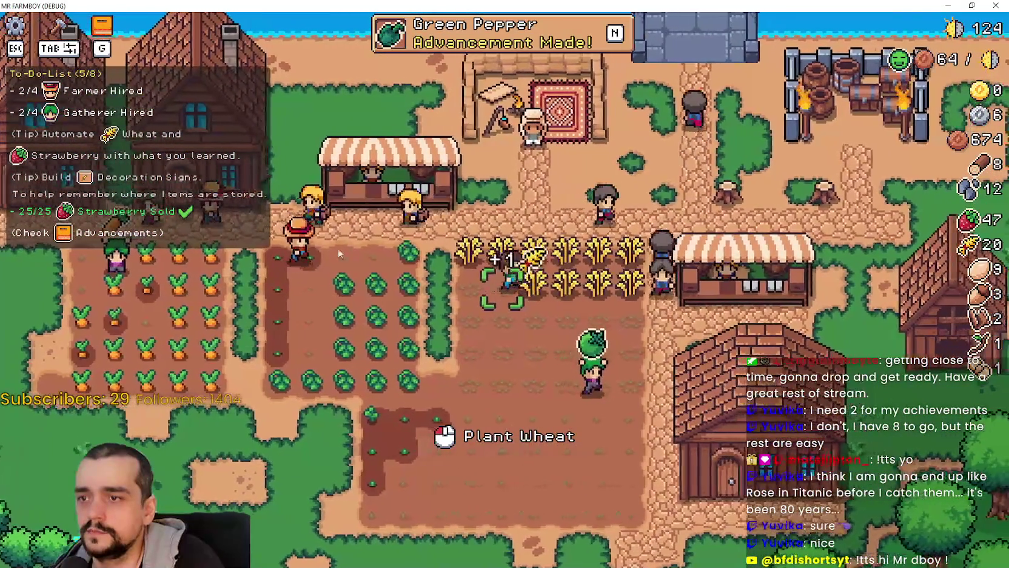
Walk back to the house and check the warehouse, with wheat now at 21
{"action": "key", "text": "d"}
{"action": "key", "text": "s"}
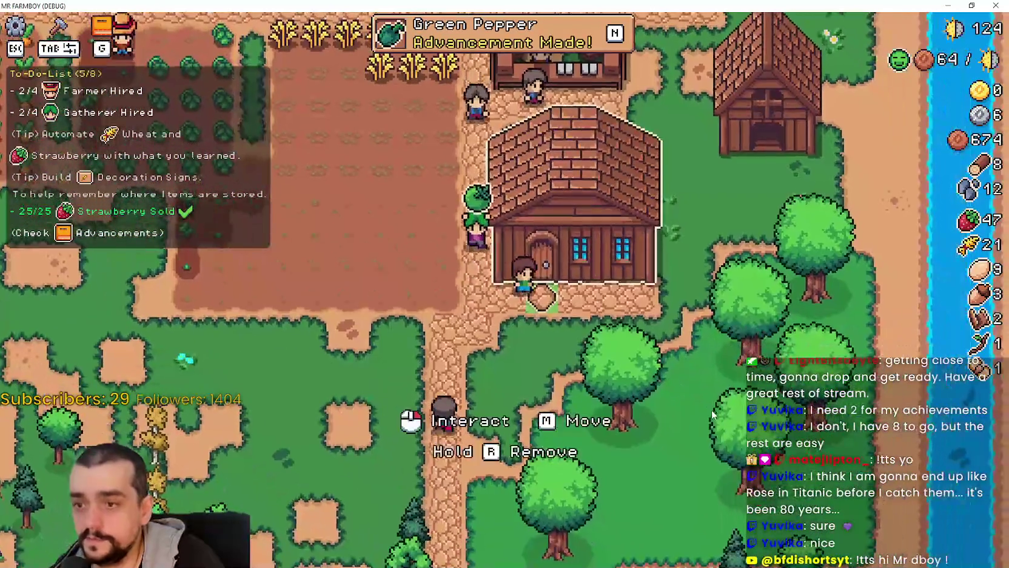
{"action": "left_click", "coordinate": [704, 428]}
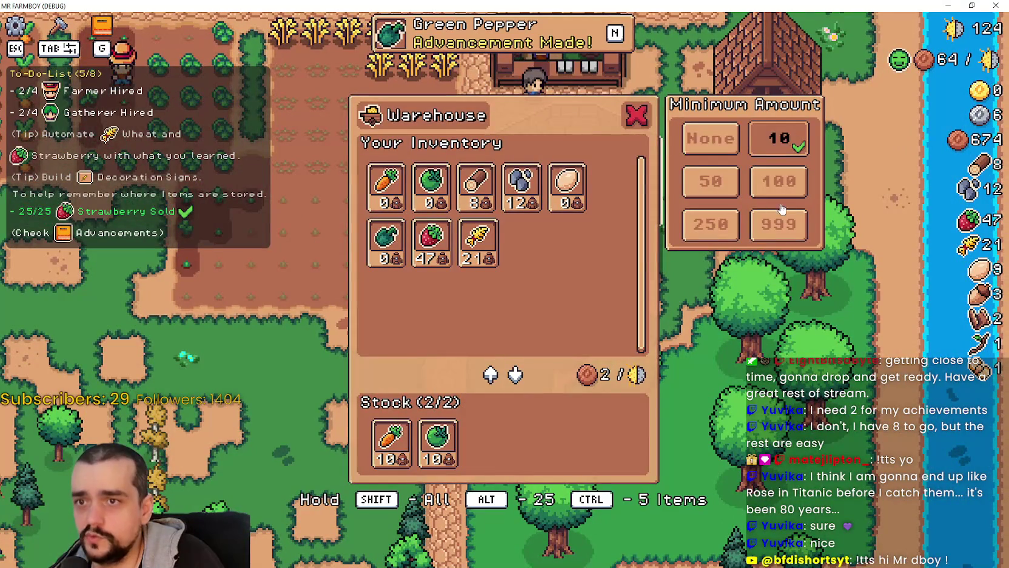
{"action": "key", "text": "Escape"}
Walk up to the crop field and back down, then open the farmhouse Warehouse
{"action": "key", "text": "w"}
{"action": "key", "text": "a"}
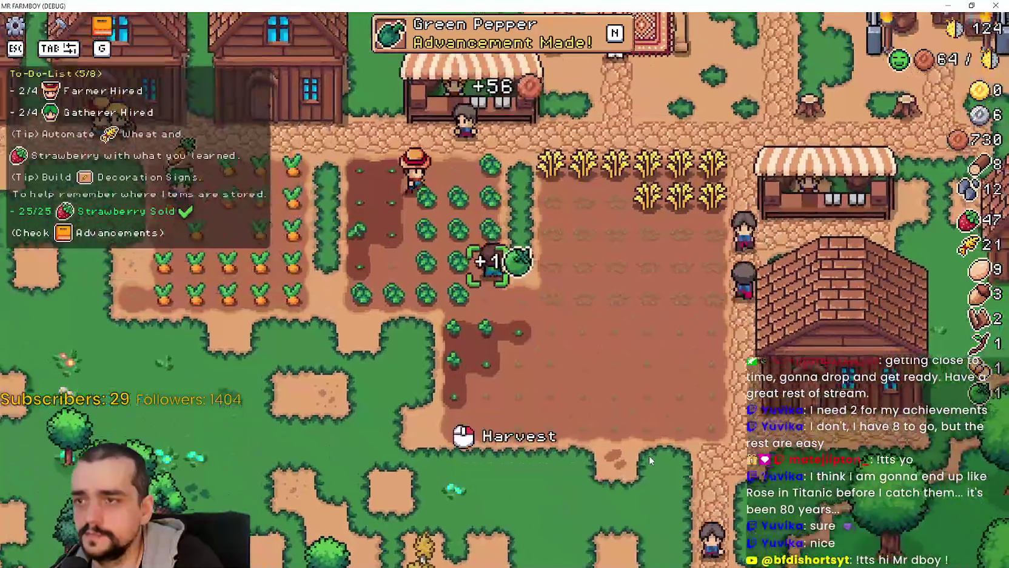
{"action": "key", "text": "w"}
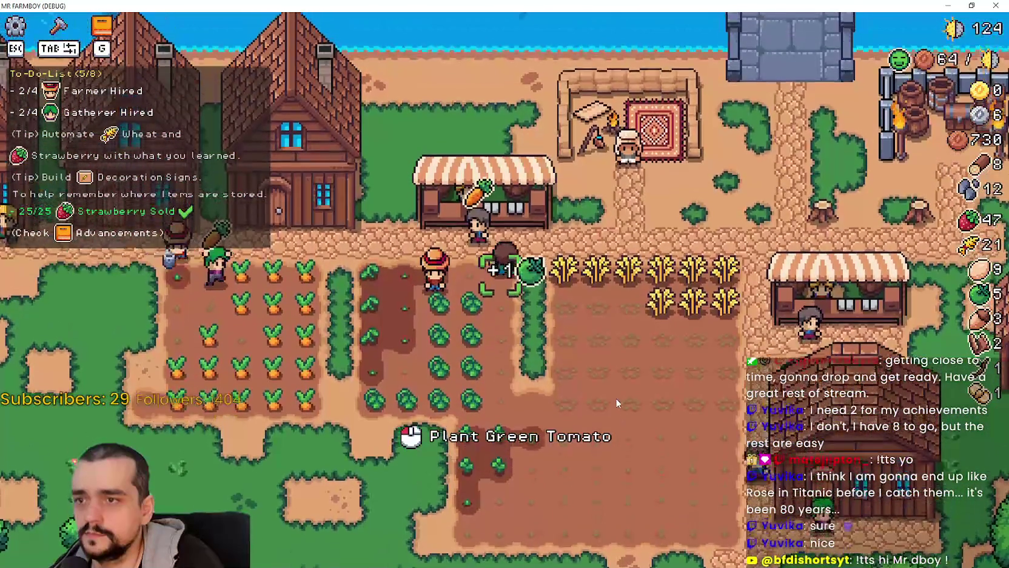
{"action": "key", "text": "s"}
{"action": "key", "text": "d"}
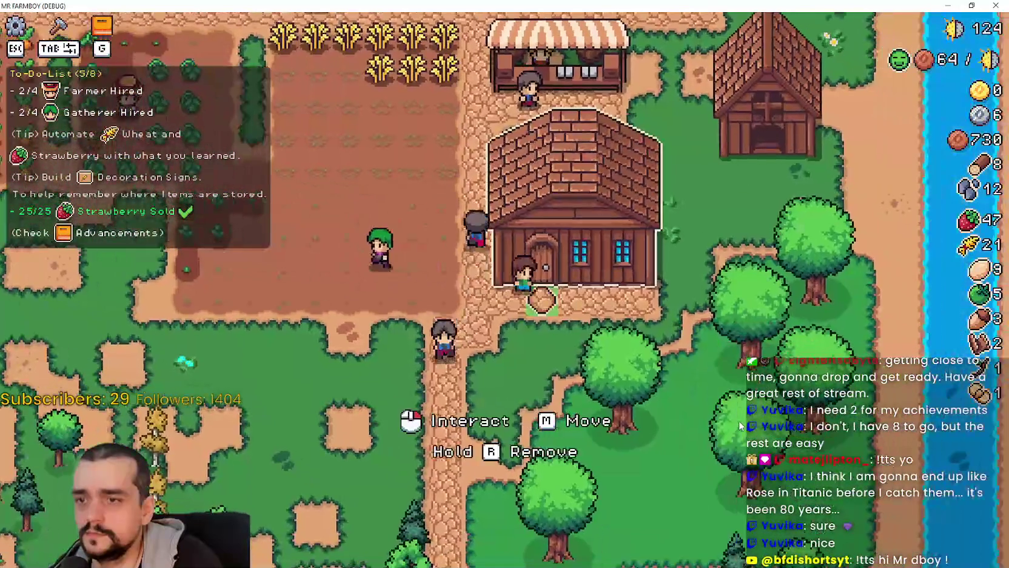
{"action": "left_click", "coordinate": [739, 420]}
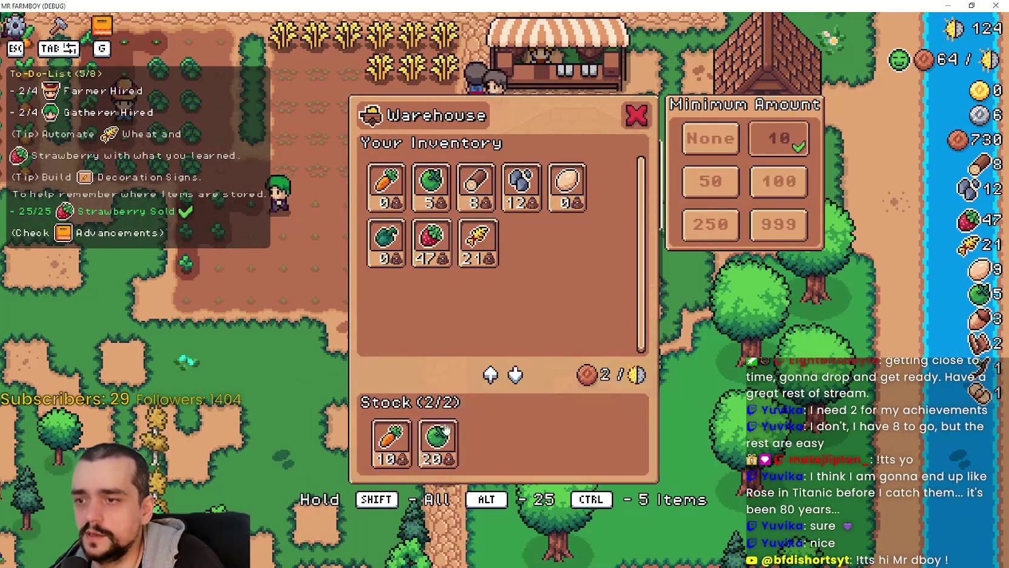
Leave the Warehouse, walk to the wheat field and back, and reopen it (17 Carrots, 16 Green Tomatoes)
{"action": "key", "text": "w"}
{"action": "key", "text": "a"}
{"action": "scroll", "coordinate": [620, 335], "scroll_direction": "down", "scroll_amount": 3}
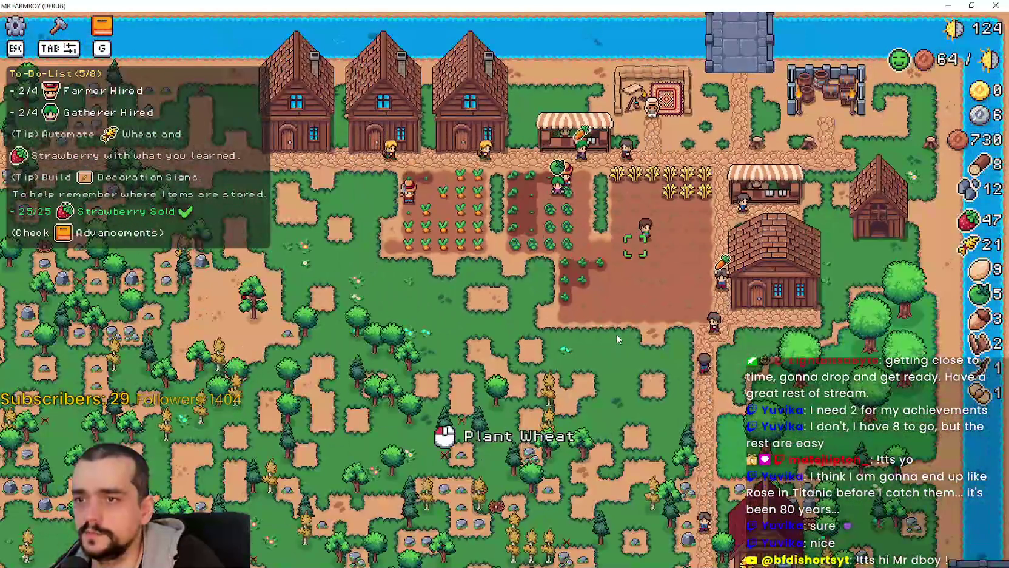
{"action": "scroll", "coordinate": [617, 334], "scroll_direction": "up", "scroll_amount": 3}
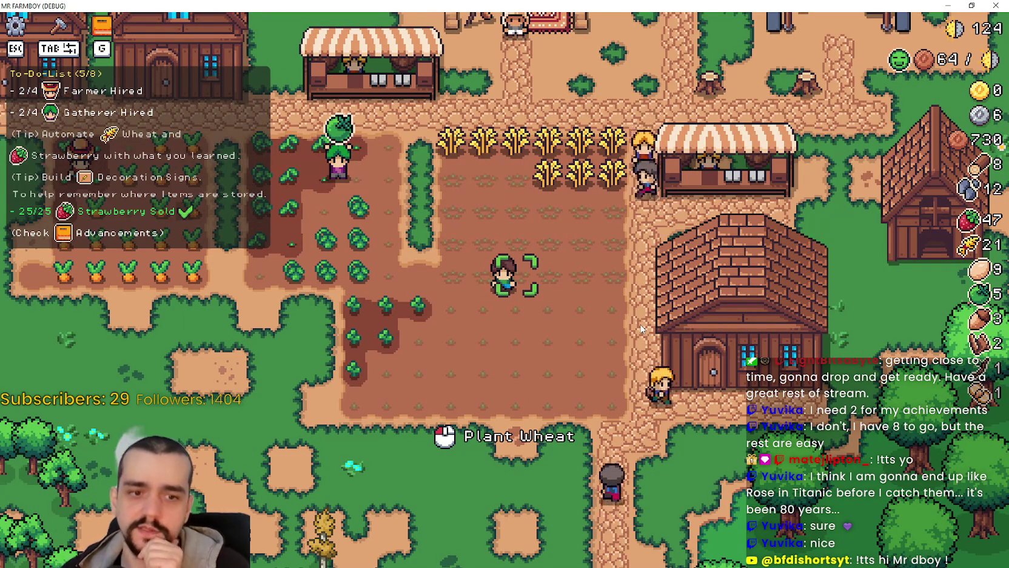
{"action": "key", "text": "d"}
{"action": "key", "text": "s"}
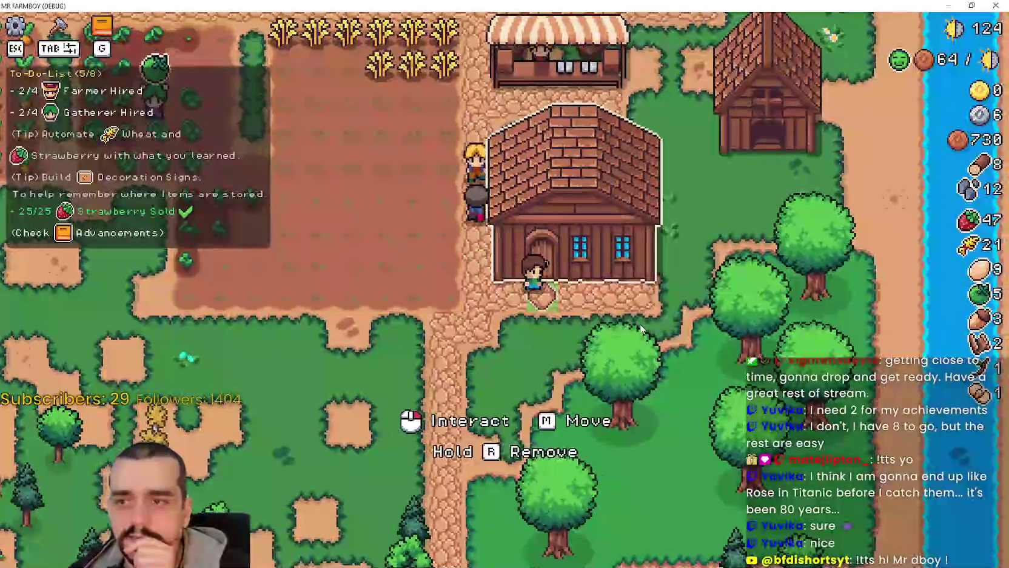
{"action": "left_click", "coordinate": [616, 309]}
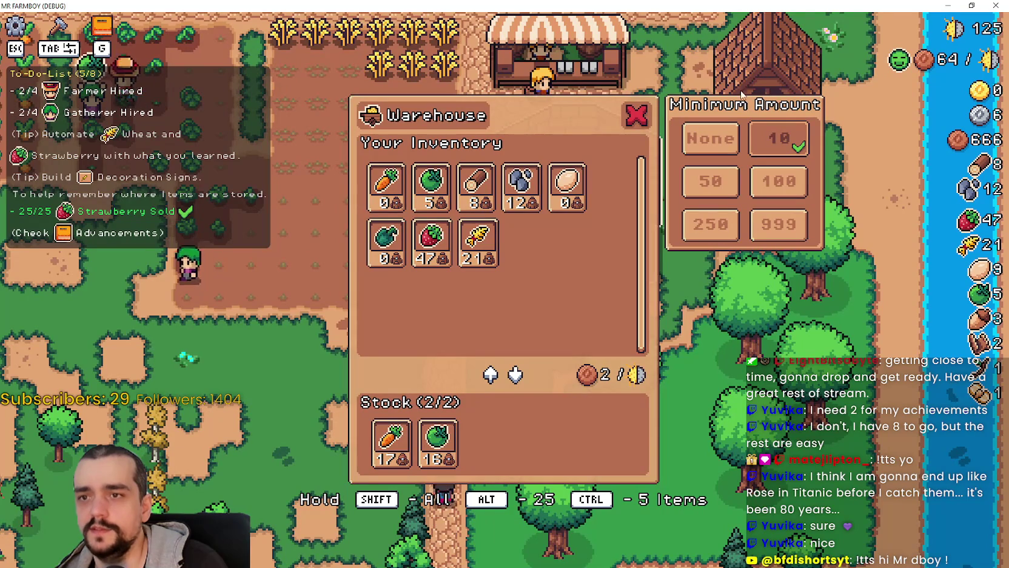
Close the Warehouse and walk past the wheat and crop fields to the shore to catch a fish
{"action": "key", "text": "Escape"}
{"action": "key", "text": "w"}
{"action": "key", "text": "a"}
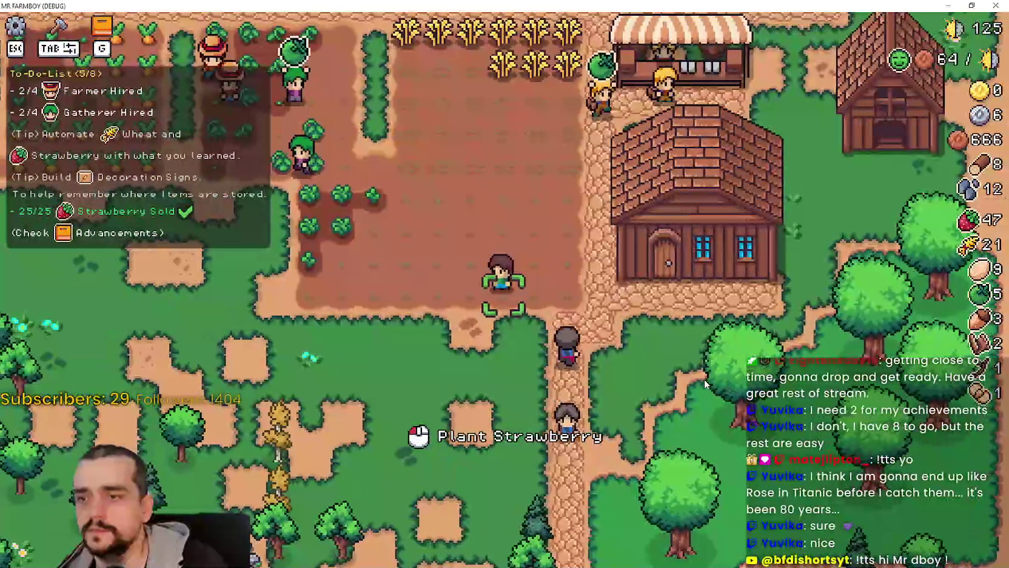
{"action": "key", "text": "w"}
{"action": "key", "text": "a"}
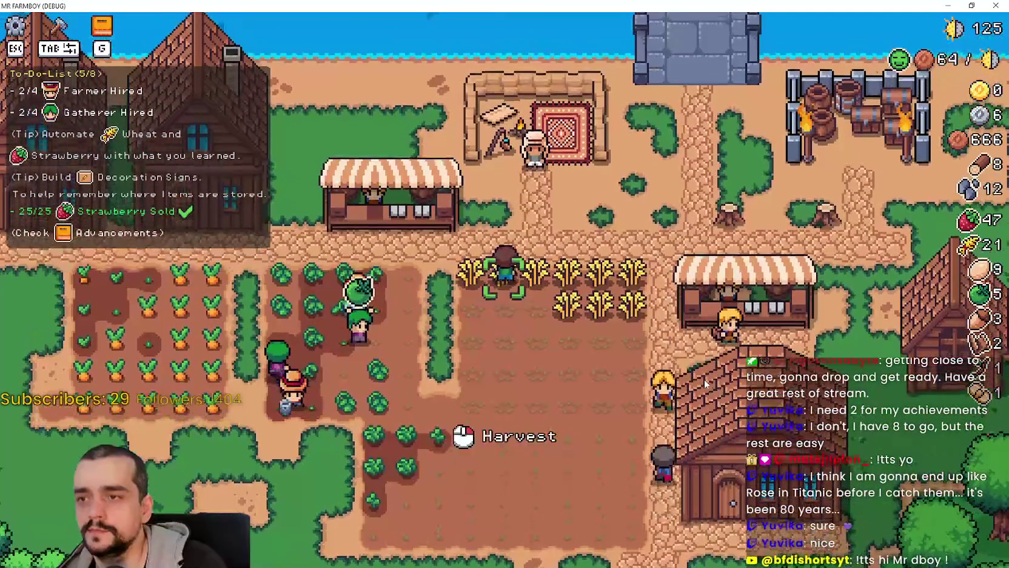
{"action": "key", "text": "a"}
{"action": "key", "text": "w"}
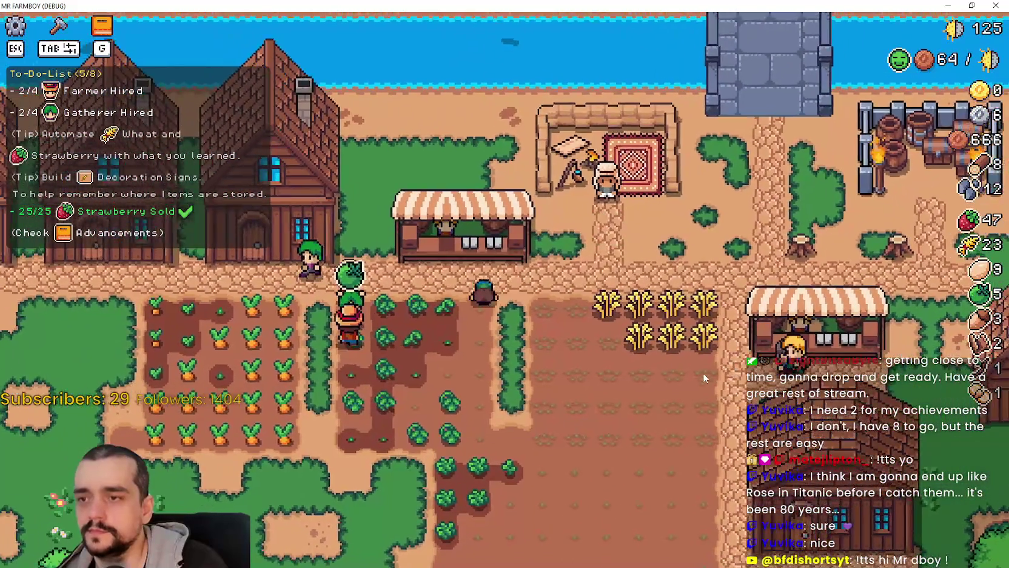
{"action": "key", "text": "w"}
{"action": "key", "text": "a"}
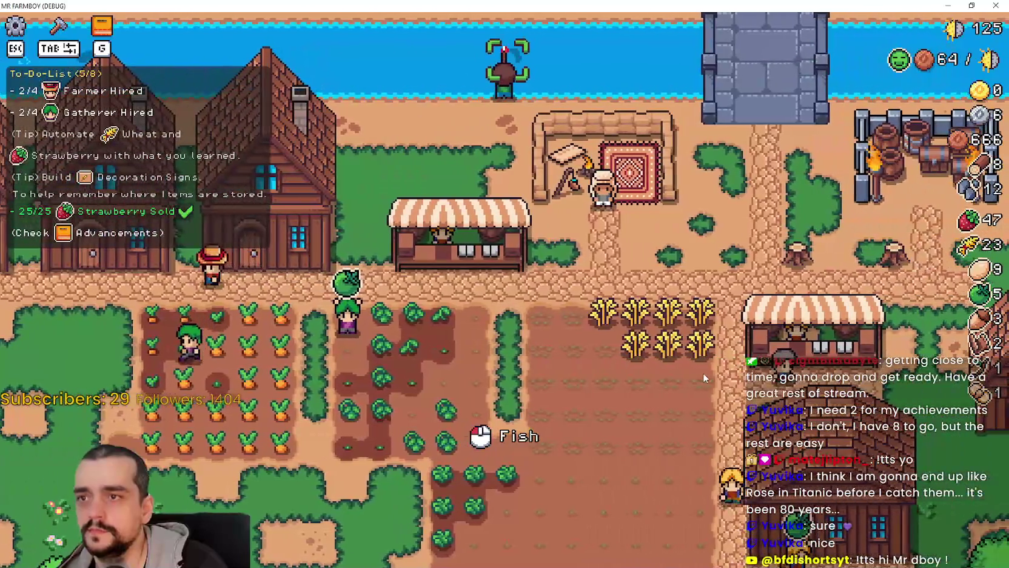
{"action": "key", "text": "a"}
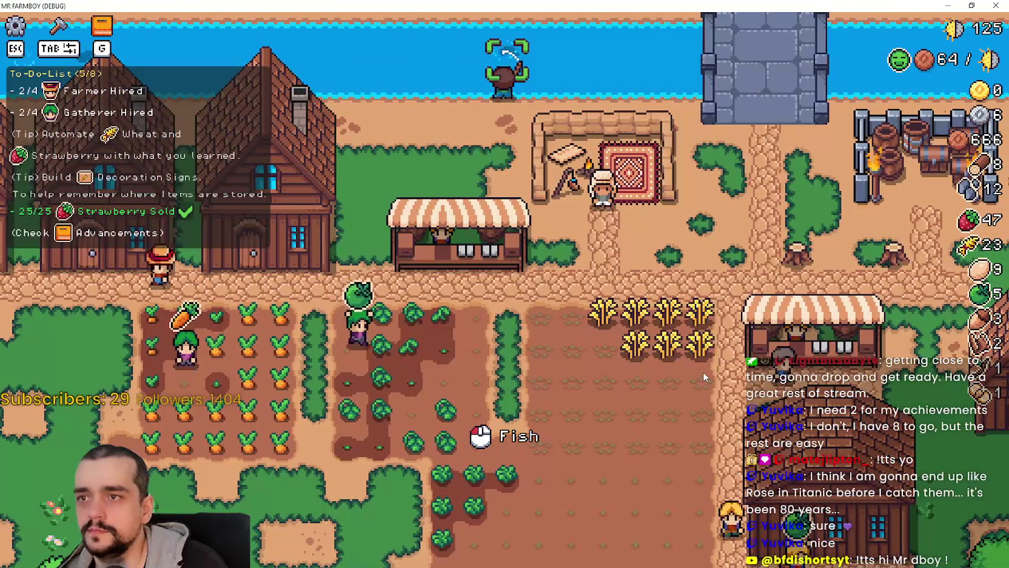
{"action": "left_click", "coordinate": [703, 372]}
Walk back into the wheat field and harvest the ripe wheat plants, bringing wheat to 30
{"action": "key", "text": "a"}
{"action": "key", "text": "s"}
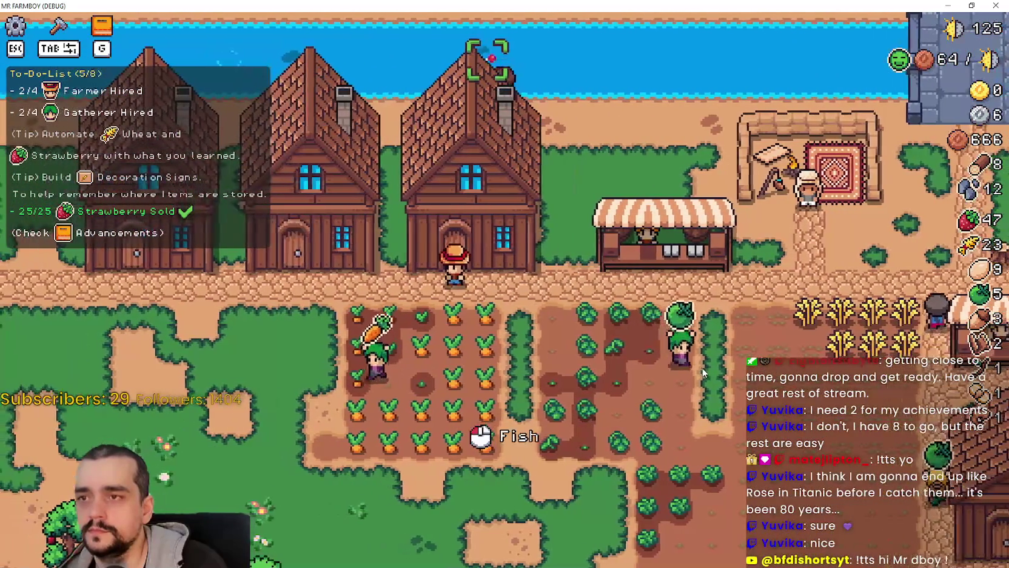
{"action": "key", "text": "d"}
{"action": "key", "text": "s"}
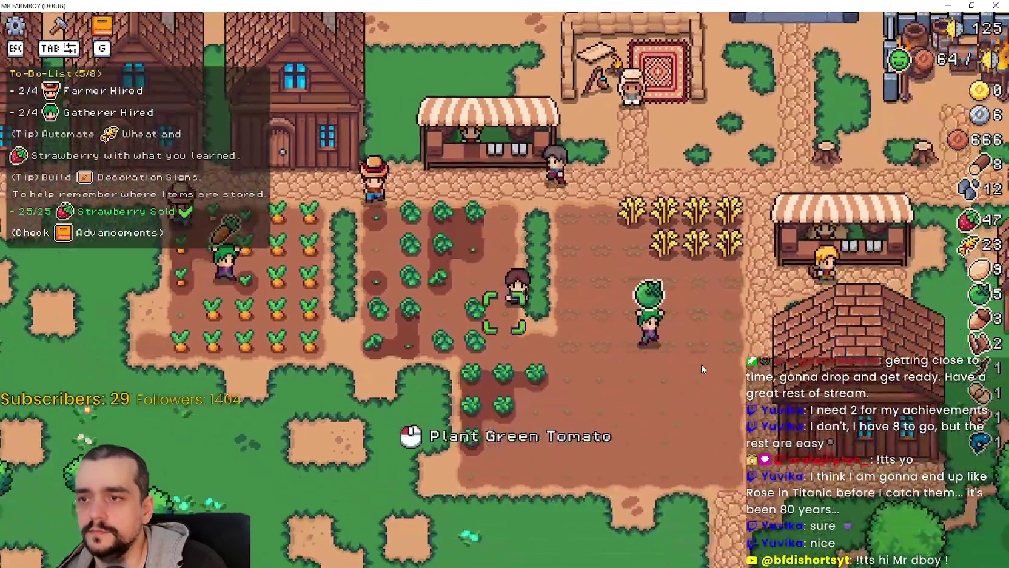
{"action": "key", "text": "d"}
{"action": "key", "text": "w"}
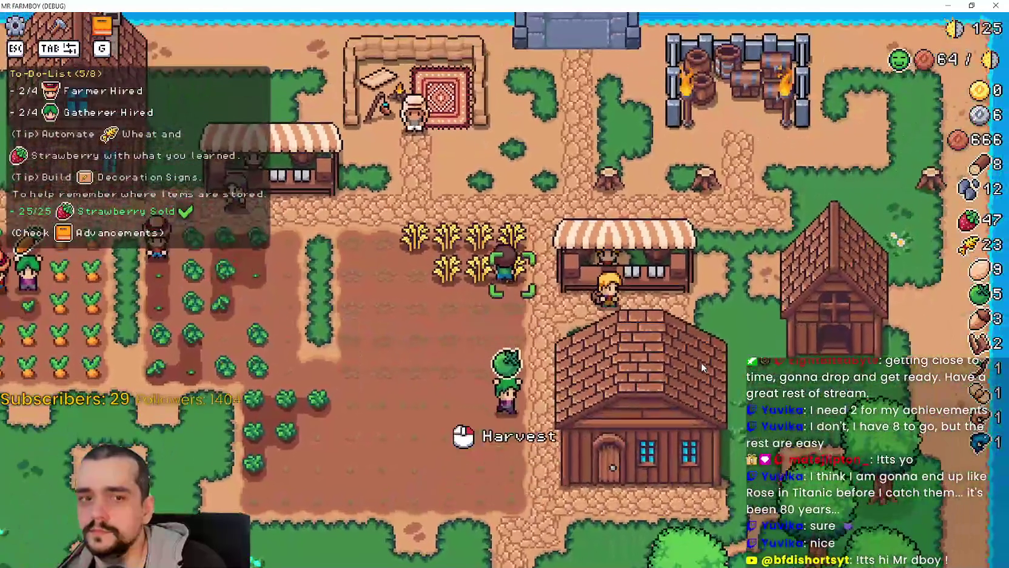
{"action": "left_click", "coordinate": [701, 367]}
{"action": "key", "text": "w"}
{"action": "key", "text": "a"}
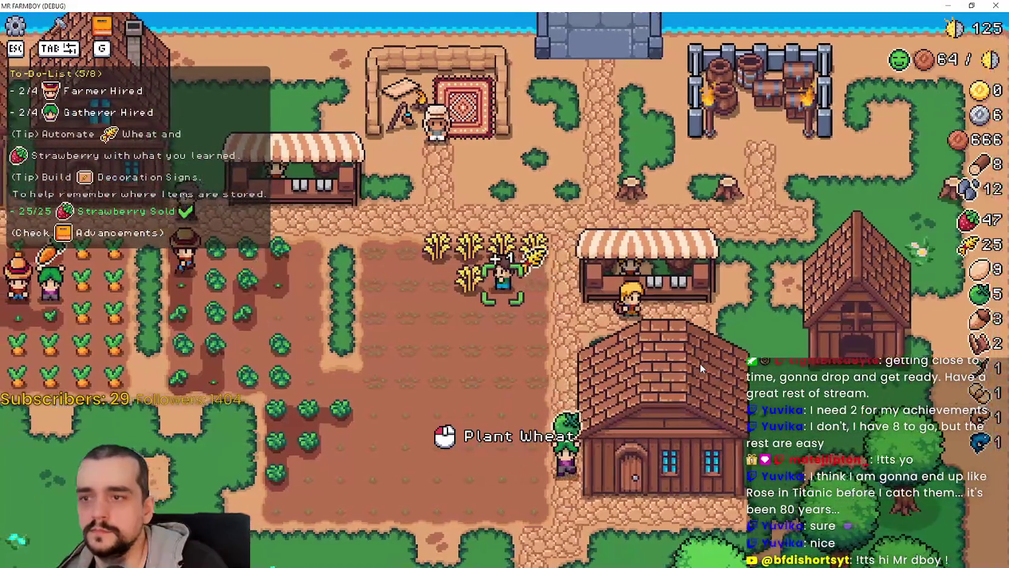
{"action": "left_click", "coordinate": [699, 363]}
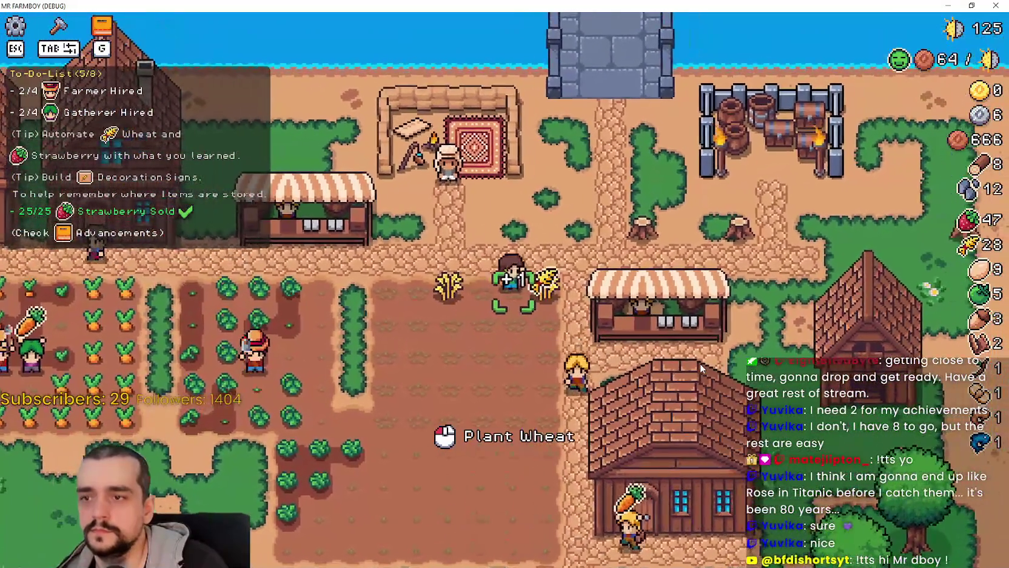
{"action": "key", "text": "s"}
{"action": "key", "text": "a"}
{"action": "left_click", "coordinate": [700, 363]}
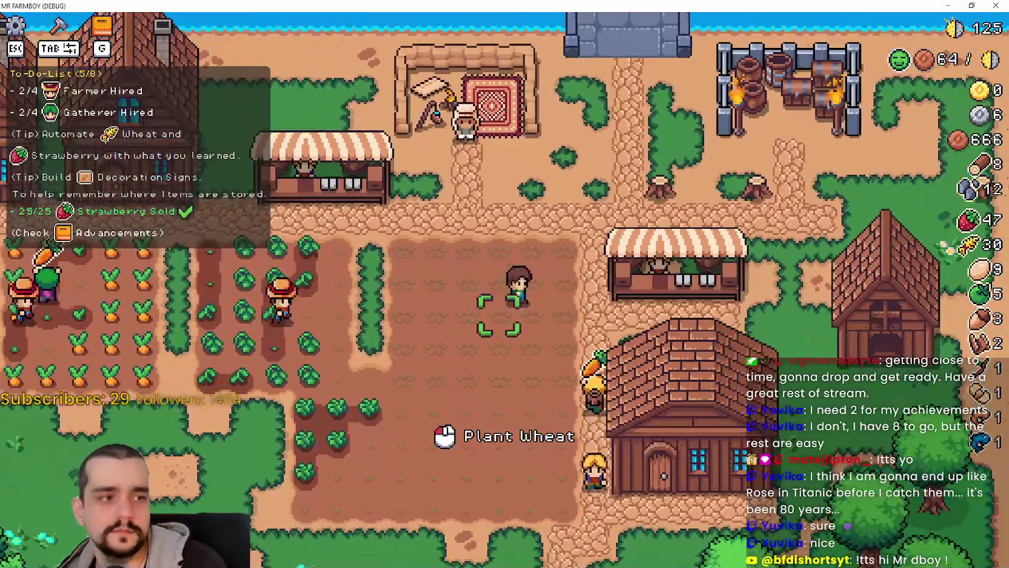
Walk to the warehouse house and open it, showing 10 Carrots and 20 Green Tomatoes
{"action": "key", "text": "s"}
{"action": "key", "text": "d"}
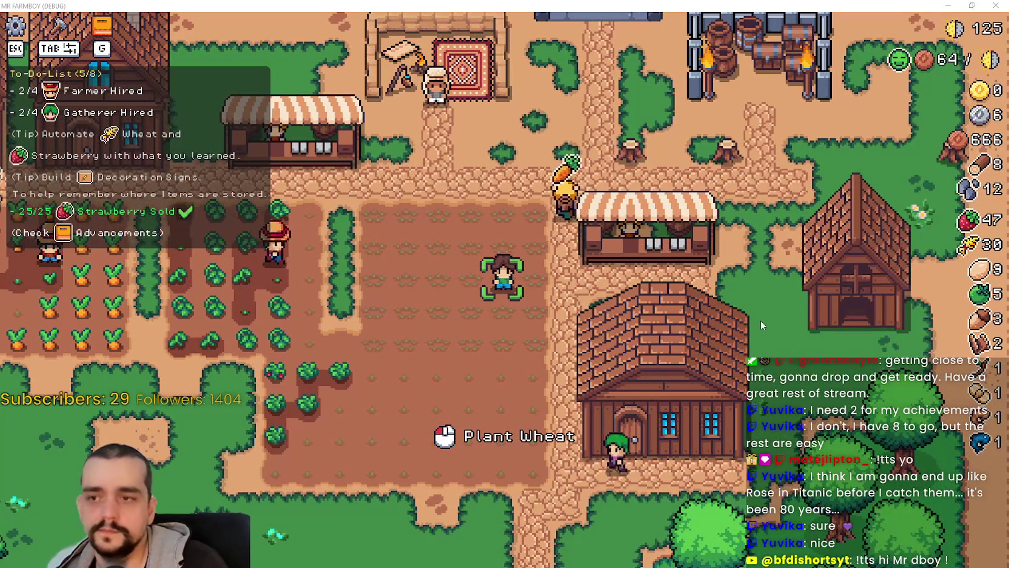
{"action": "key", "text": "s"}
{"action": "key", "text": "d"}
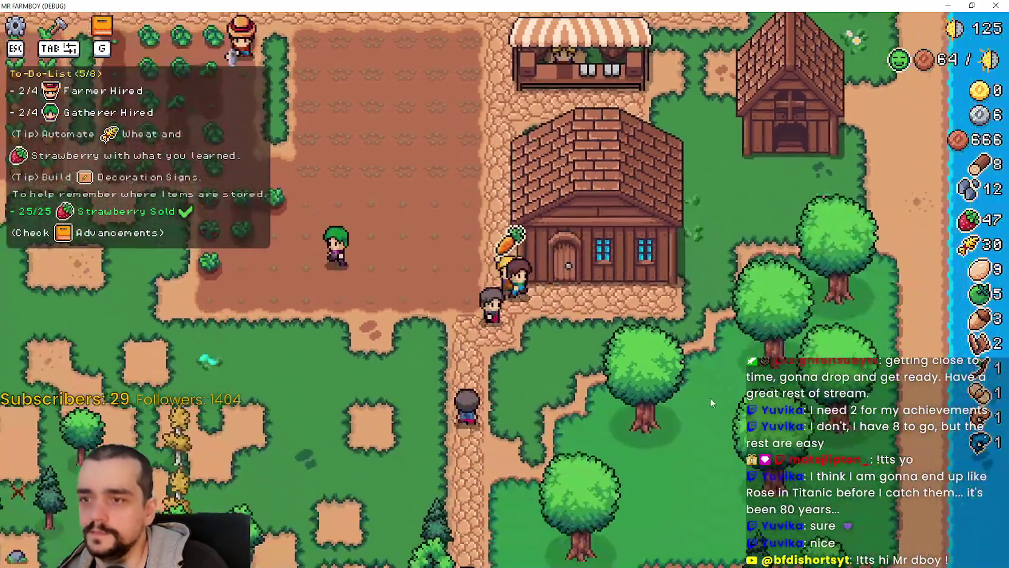
{"action": "key", "text": "e"}
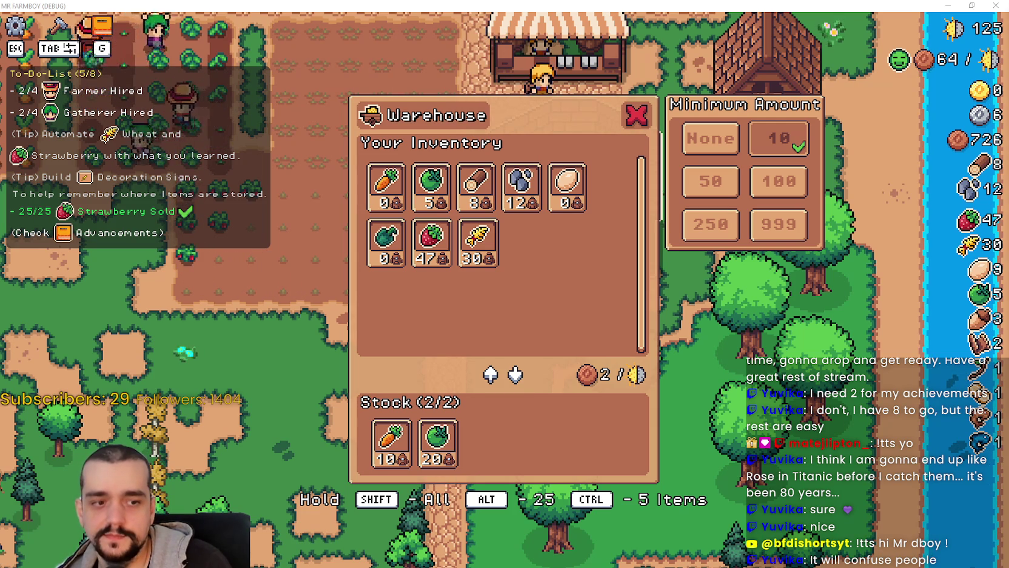
Reload the changed files, set the warehouse minimum amount to 100, and start Harvest Mage from its title screen
{"action": "key", "text": "F8"}
{"action": "left_click", "coordinate": [510, 358]}
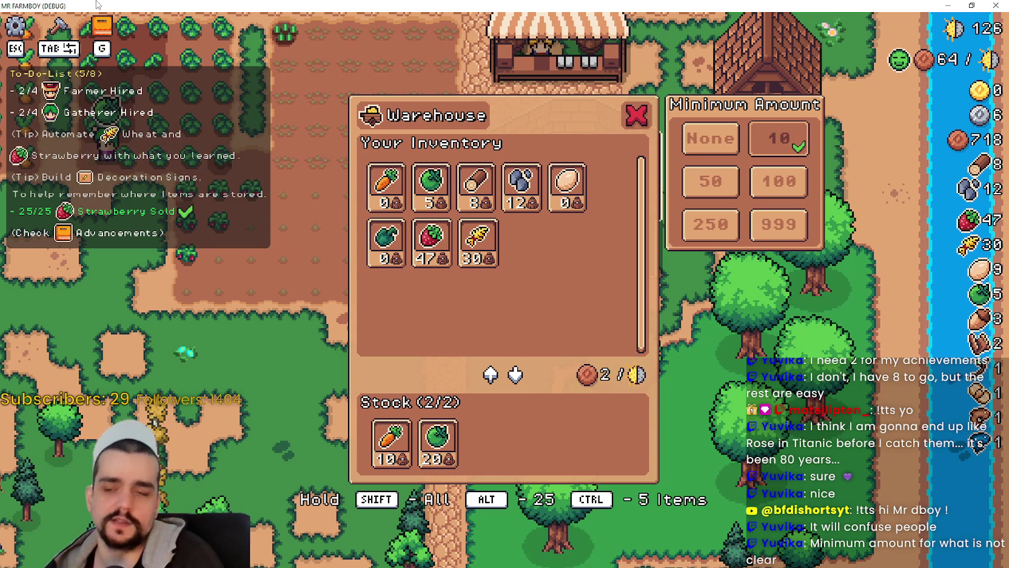
{"action": "left_click", "coordinate": [779, 181]}
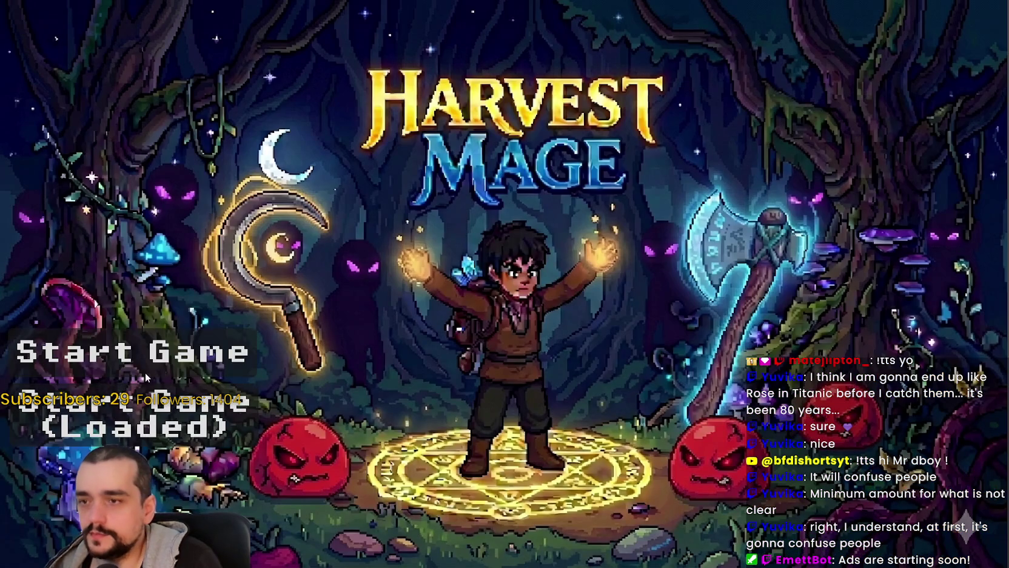
{"action": "key", "text": "Up"}
{"action": "key", "text": "Return"}
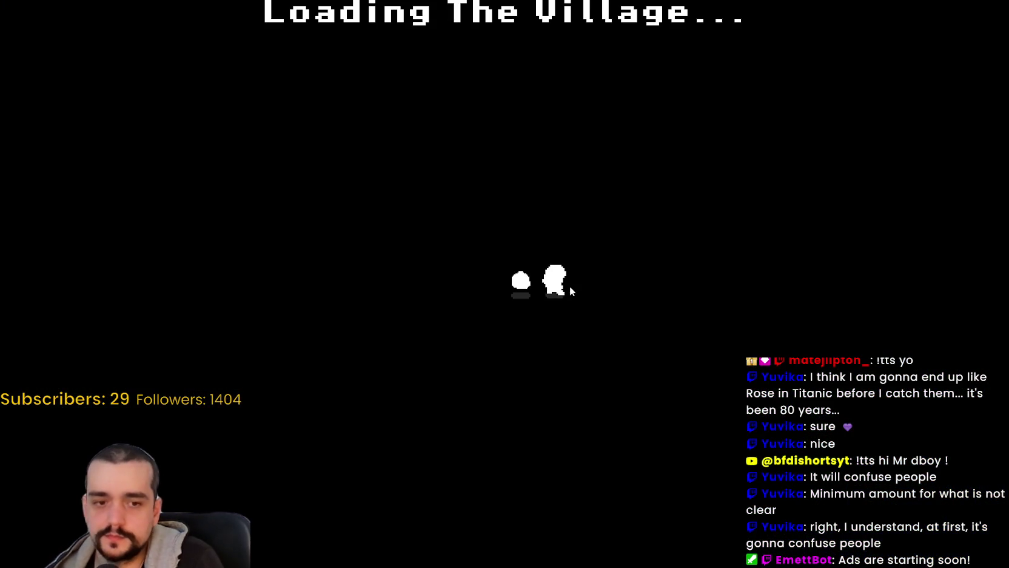
Walk through the village to the portal and enter The Forest stage
{"action": "key", "text": "w"}
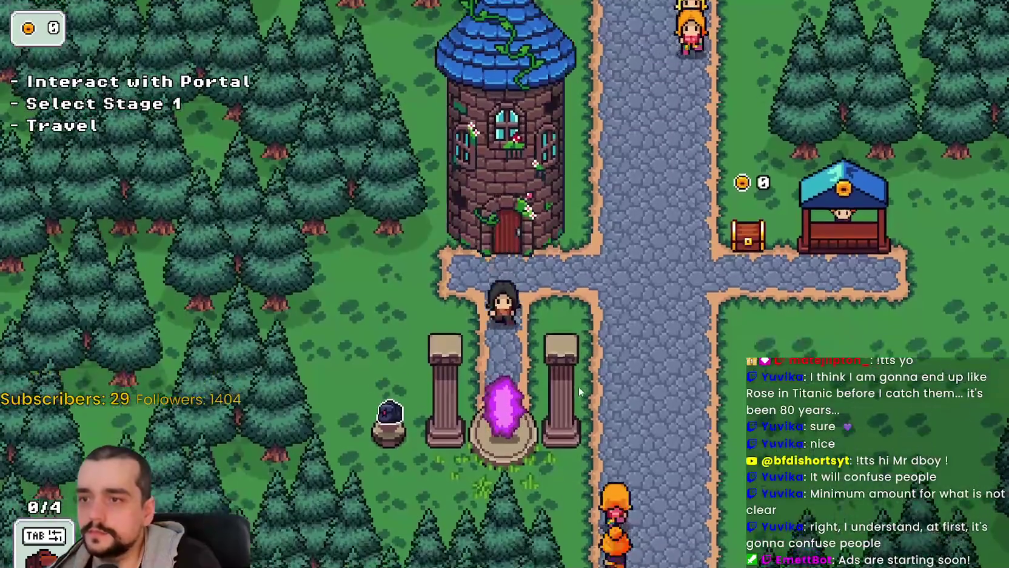
{"action": "key", "text": "e"}
{"action": "key", "text": "Return"}
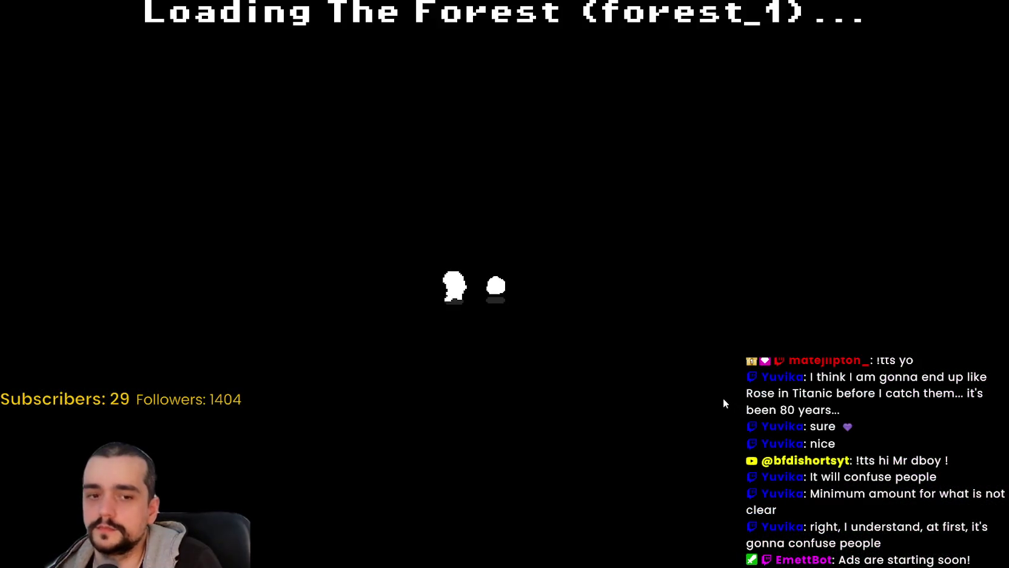
Switch to the axe and chop the forest plants for wood
{"action": "key", "text": "a"}
{"action": "key", "text": "w"}
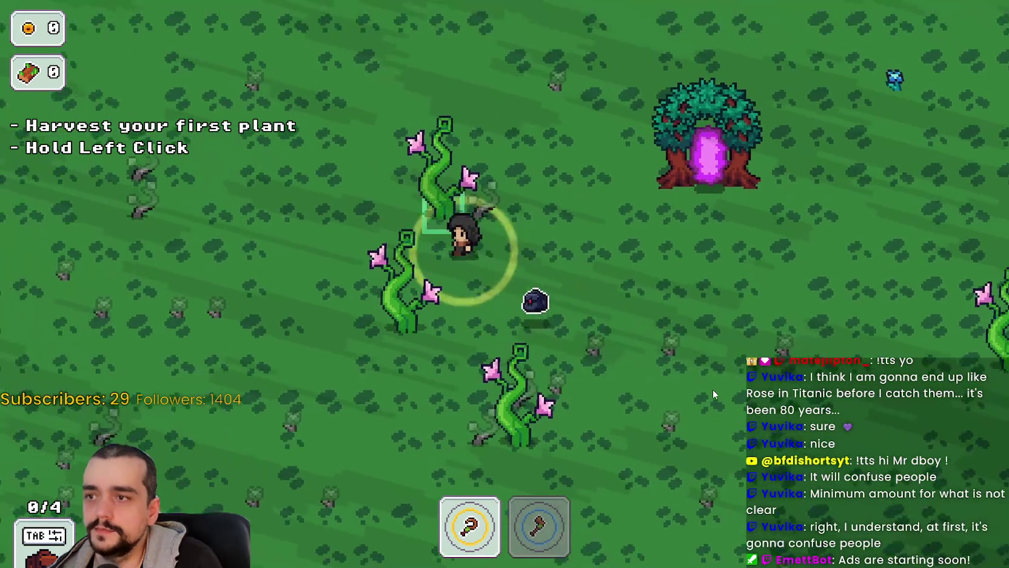
{"action": "key", "text": "2"}
{"action": "key", "text": "s"}
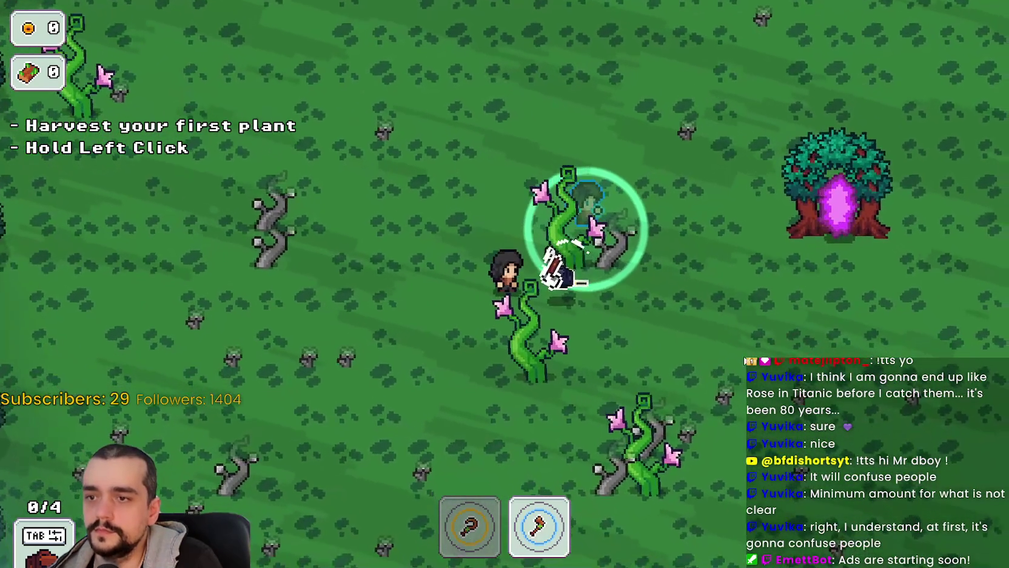
{"action": "mouse_move", "coordinate": [585, 229]}
{"action": "left_mouse_down"}
{"action": "mouse_move", "coordinate": [495, 281]}
{"action": "mouse_move", "coordinate": [523, 274]}
{"action": "mouse_move", "coordinate": [518, 264]}
{"action": "mouse_move", "coordinate": [562, 283]}
{"action": "mouse_move", "coordinate": [592, 281]}
{"action": "mouse_move", "coordinate": [523, 270]}
{"action": "left_mouse_up"}
{"action": "key", "text": "s"}
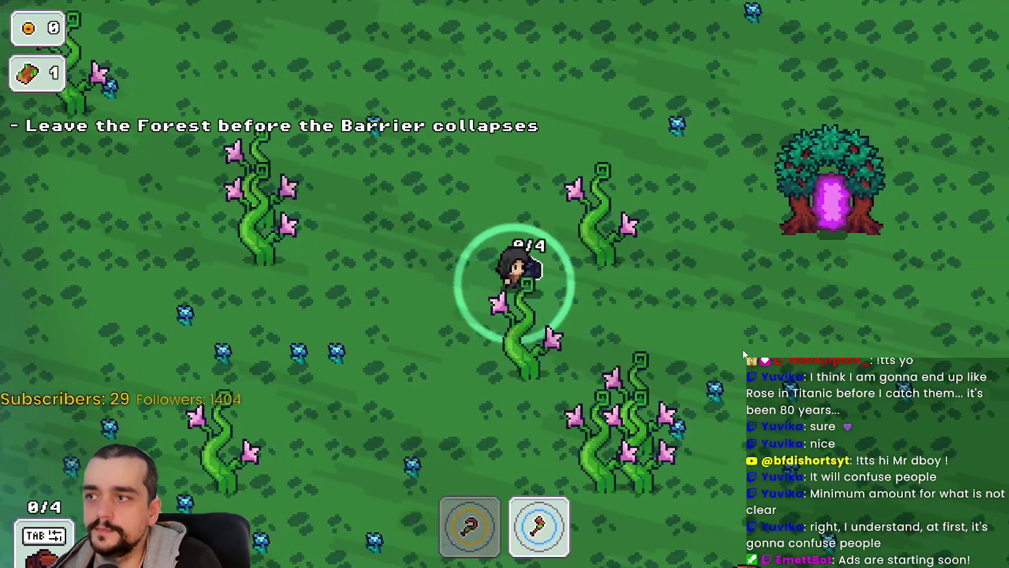
{"action": "key", "text": "s"}
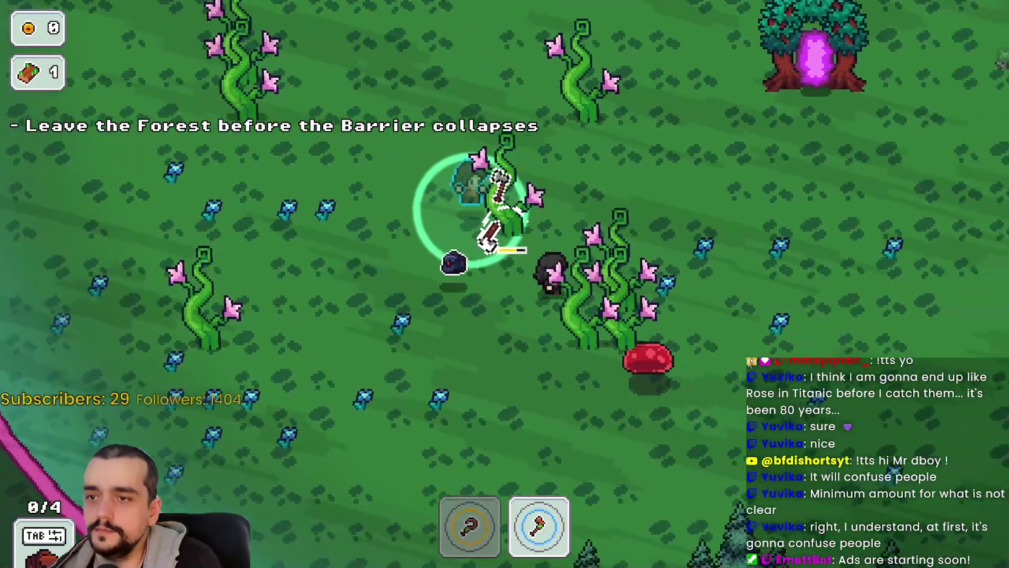
{"action": "key", "text": "s"}
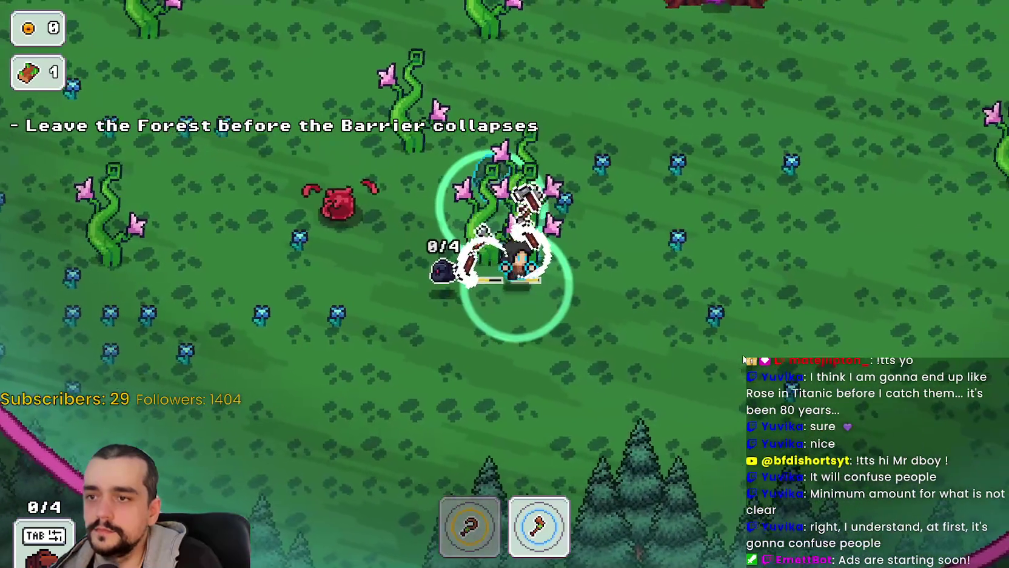
{"action": "key", "text": "w"}
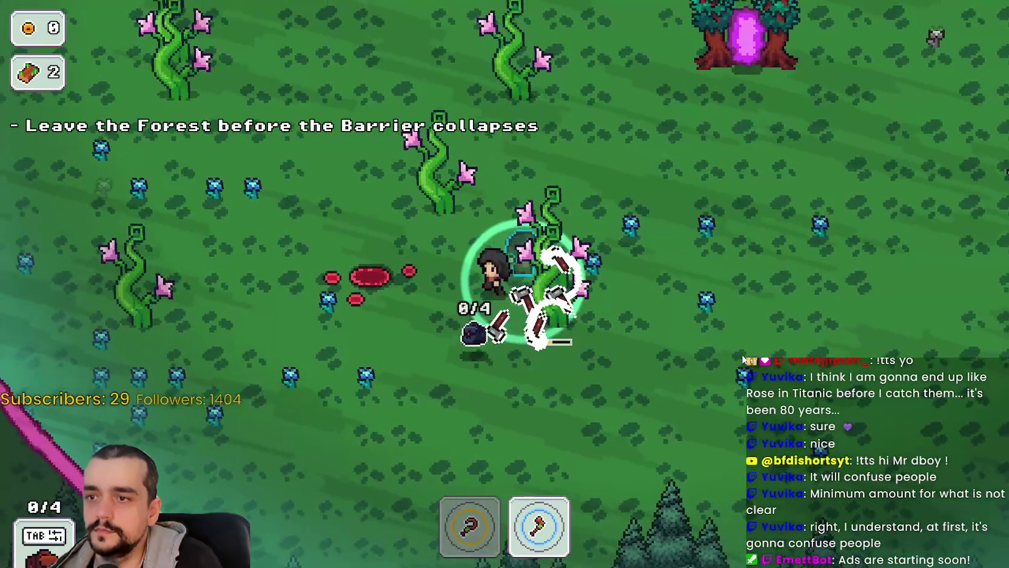
{"action": "key", "text": "a"}
{"action": "key", "text": "w"}
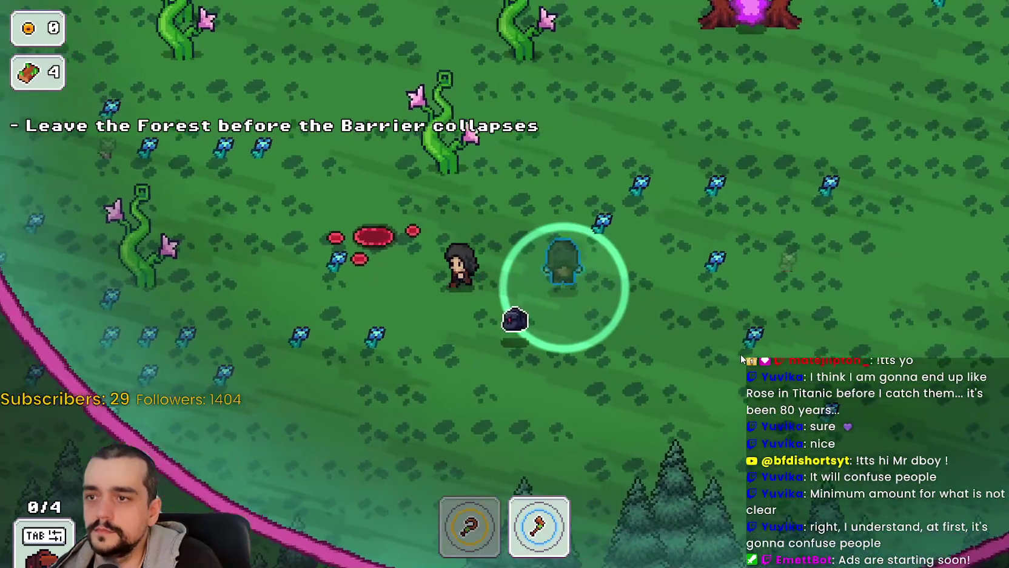
Switch back to the sickle and harvest the nearby blue flowers
{"action": "key", "text": "a"}
{"action": "key", "text": "1"}
{"action": "key", "text": "s"}
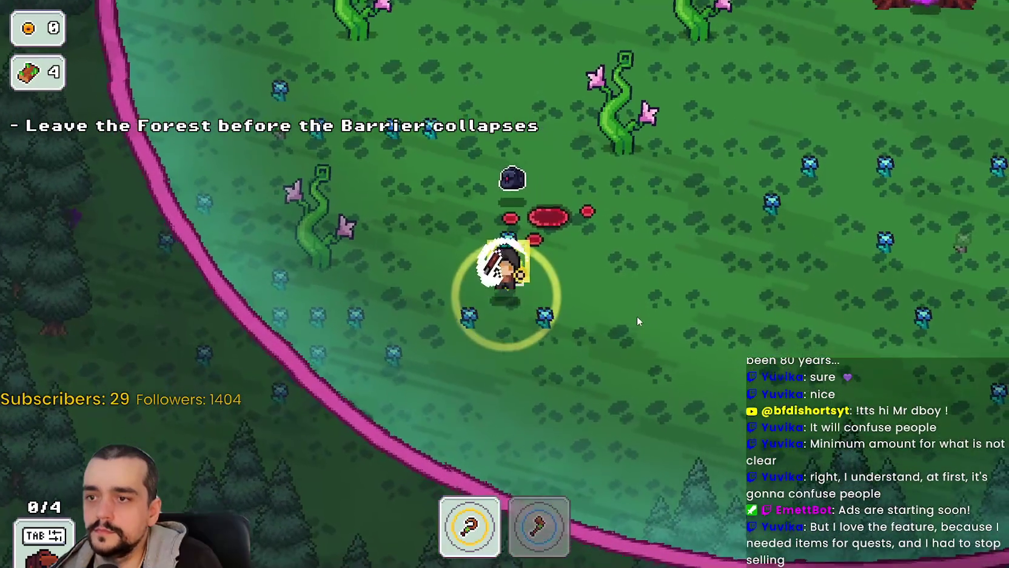
{"action": "key", "text": "a"}
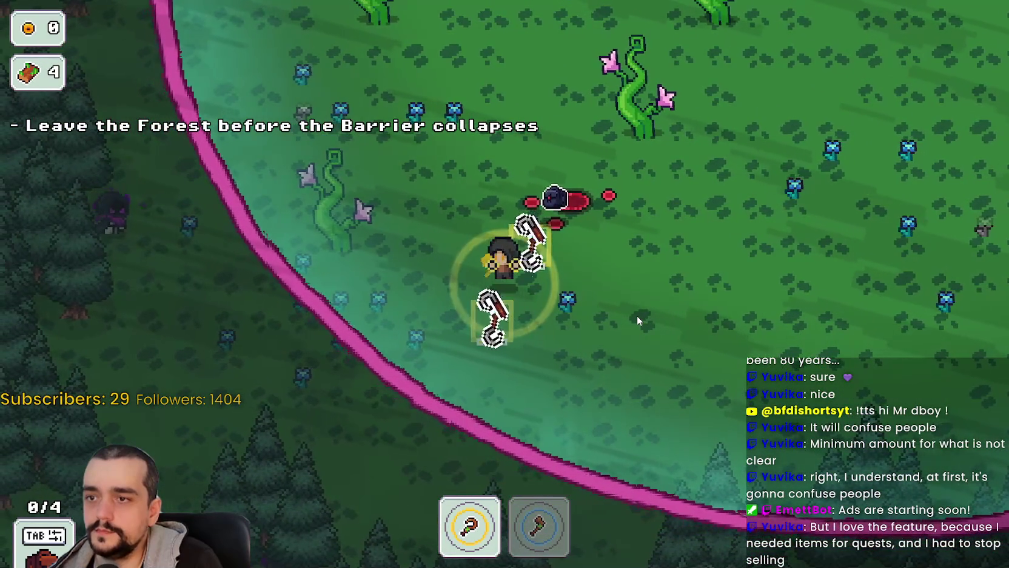
{"action": "key", "text": "space"}
{"action": "key", "text": "d"}
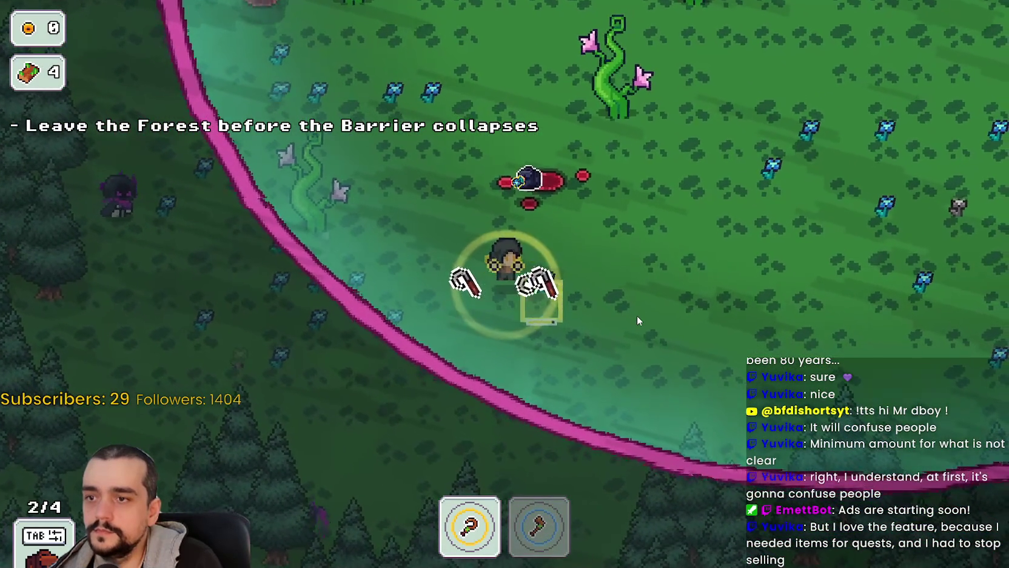
{"action": "key", "text": "w"}
{"action": "key", "text": "d"}
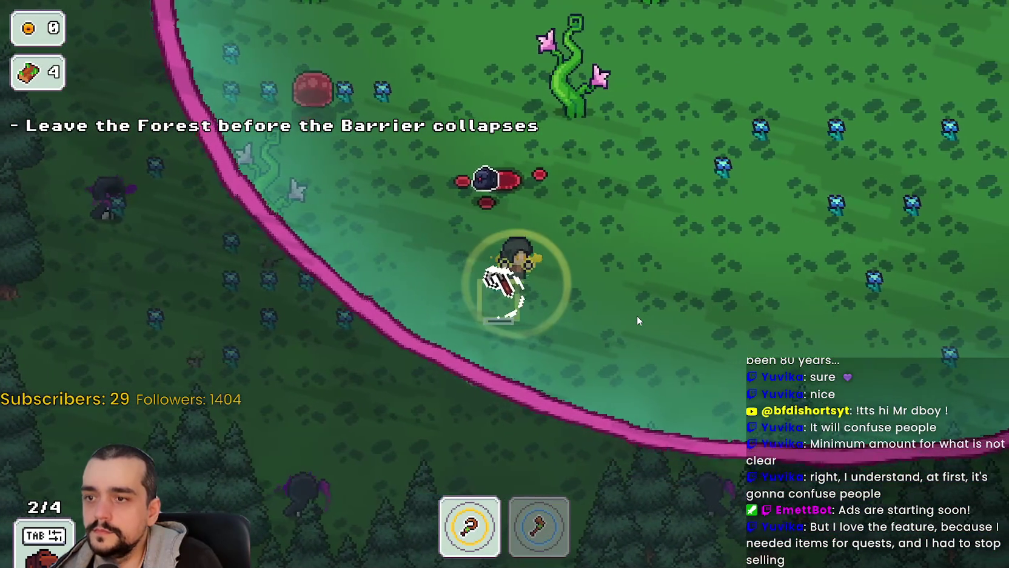
{"action": "key", "text": "d"}
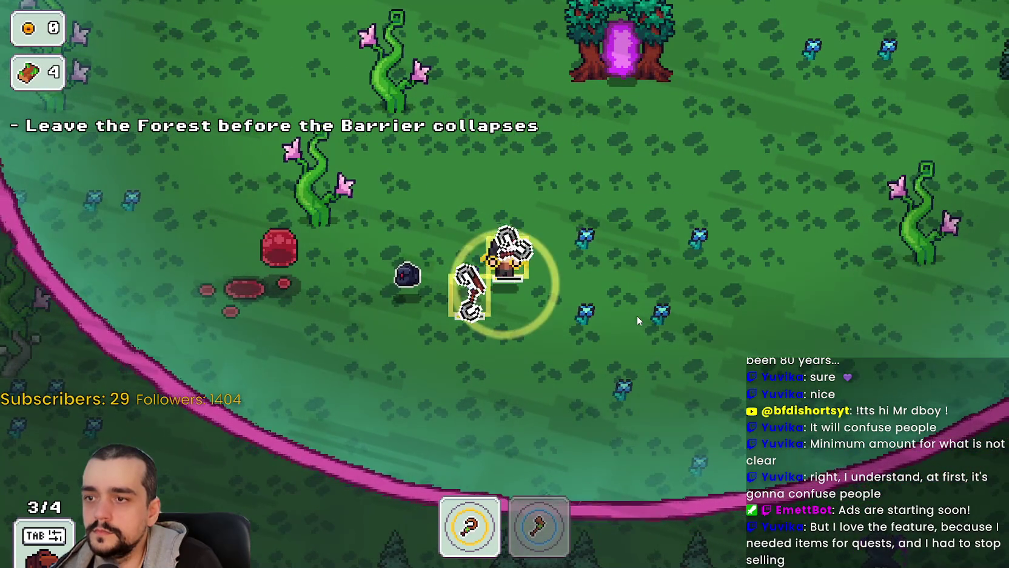
Leave through the portal tree, return home to the village and sell the harvest at the market stall
{"action": "key", "text": "w"}
{"action": "key", "text": "a"}
{"action": "key", "text": "w"}
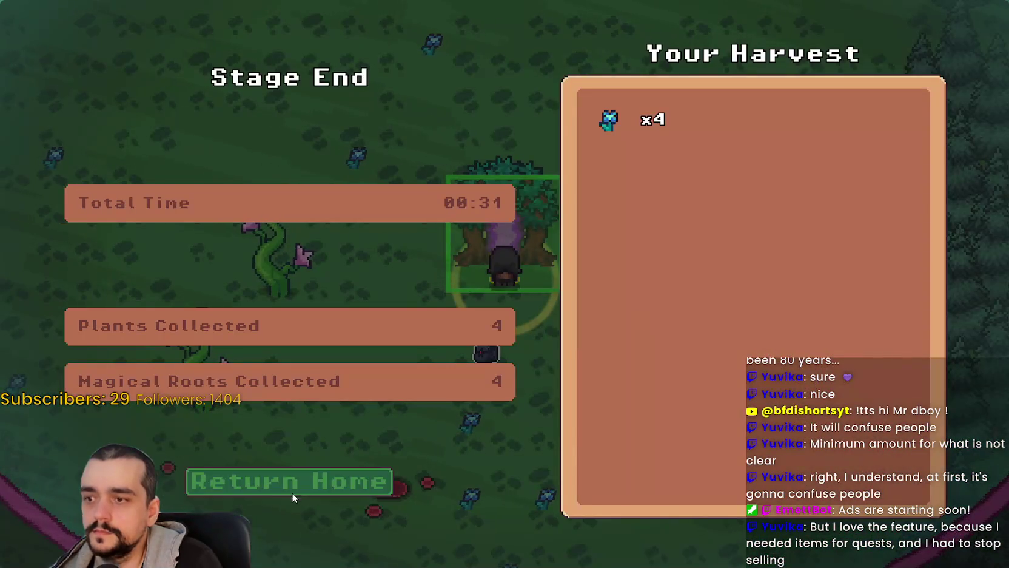
{"action": "left_click", "coordinate": [293, 497]}
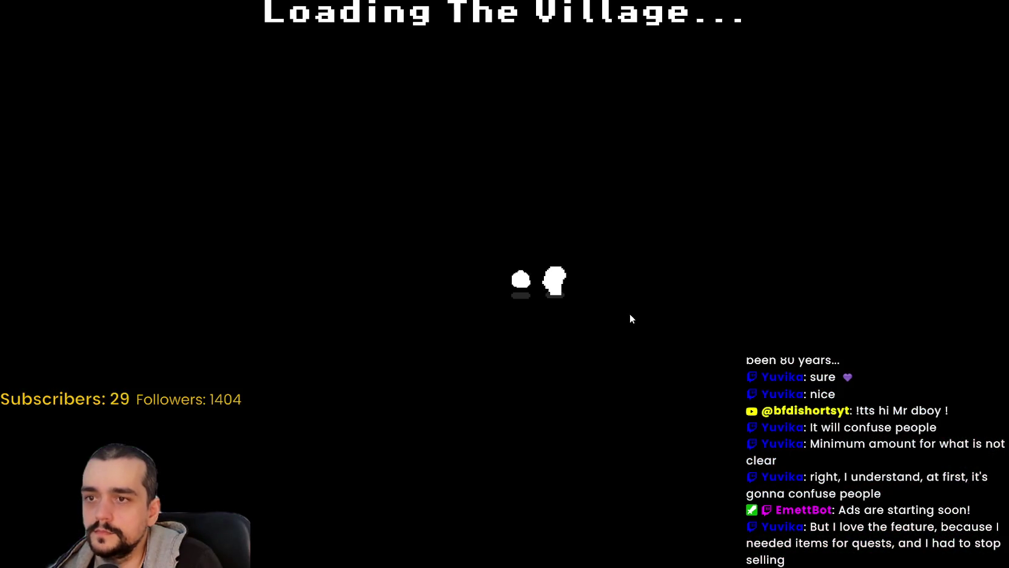
{"action": "key", "text": "d"}
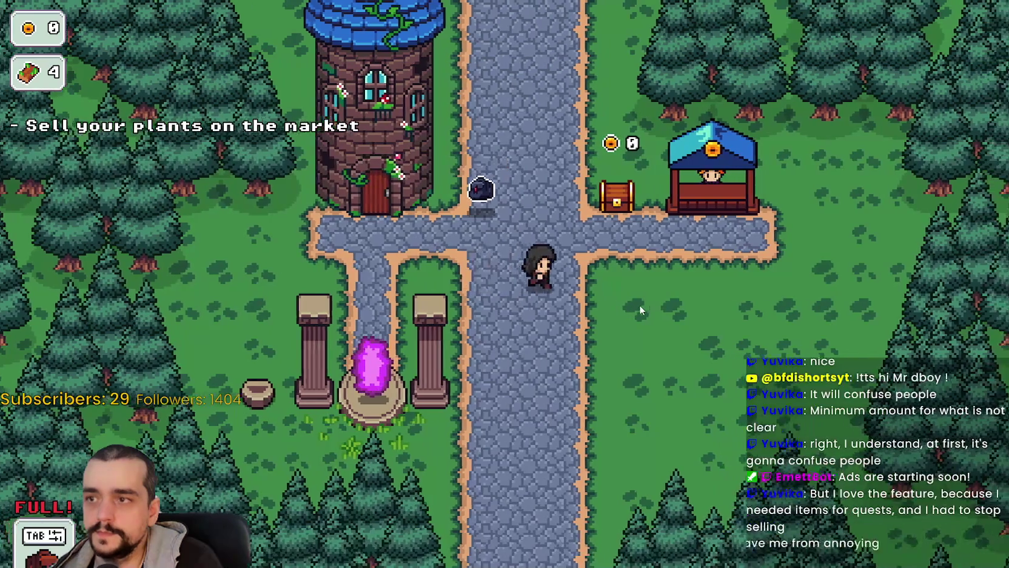
{"action": "key", "text": "w"}
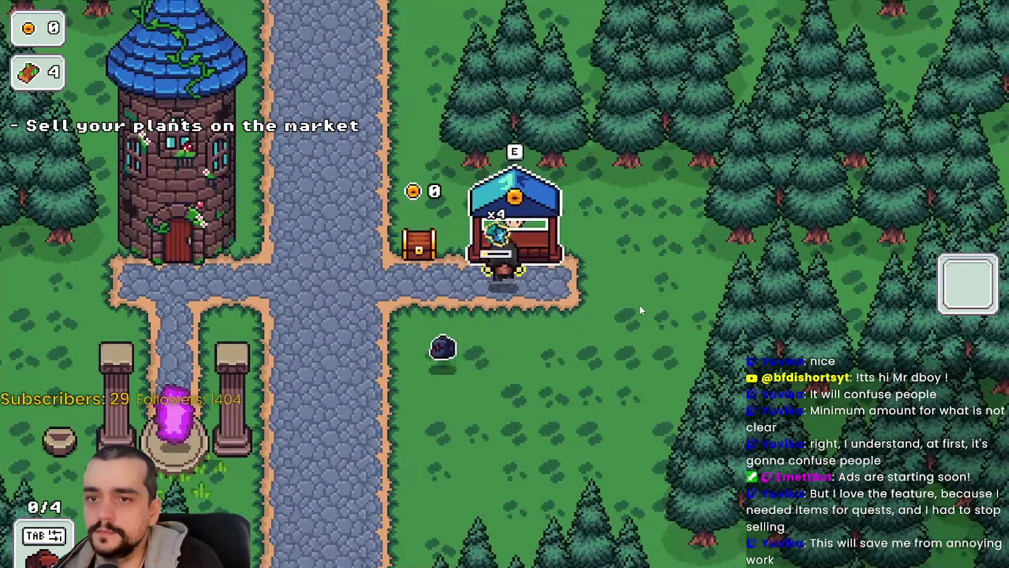
{"action": "key", "text": "a"}
{"action": "key", "text": "w"}
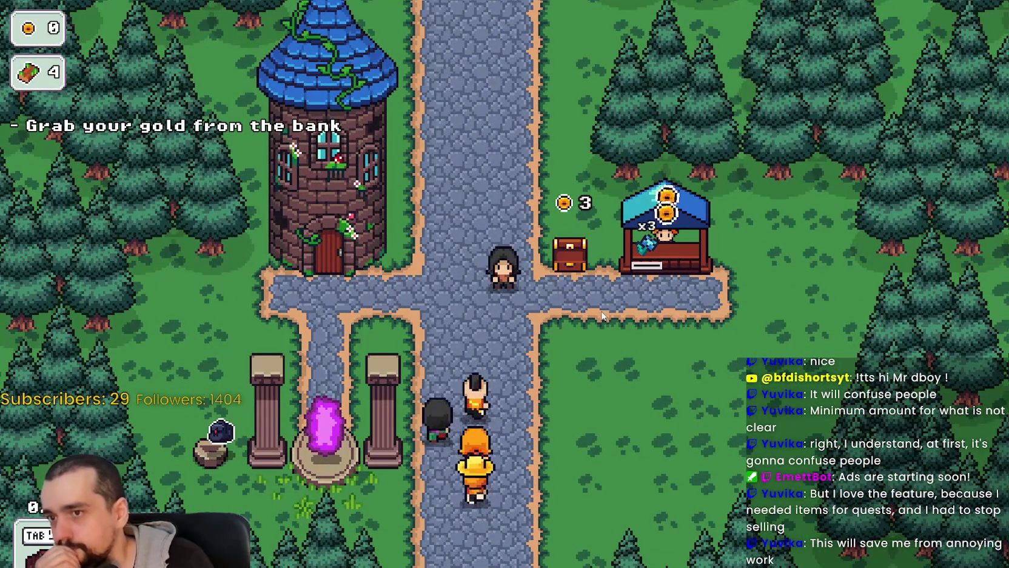
Take all the gold from the chest beside the stall, reaching 10, then stop the game
{"action": "key", "text": "d"}
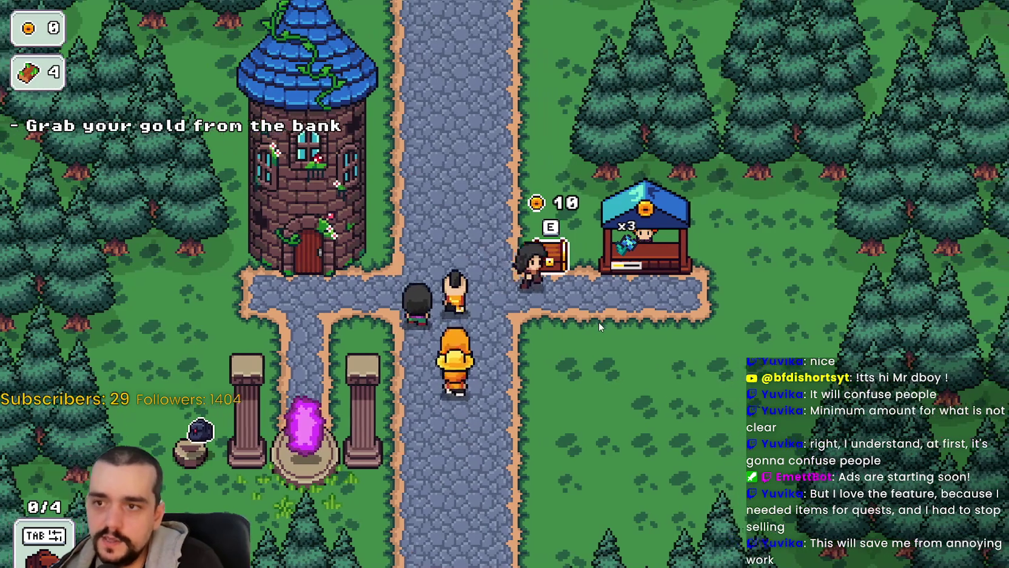
{"action": "key", "text": "e"}
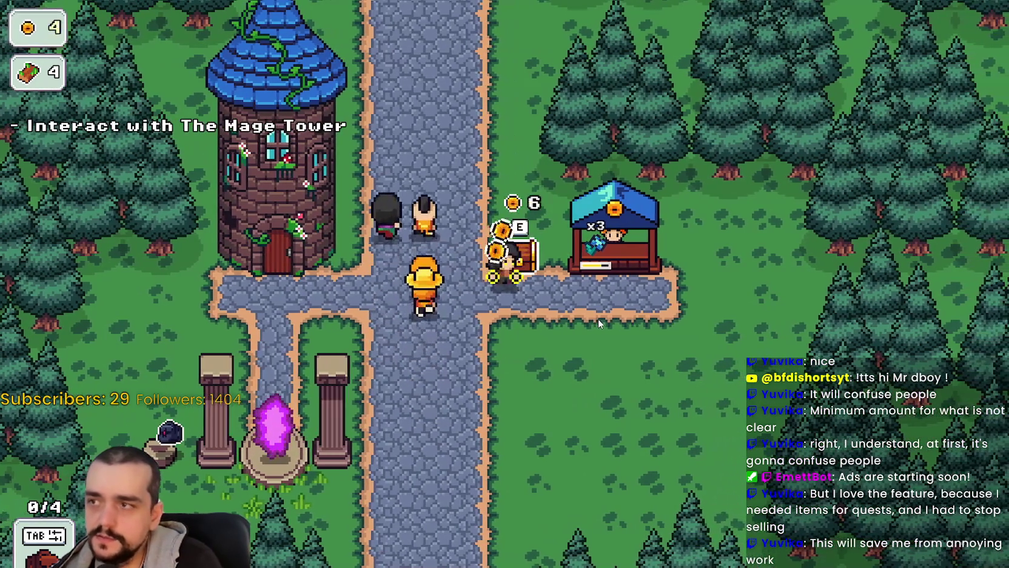
{"action": "key", "text": "w"}
{"action": "key", "text": "e"}
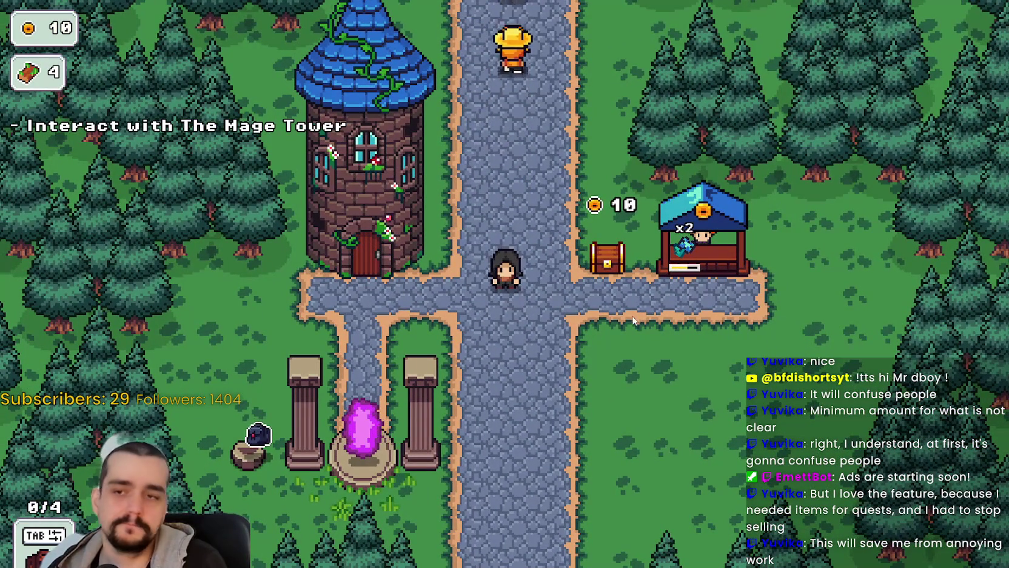
{"action": "key", "text": "F8"}
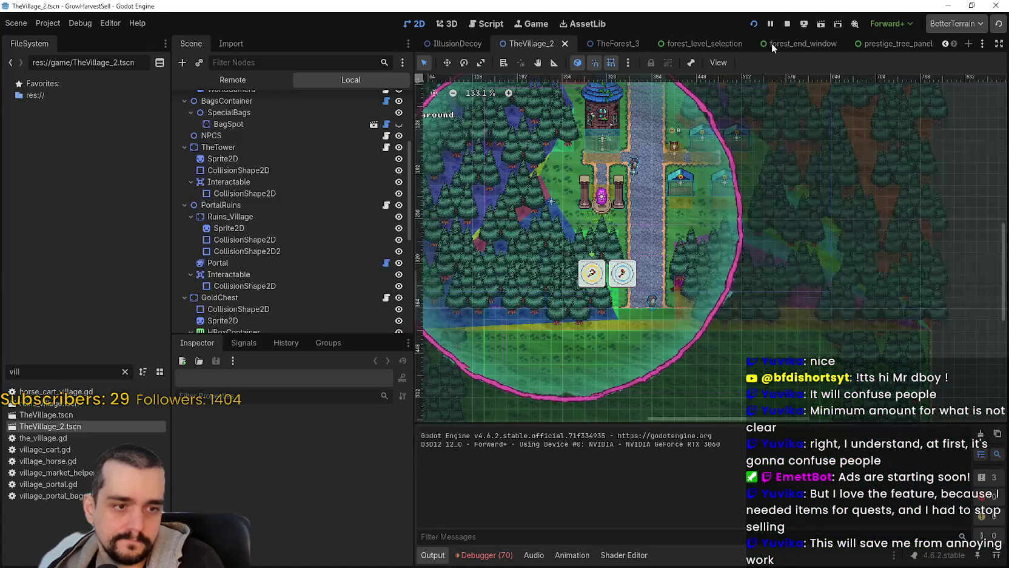
Relaunch the game with the Run Project button on the Godot toolbar
{"action": "left_click", "coordinate": [787, 24]}
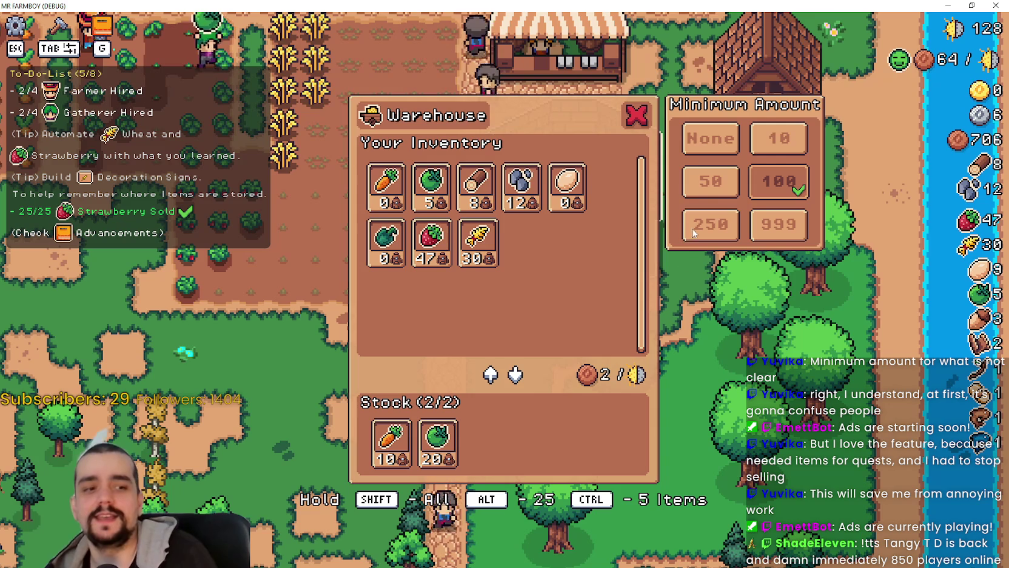
Switch to Steam and search the store for 'Tangy td'
{"action": "key", "text": "alt+Tab"}
{"action": "scroll", "coordinate": [596, 149], "scroll_direction": "up", "scroll_amount": 3}
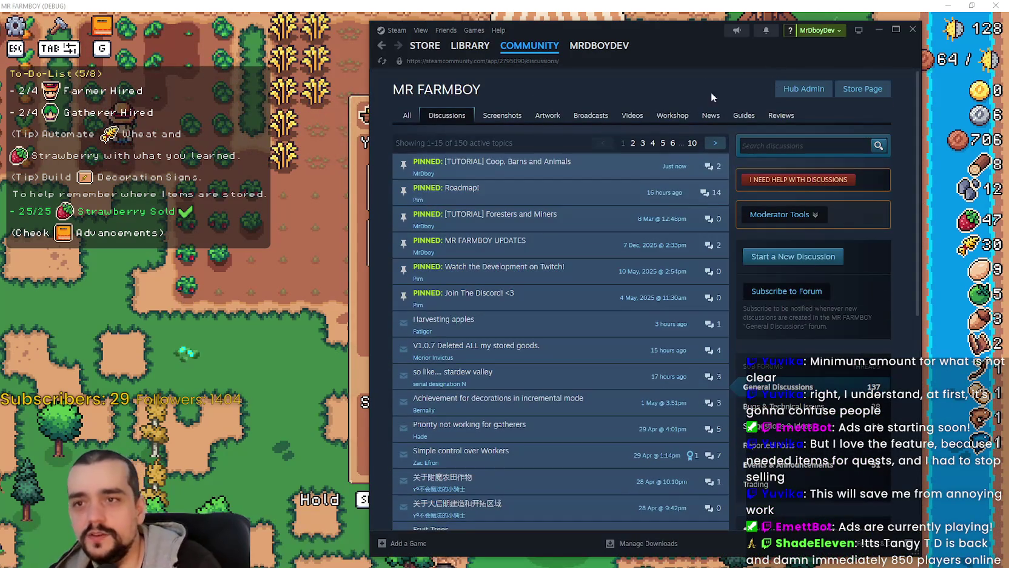
{"action": "mouse_move", "coordinate": [439, 57]}
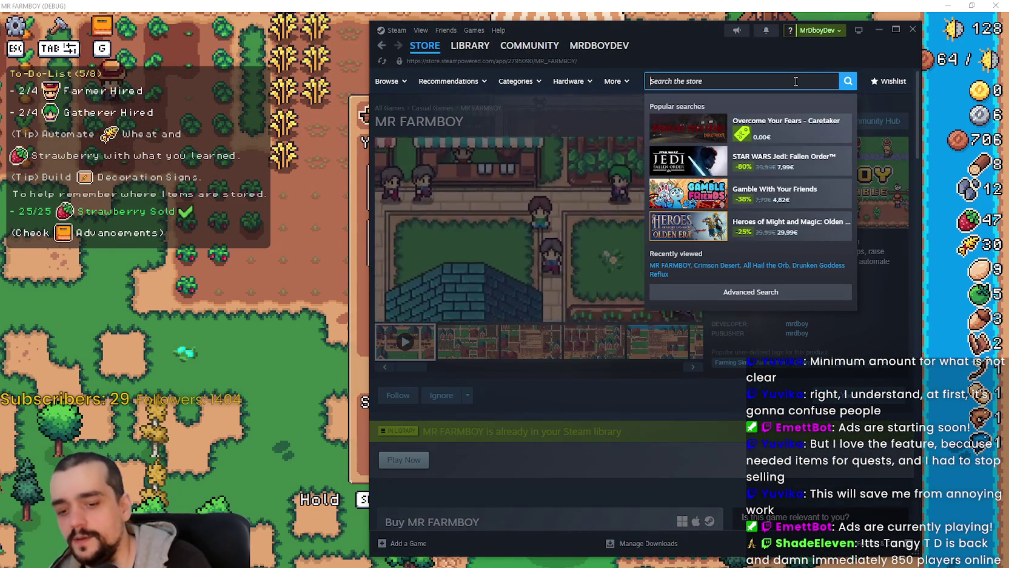
{"action": "type", "text": "Tangy td"}
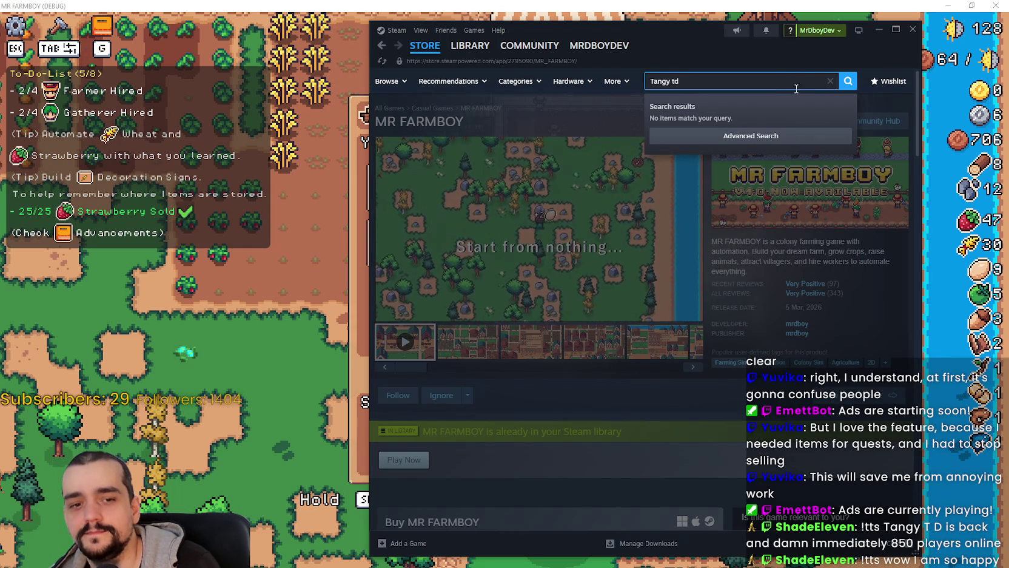
{"action": "left_click", "coordinate": [848, 81]}
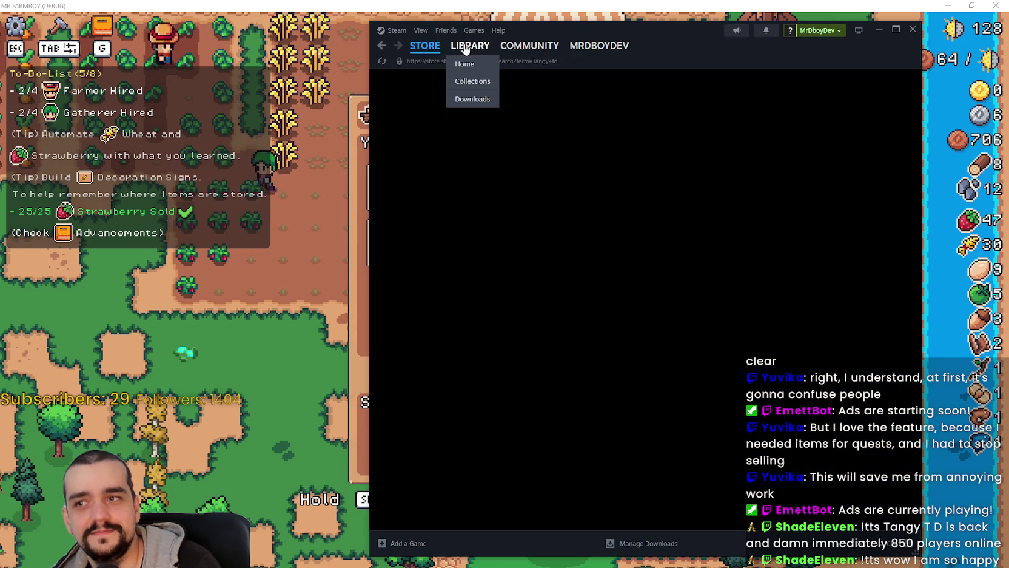
Open Tangy TD from the Library, go to its Community Hub and open the Discussions list
{"action": "left_click", "coordinate": [470, 45]}
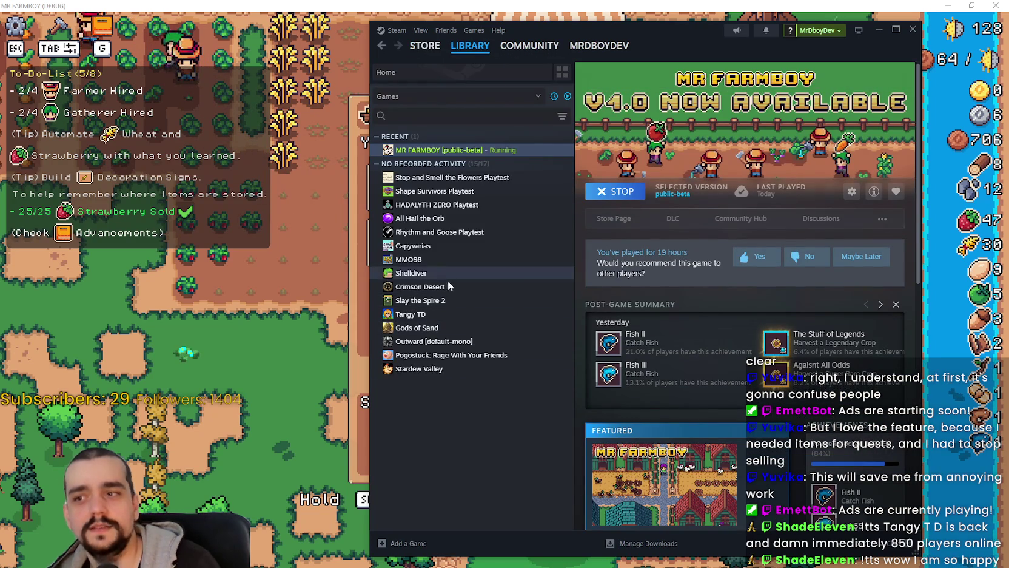
{"action": "left_click", "coordinate": [452, 314]}
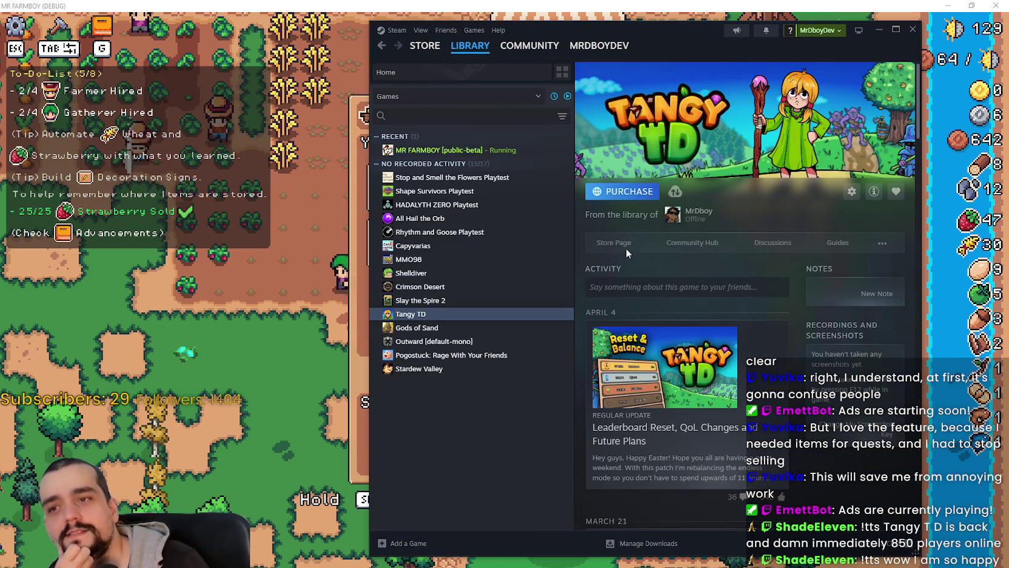
{"action": "left_click", "coordinate": [694, 244]}
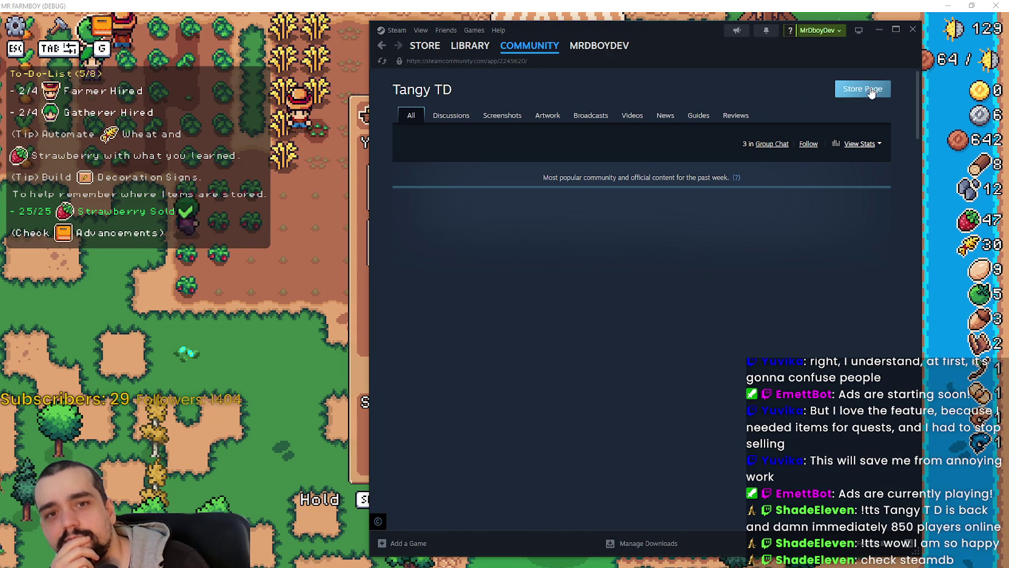
{"action": "left_click", "coordinate": [870, 90]}
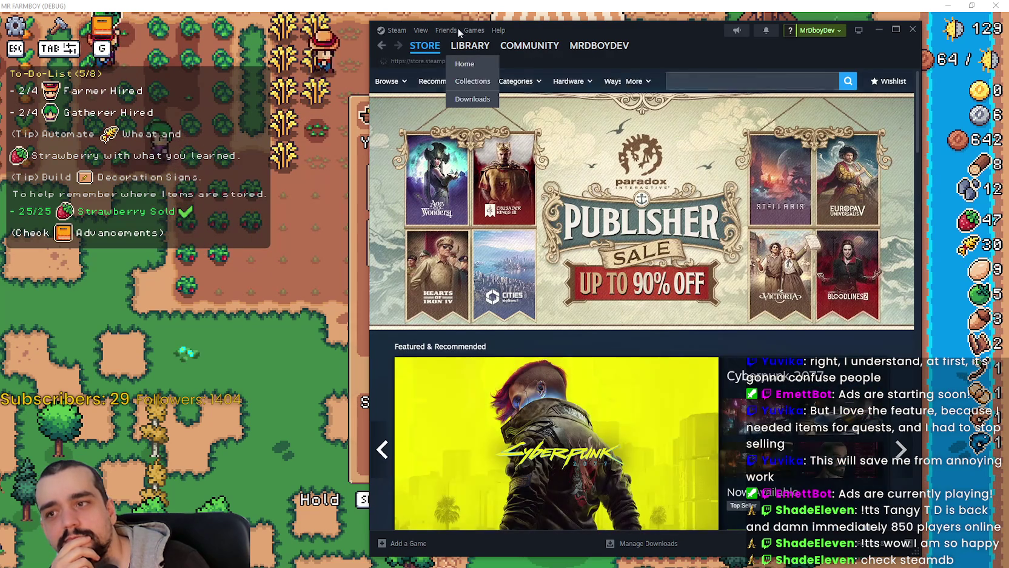
{"action": "left_click", "coordinate": [529, 46]}
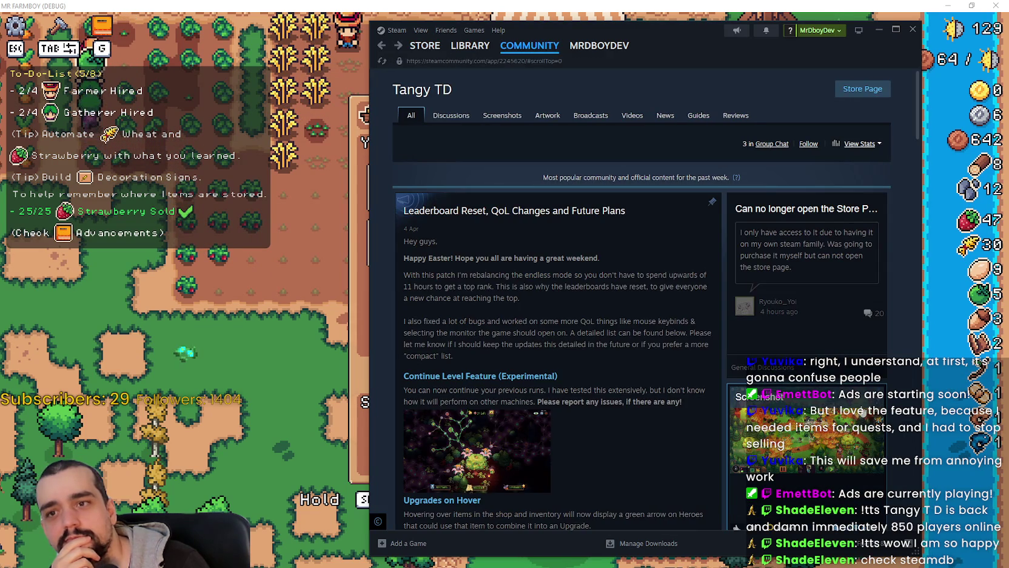
{"action": "scroll", "coordinate": [768, 365], "scroll_direction": "down", "scroll_amount": 1}
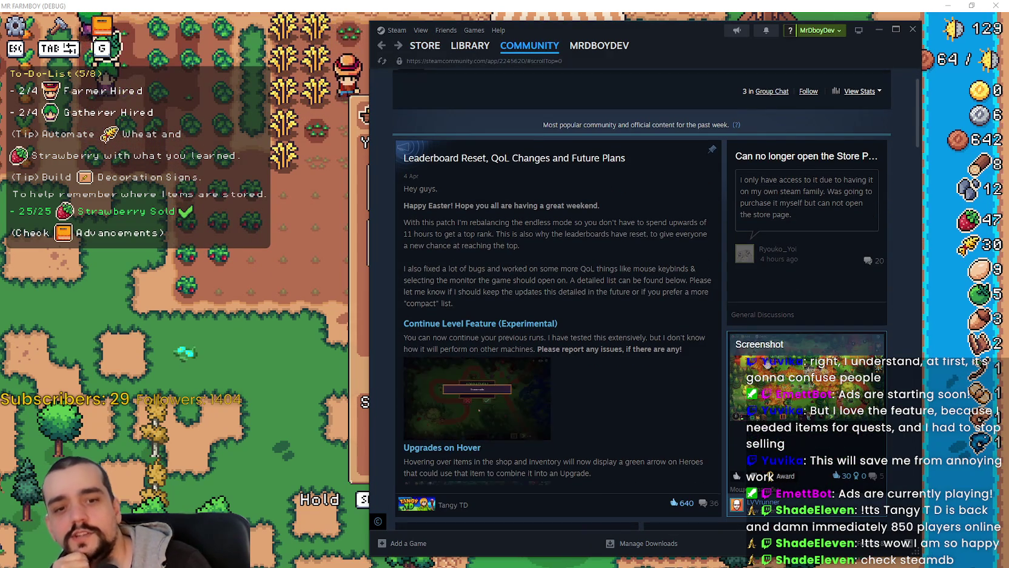
{"action": "scroll", "coordinate": [659, 138], "scroll_direction": "up", "scroll_amount": 1}
{"action": "right_click", "coordinate": [659, 139]}
{"action": "left_click", "coordinate": [679, 183]}
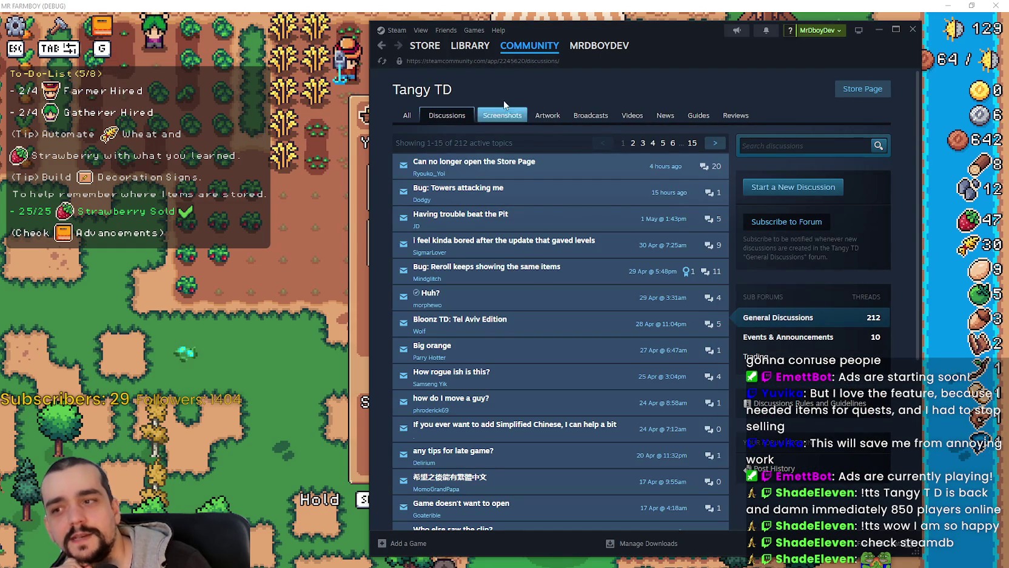
Open the MR FARMBOY [public-beta] Library page, then bring the farm game window to the front
{"action": "left_click", "coordinate": [464, 45]}
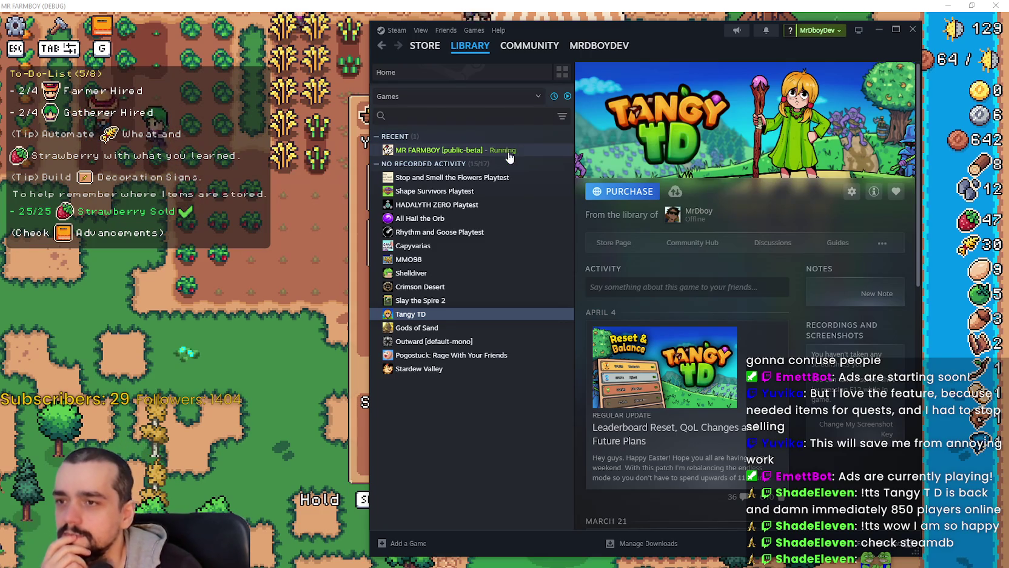
{"action": "left_click", "coordinate": [479, 150]}
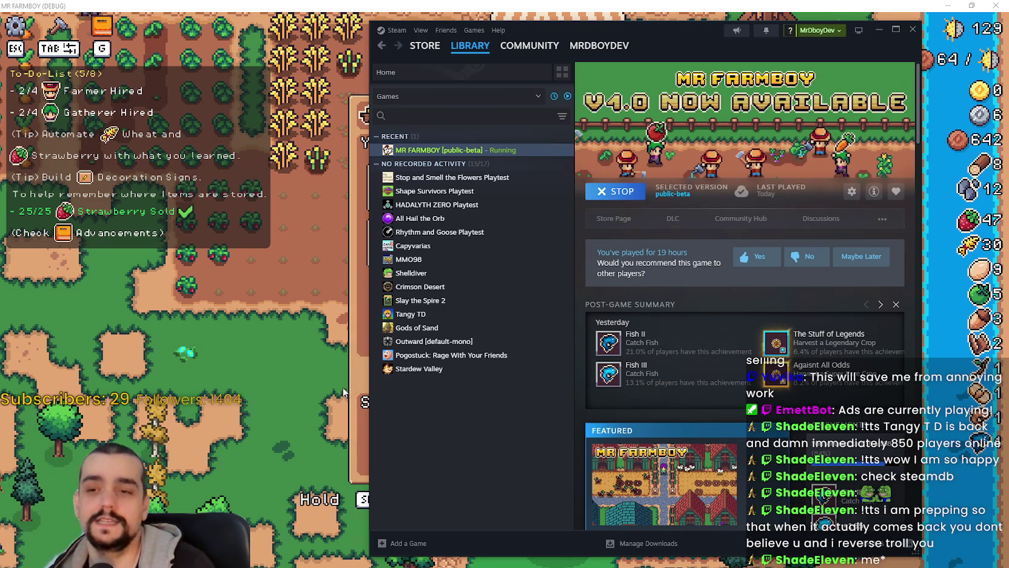
{"action": "left_click", "coordinate": [310, 372]}
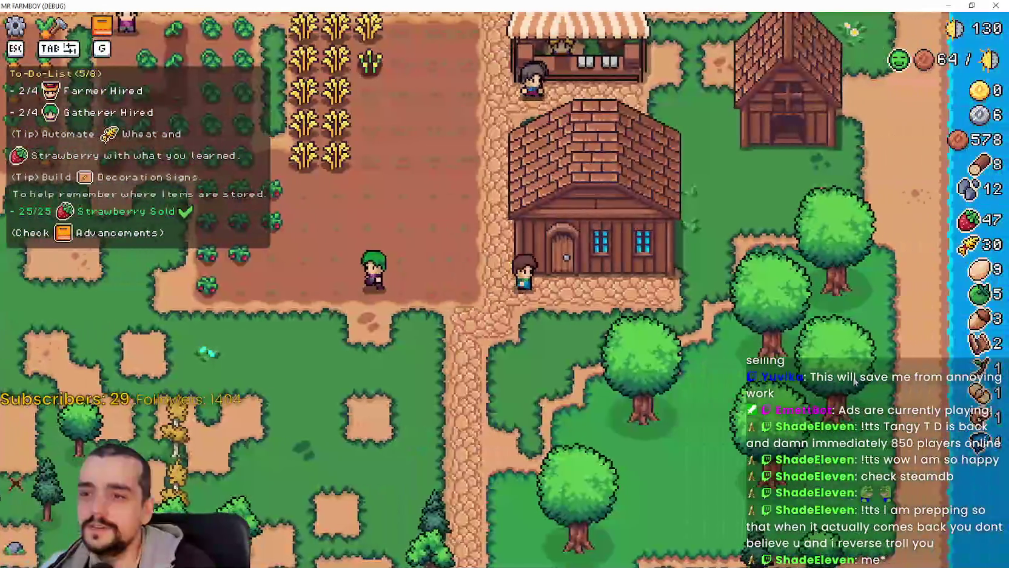
Close the Warehouse, walk through the tomato and strawberry plots, and reopen it showing 50 Carrots
{"action": "key", "text": "Escape"}
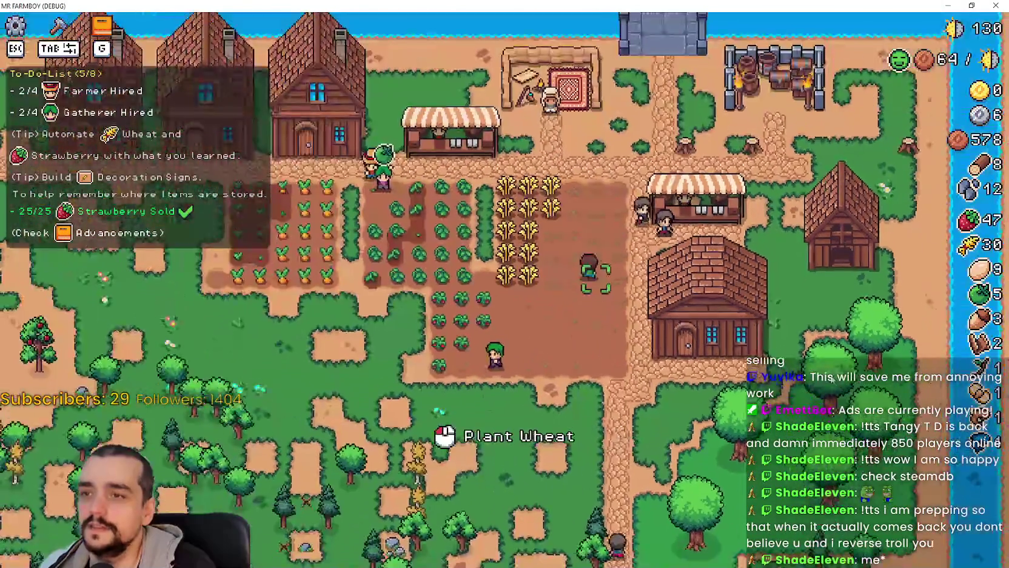
{"action": "scroll", "coordinate": [751, 381], "scroll_direction": "up", "scroll_amount": 3}
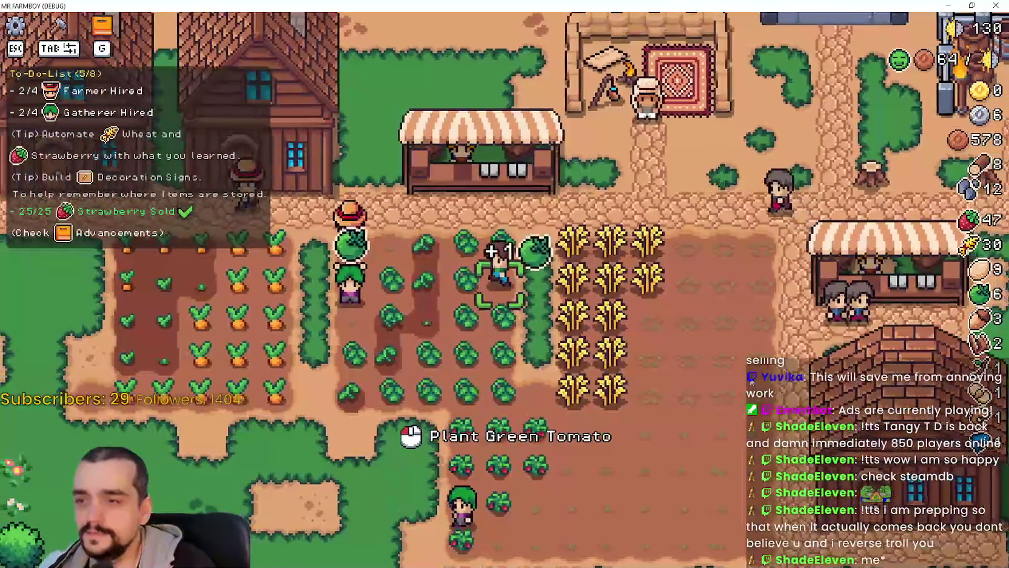
{"action": "key", "text": "s"}
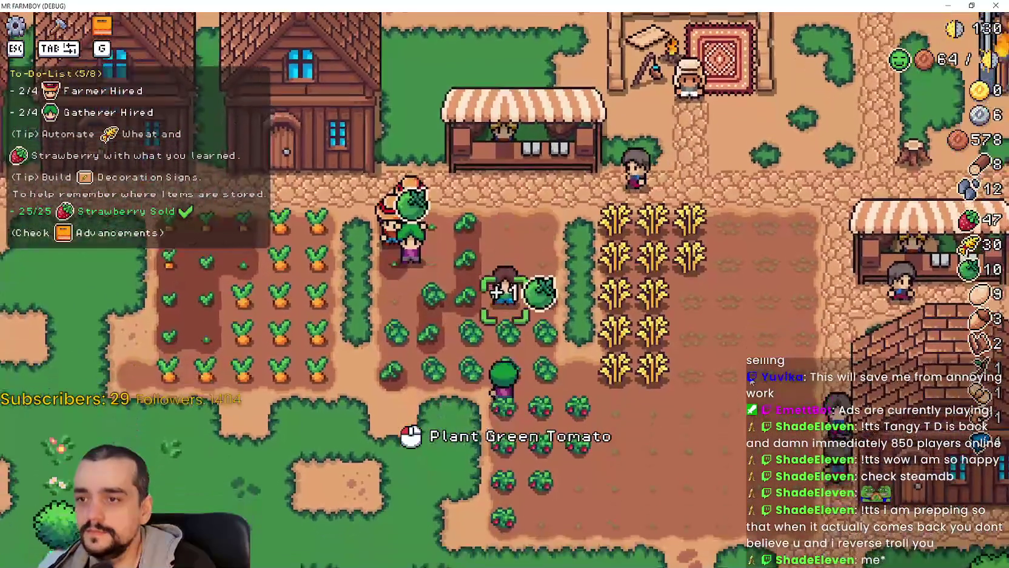
{"action": "key", "text": "w"}
{"action": "key", "text": "s"}
{"action": "key", "text": "a"}
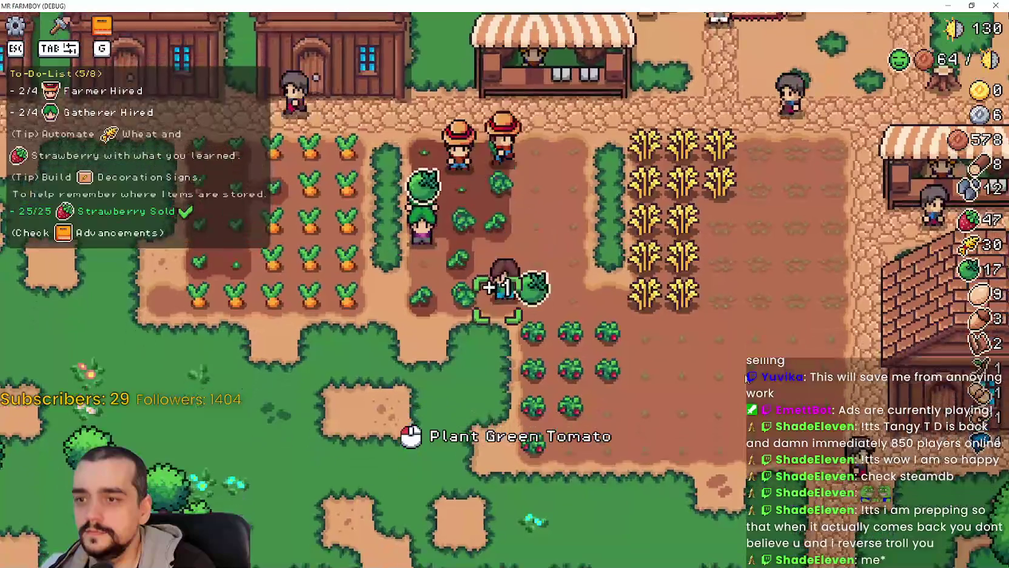
{"action": "key", "text": "d"}
{"action": "key", "text": "s"}
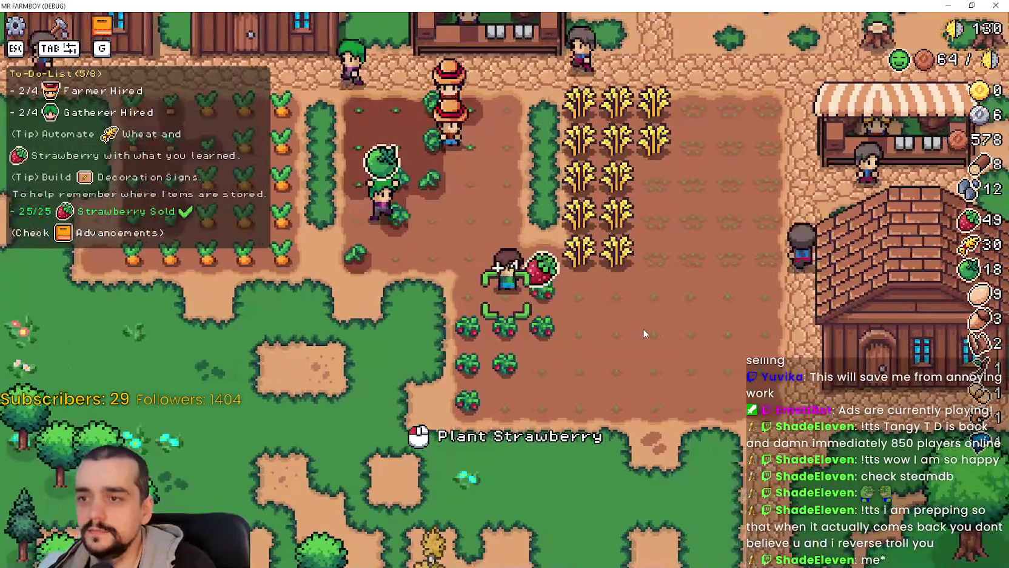
{"action": "key", "text": "d"}
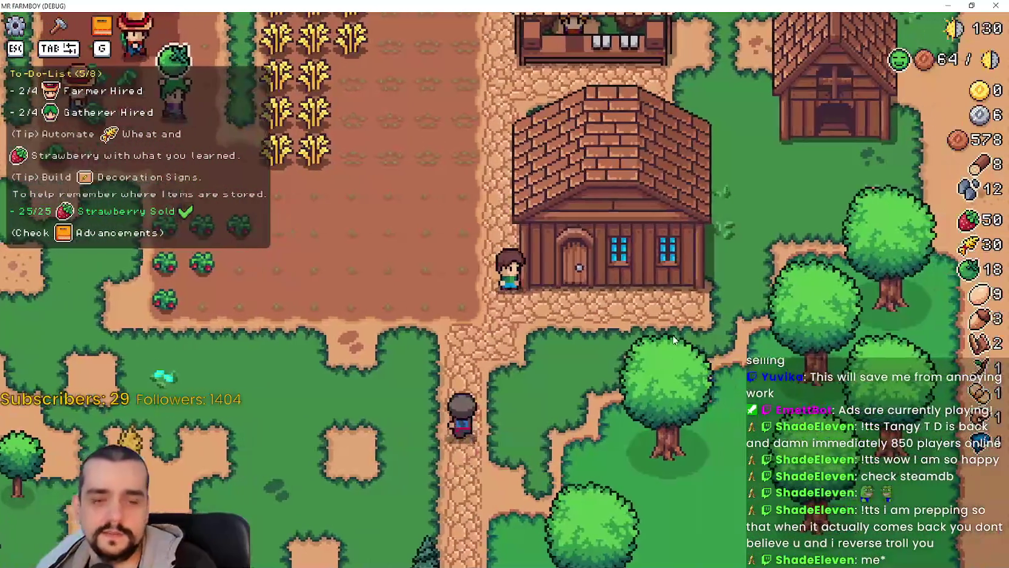
{"action": "key", "text": "e"}
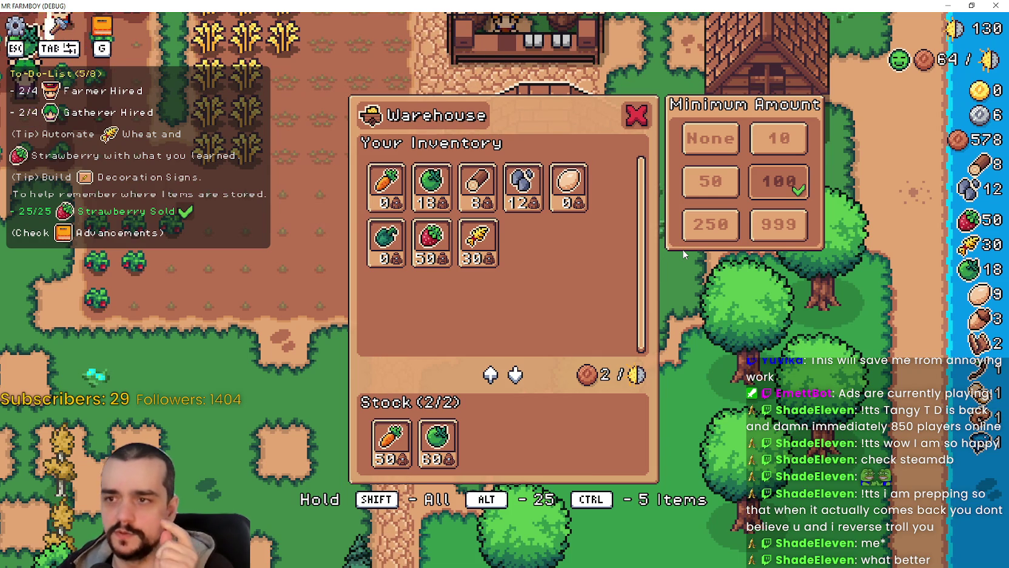
Close the Warehouse, open and close the Market, then walk back and reopen the Warehouse
{"action": "key", "text": "Escape"}
{"action": "key", "text": "a"}
{"action": "key", "text": "e"}
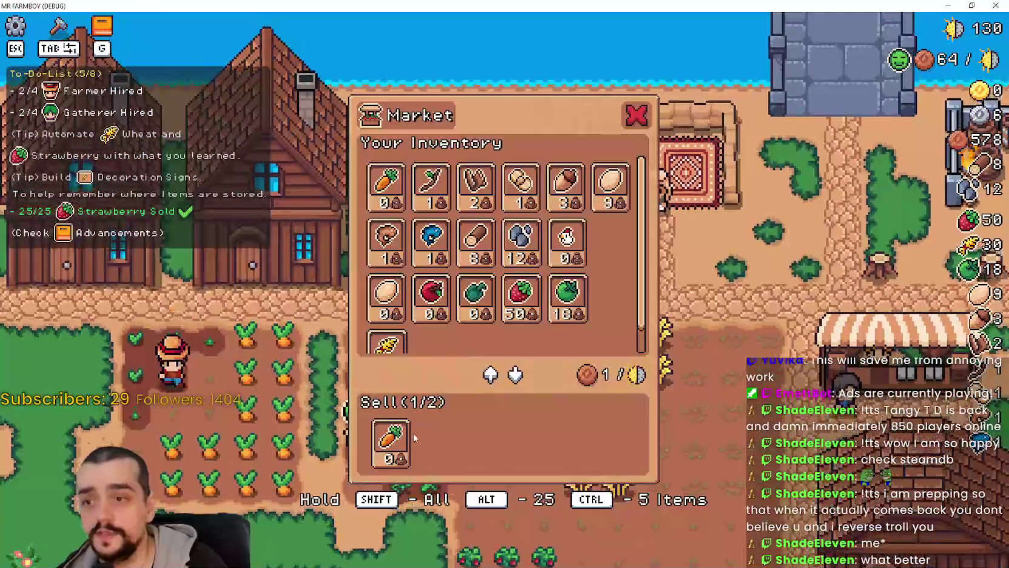
{"action": "key", "text": "Escape"}
{"action": "key", "text": "d"}
{"action": "key", "text": "e"}
{"action": "key", "text": "Escape"}
{"action": "key", "text": "s"}
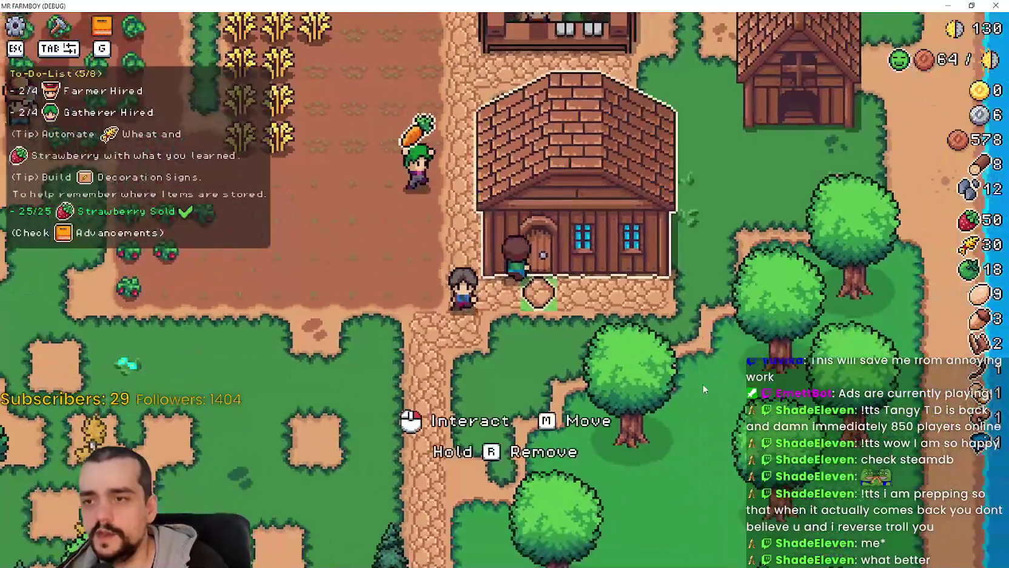
{"action": "key", "text": "e"}
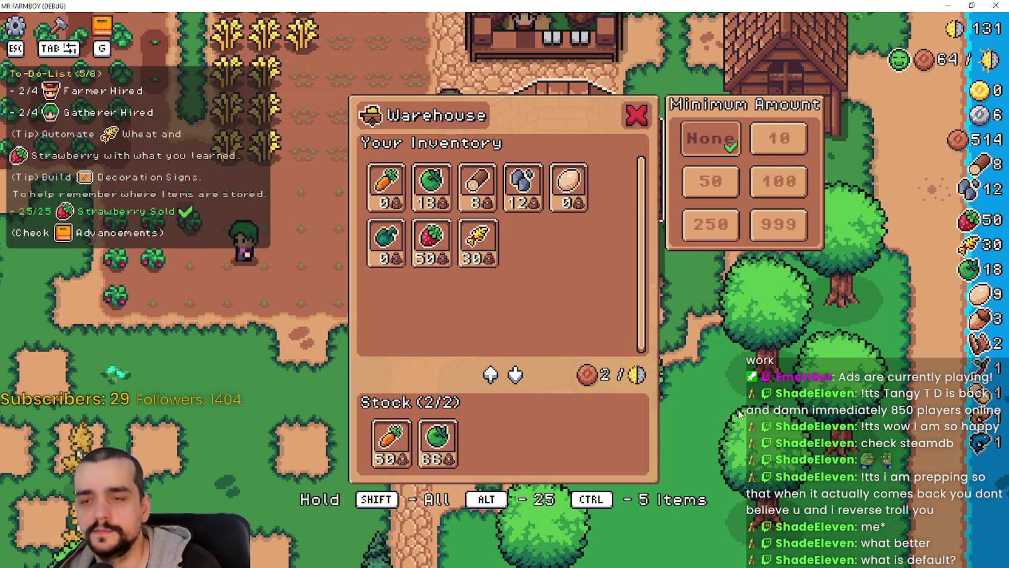
Close and reopen the Warehouse inventory and Minimum Amount panels twice, ending with them open
{"action": "left_click", "coordinate": [648, 115]}
{"action": "scroll", "coordinate": [320, 142], "scroll_direction": "down", "scroll_amount": 3}
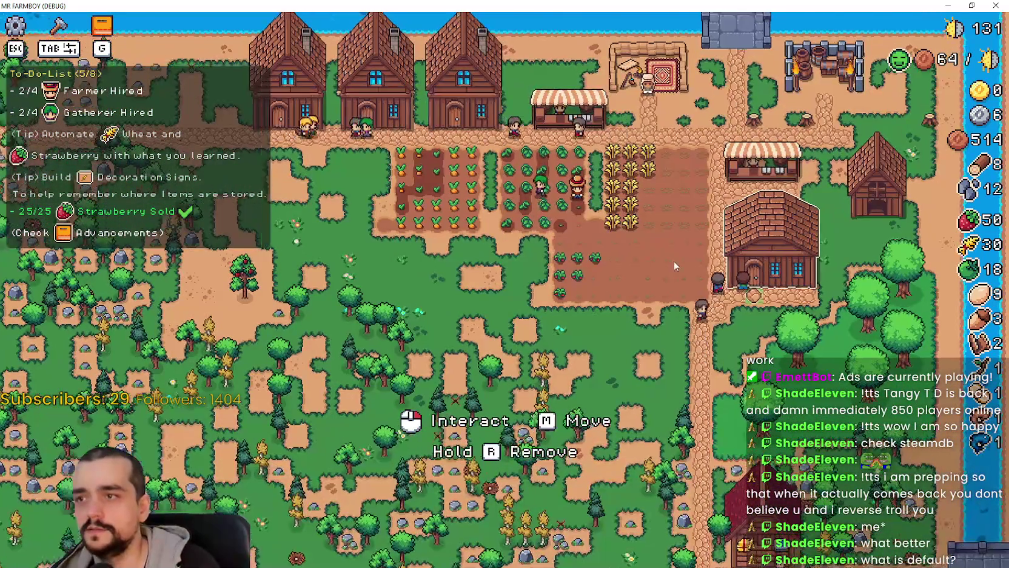
{"action": "left_click", "coordinate": [737, 266]}
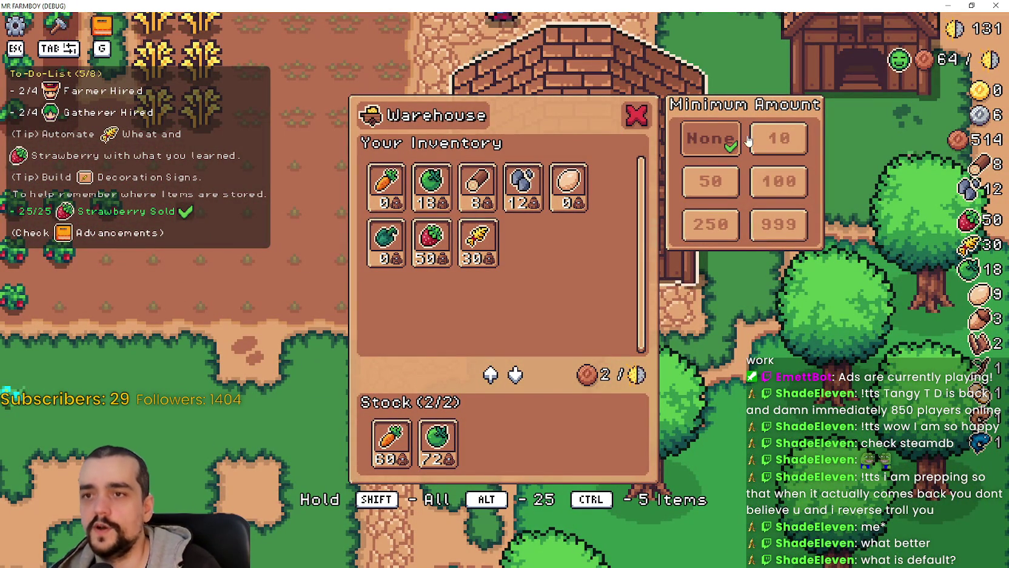
{"action": "left_click", "coordinate": [631, 120]}
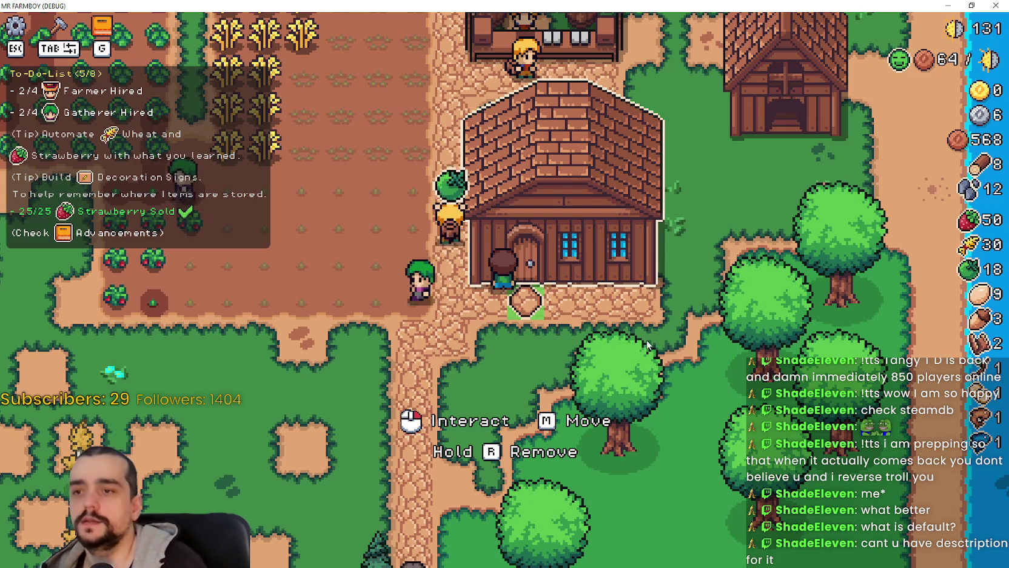
{"action": "left_click", "coordinate": [523, 293]}
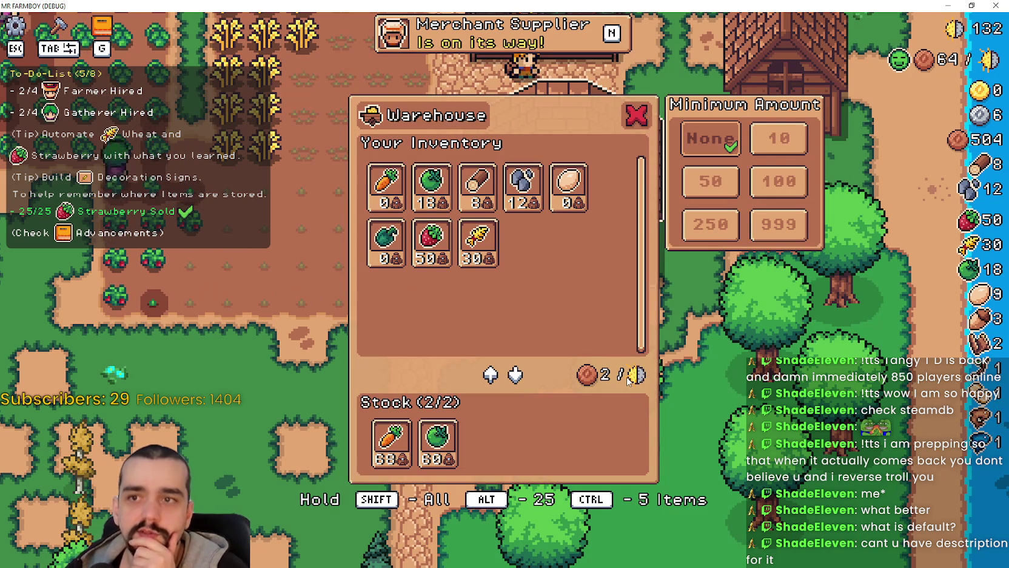
{"action": "left_click", "coordinate": [638, 115]}
{"action": "key", "text": "g"}
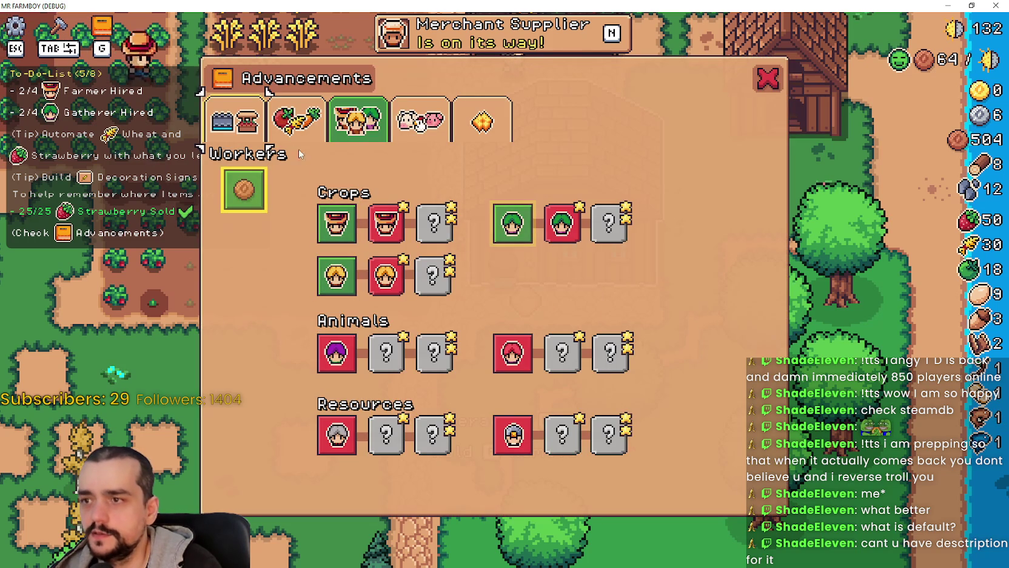
{"action": "left_click", "coordinate": [235, 120]}
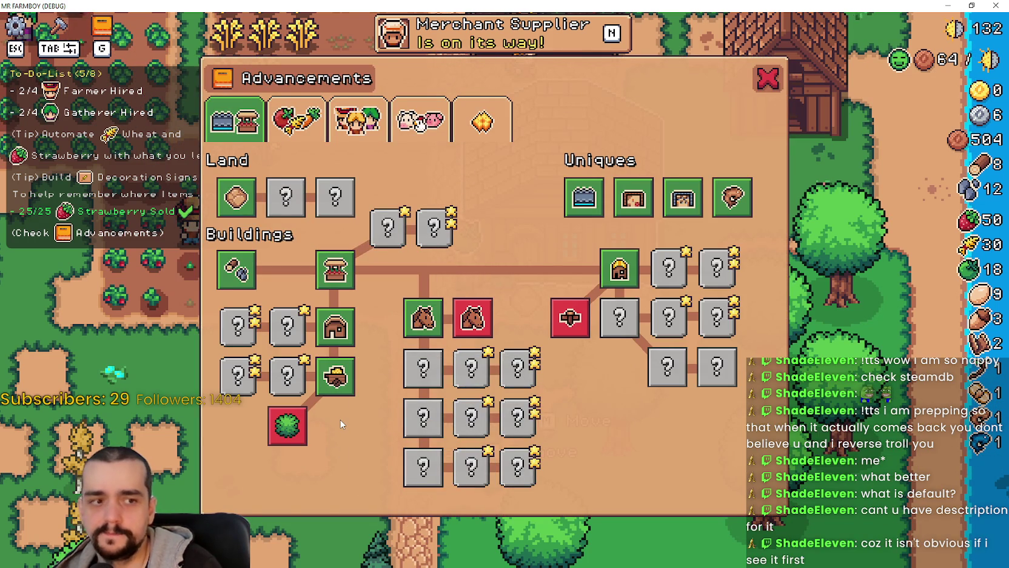
{"action": "key", "text": "Escape"}
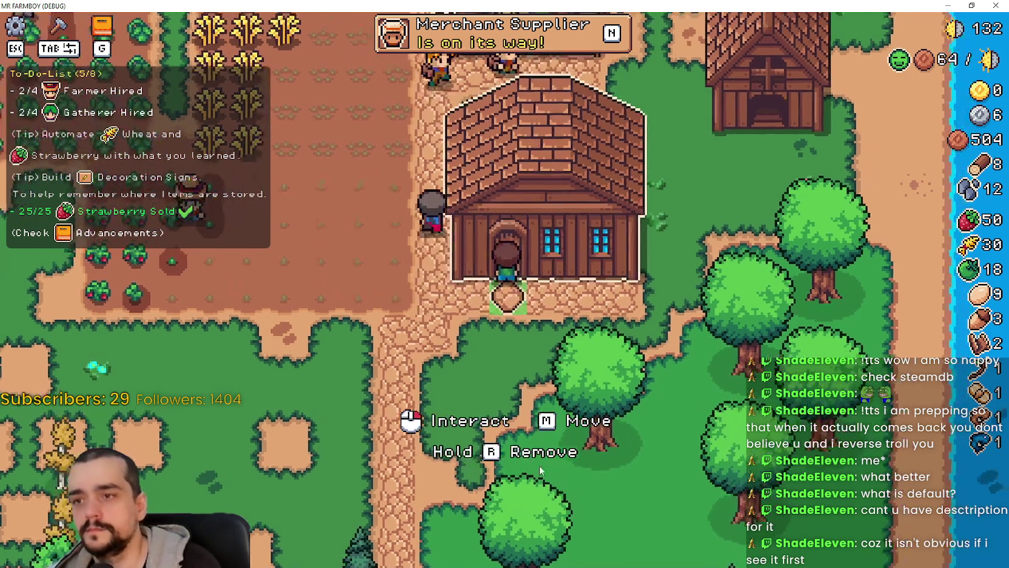
{"action": "left_click", "coordinate": [540, 465]}
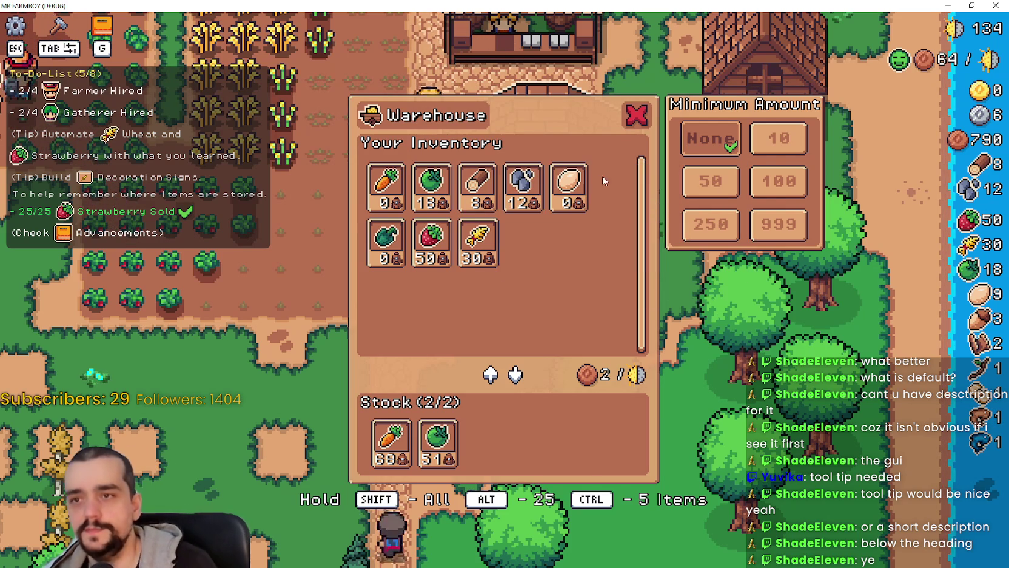
Switch to the Advancements overview at the Warehouse node, then close it to return to the farm
{"action": "key", "text": "g"}
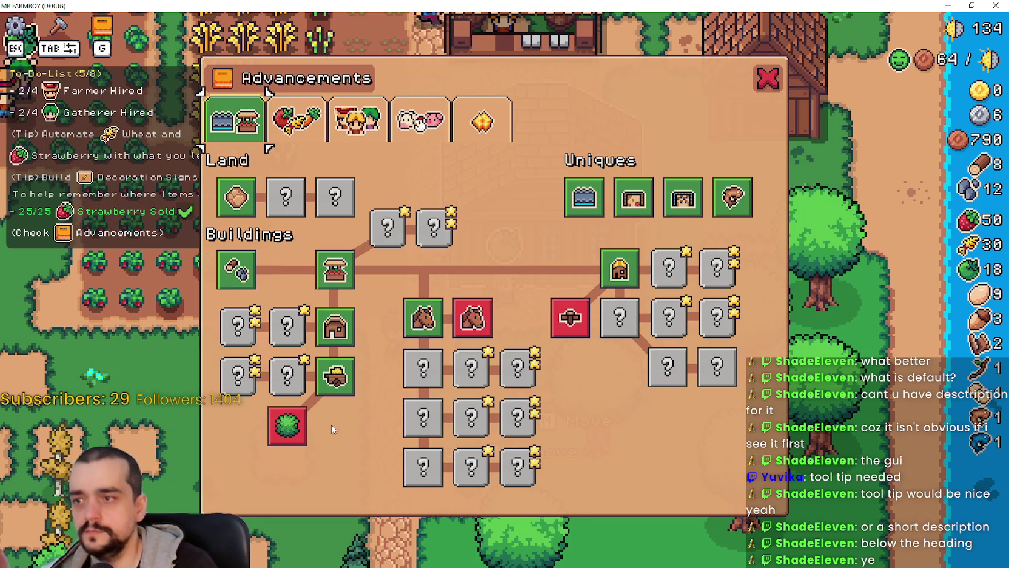
{"action": "mouse_move", "coordinate": [344, 387]}
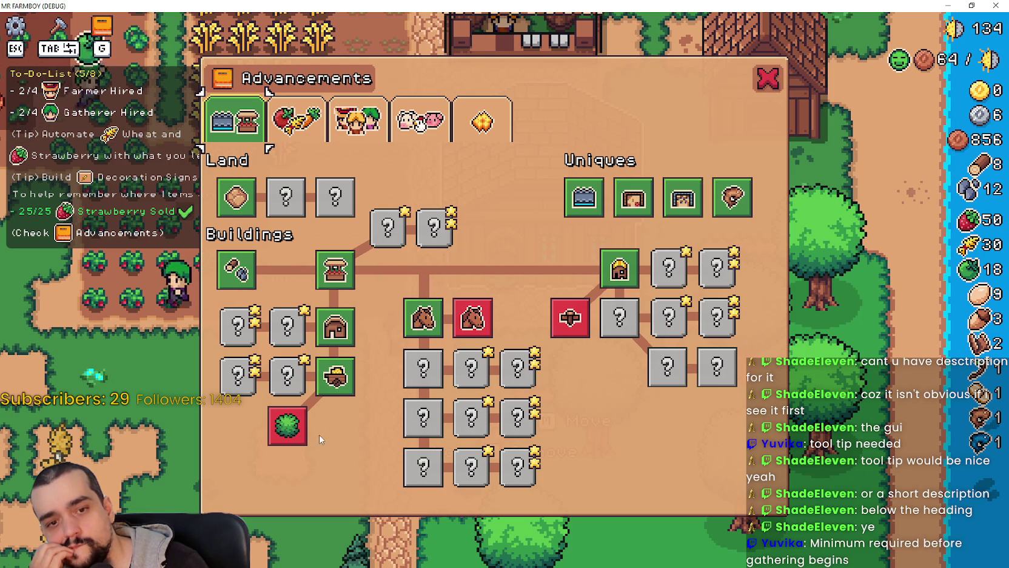
{"action": "key", "text": "Escape"}
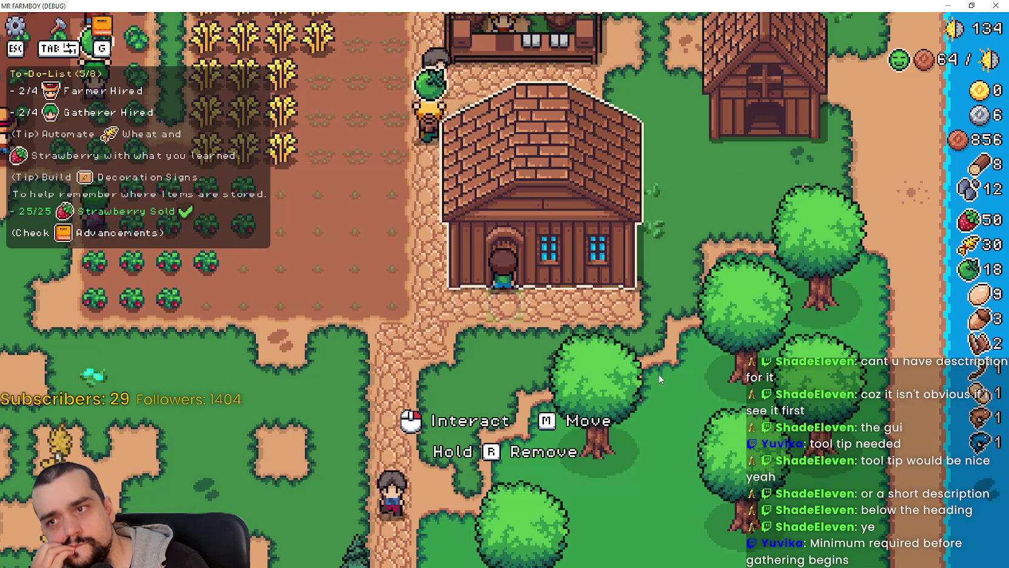
Check the warehouse, walk the farmer to the strawberry field and back, then reopen the warehouse
{"action": "left_click", "coordinate": [652, 376]}
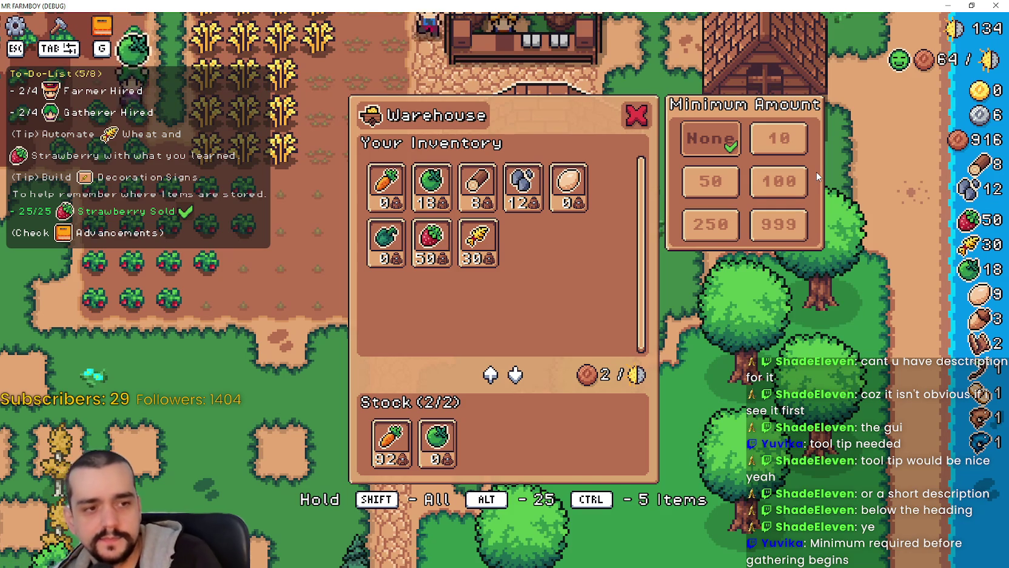
{"action": "key", "text": "Escape"}
{"action": "key", "text": "a"}
{"action": "key", "text": "w"}
{"action": "key", "text": "s"}
{"action": "key", "text": "a"}
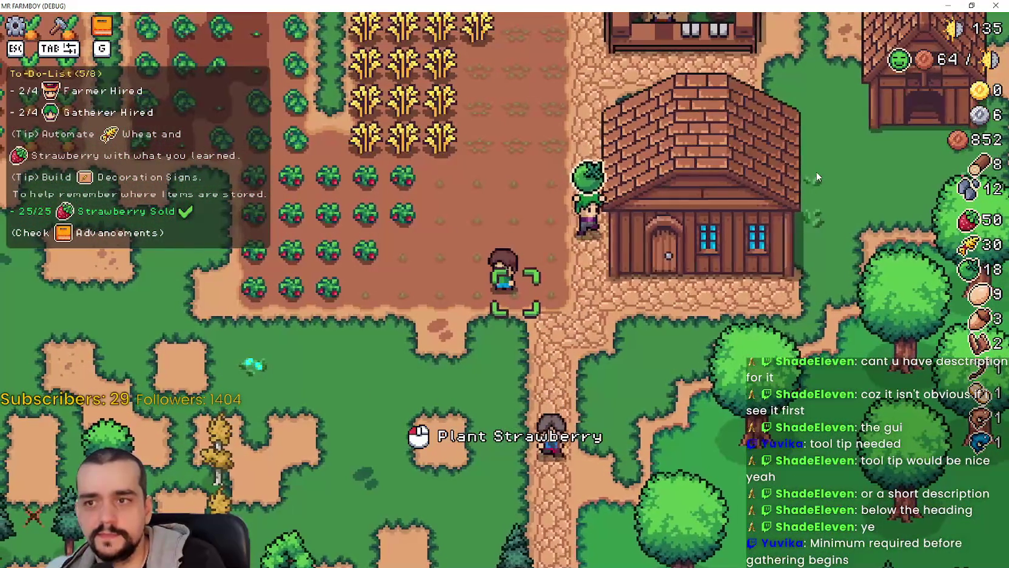
{"action": "key", "text": "d"}
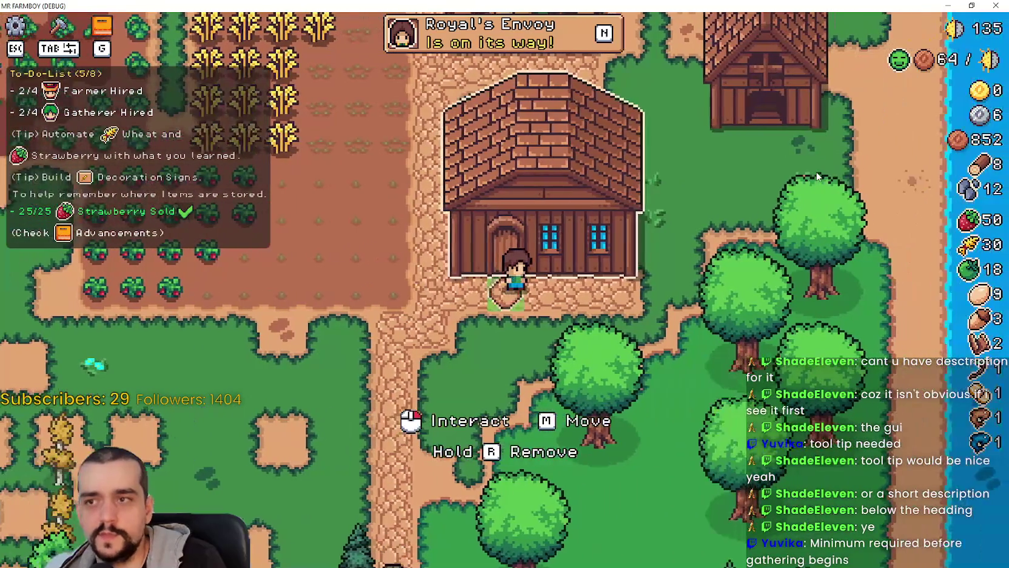
{"action": "left_click", "coordinate": [816, 174]}
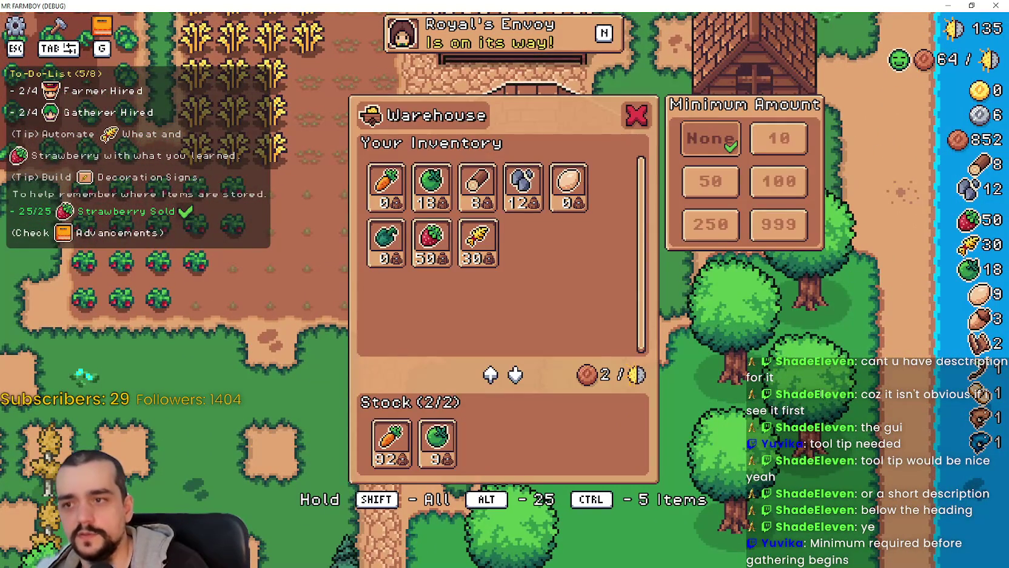
{"action": "left_click", "coordinate": [824, 405]}
{"action": "left_click", "coordinate": [828, 384]}
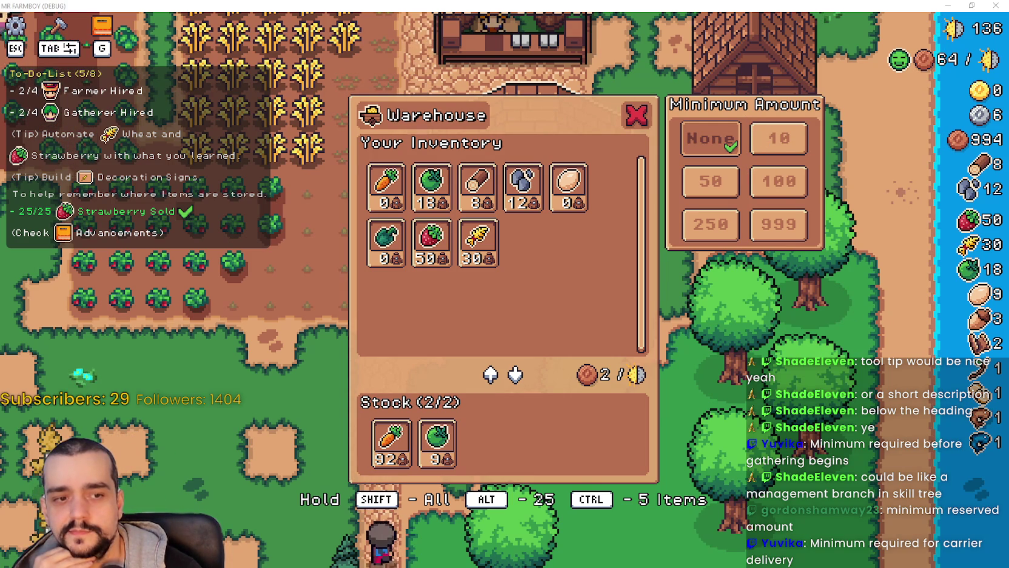
{"action": "key", "text": "alt+Tab"}
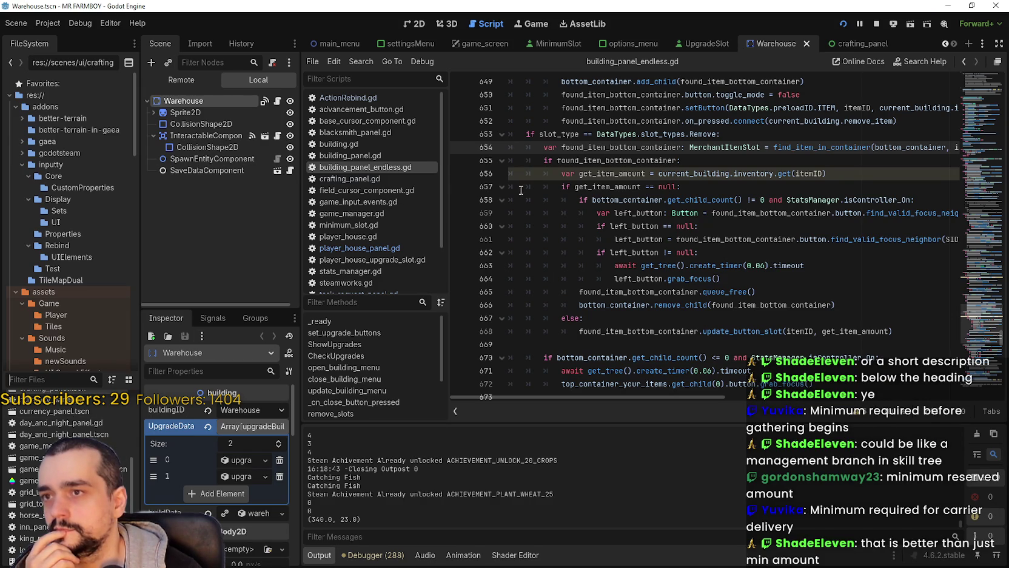
Open the game_screen scene and select the UpgradeLabel heading under SetMinimumAmount
{"action": "left_click", "coordinate": [476, 49]}
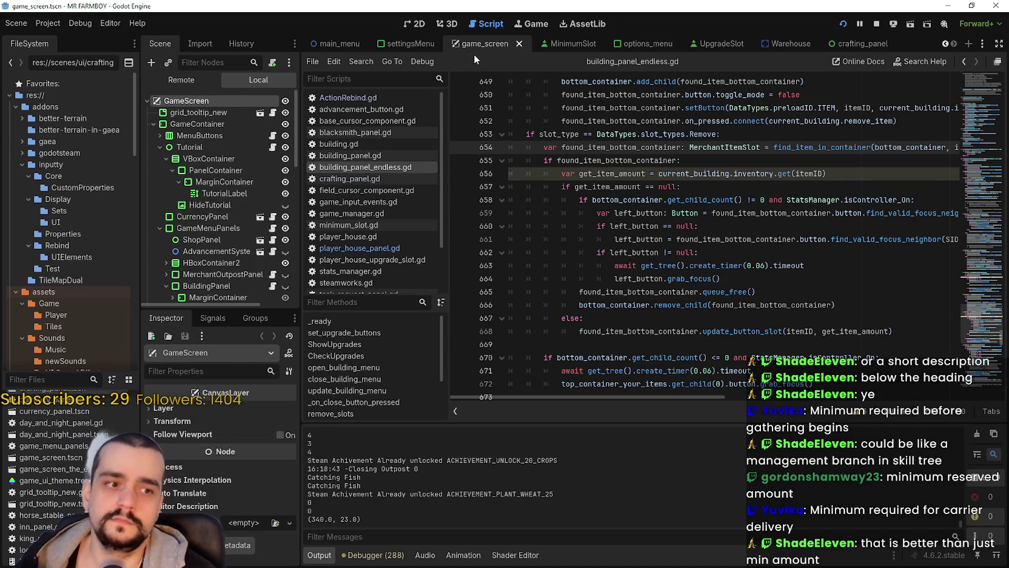
{"action": "scroll", "coordinate": [245, 252], "scroll_direction": "down", "scroll_amount": 5}
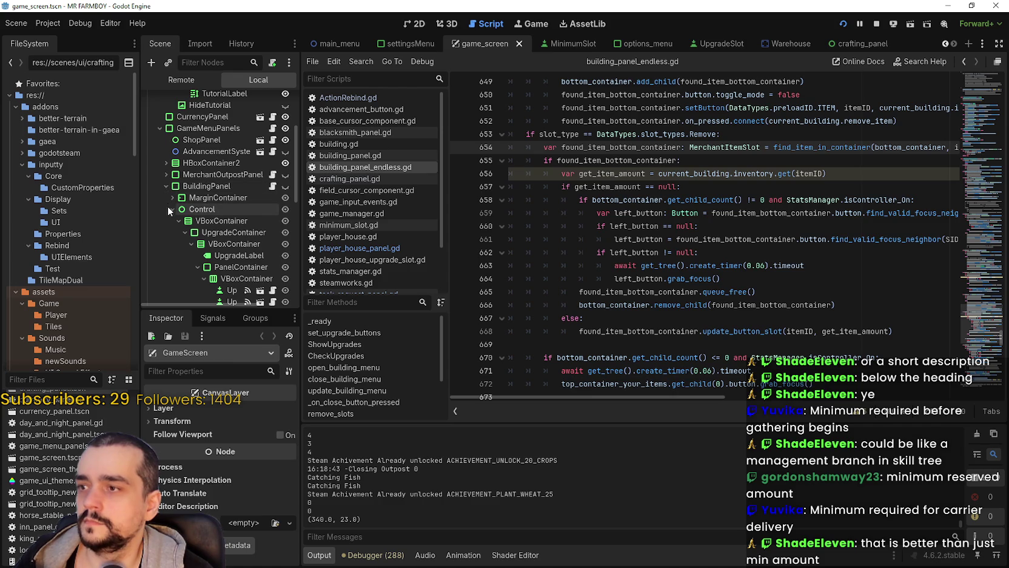
{"action": "scroll", "coordinate": [189, 242], "scroll_direction": "down", "scroll_amount": 6}
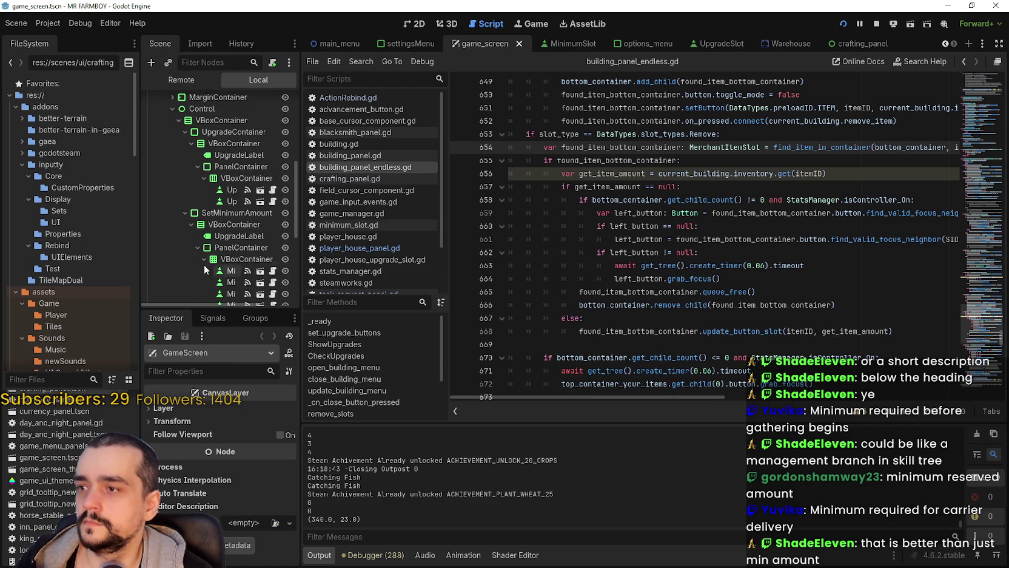
{"action": "left_click", "coordinate": [243, 212]}
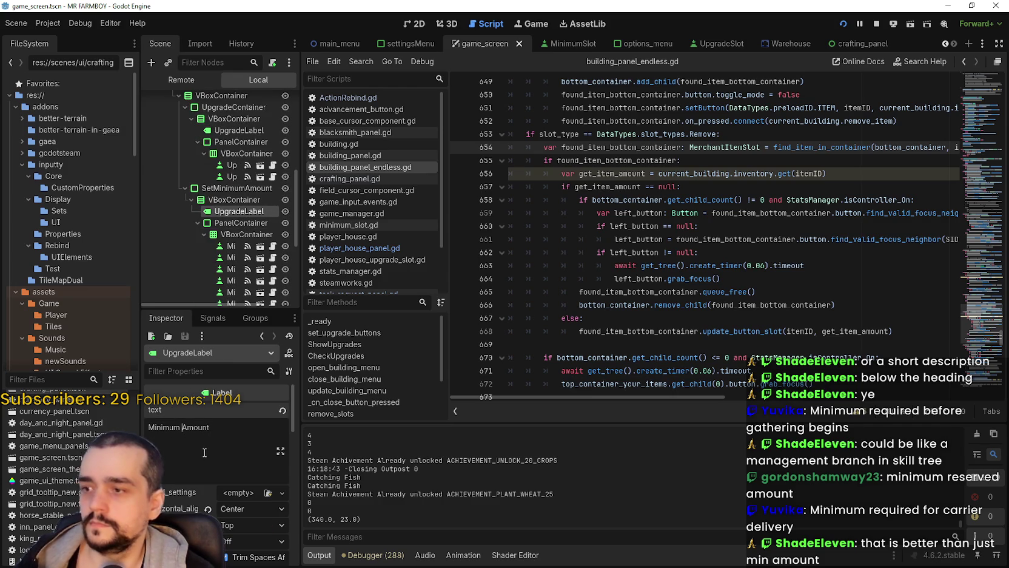
Change the heading text to 'Minimum Reserved Amount', save the scene, and return to the game
{"action": "type", "text": "Reserve"}
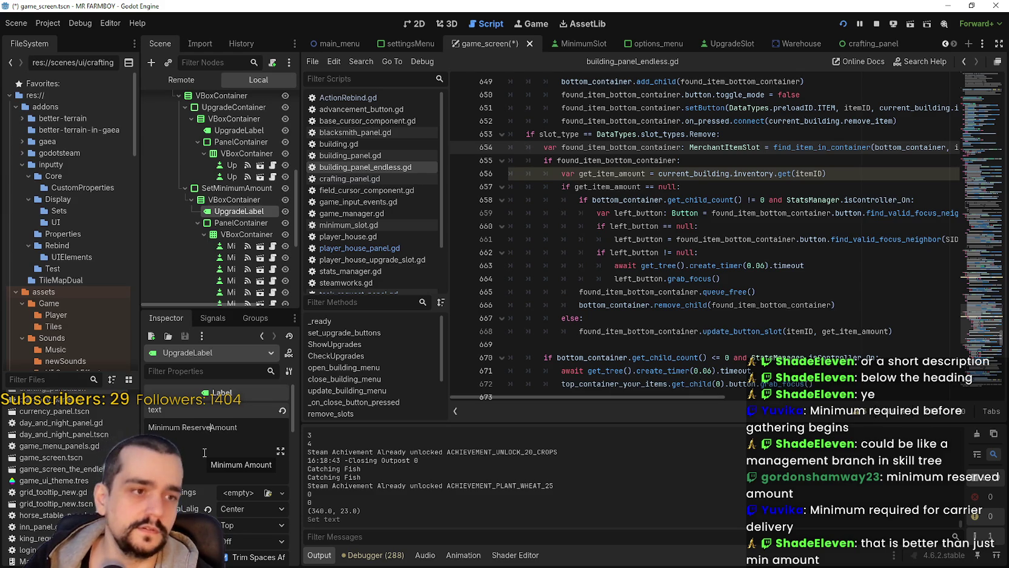
{"action": "type", "text": "d"}
{"action": "key", "text": "ctrl+s"}
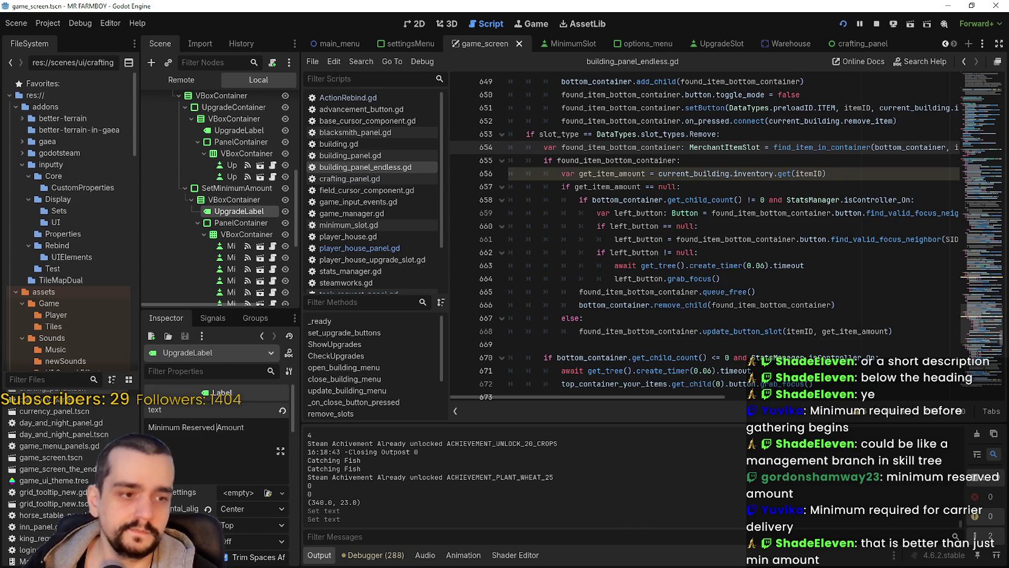
{"action": "key", "text": "alt+Tab"}
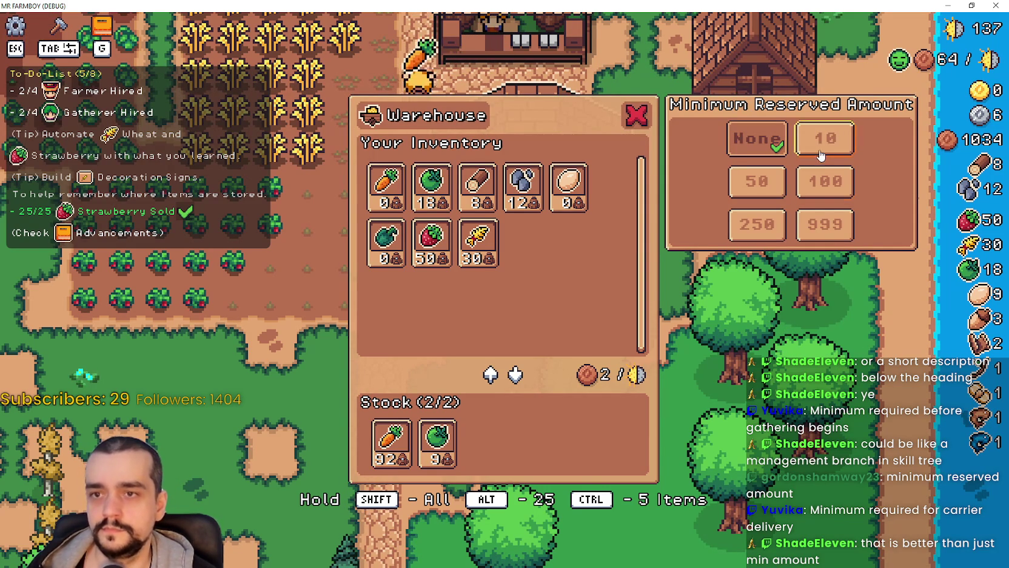
Widen the editor panels and set the heading label's vertical alignment to Center
{"action": "key", "text": "alt+Tab"}
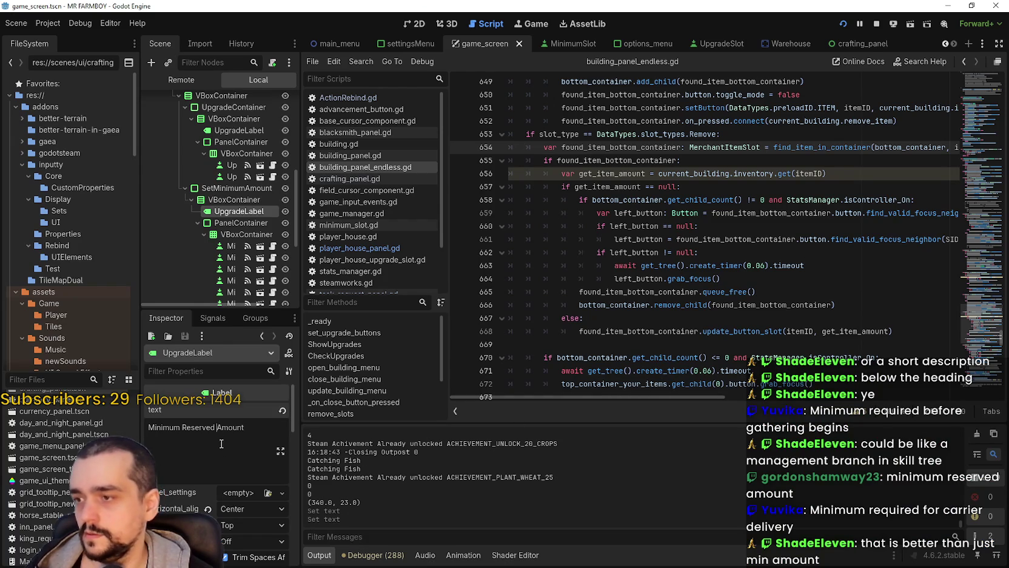
{"action": "scroll", "coordinate": [204, 511], "scroll_direction": "down", "scroll_amount": 1}
{"action": "scroll", "coordinate": [266, 513], "scroll_direction": "down", "scroll_amount": 2}
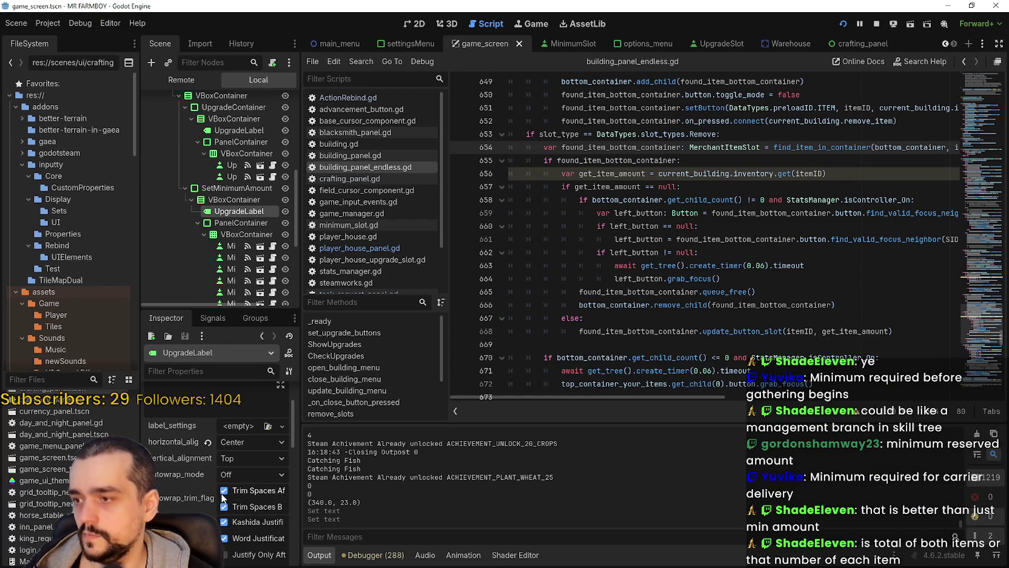
{"action": "key", "text": "alt+Tab"}
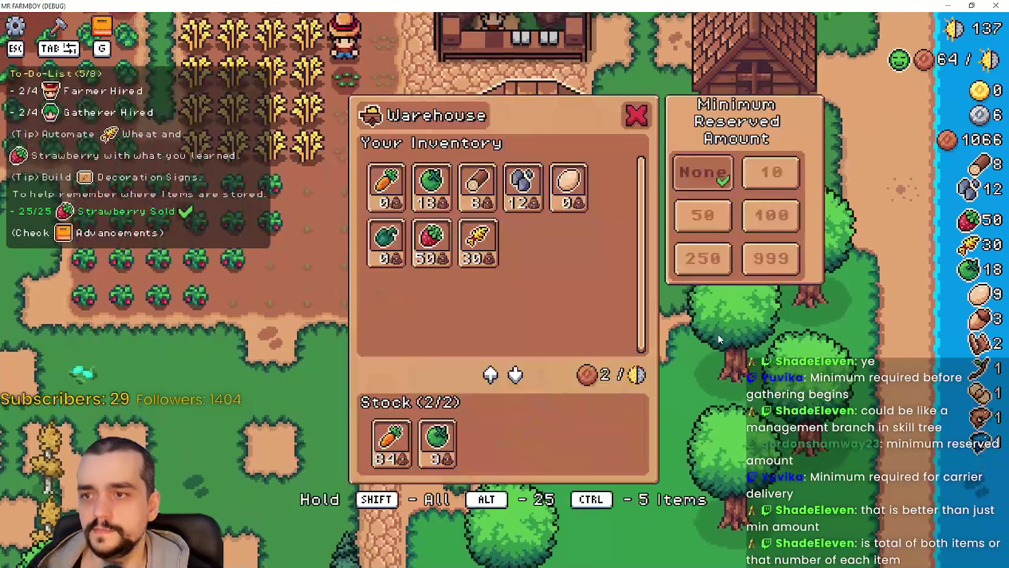
{"action": "key", "text": "alt+Tab"}
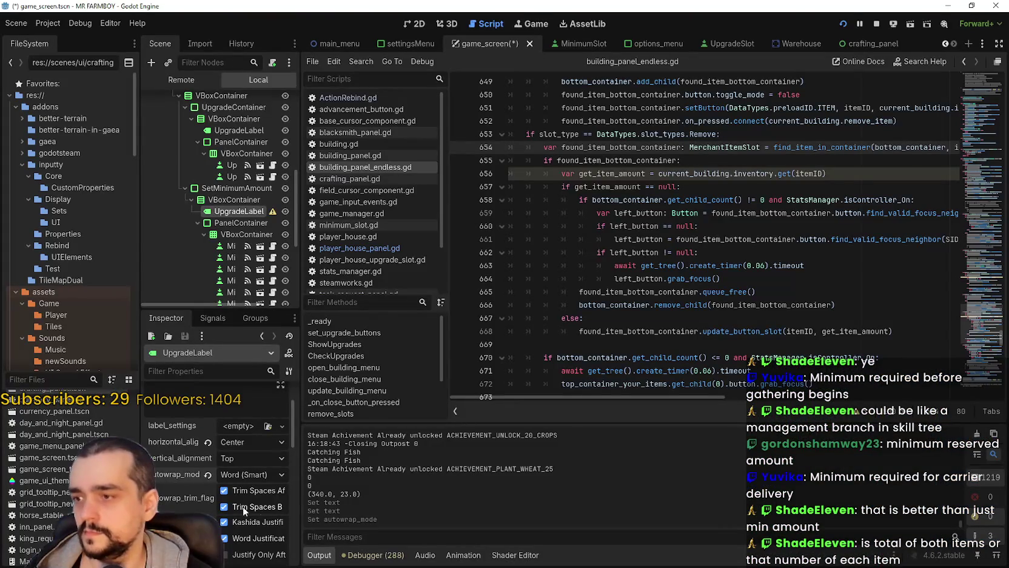
{"action": "left_click_drag", "start_coordinate": [301, 478], "coordinate": [383, 492]}
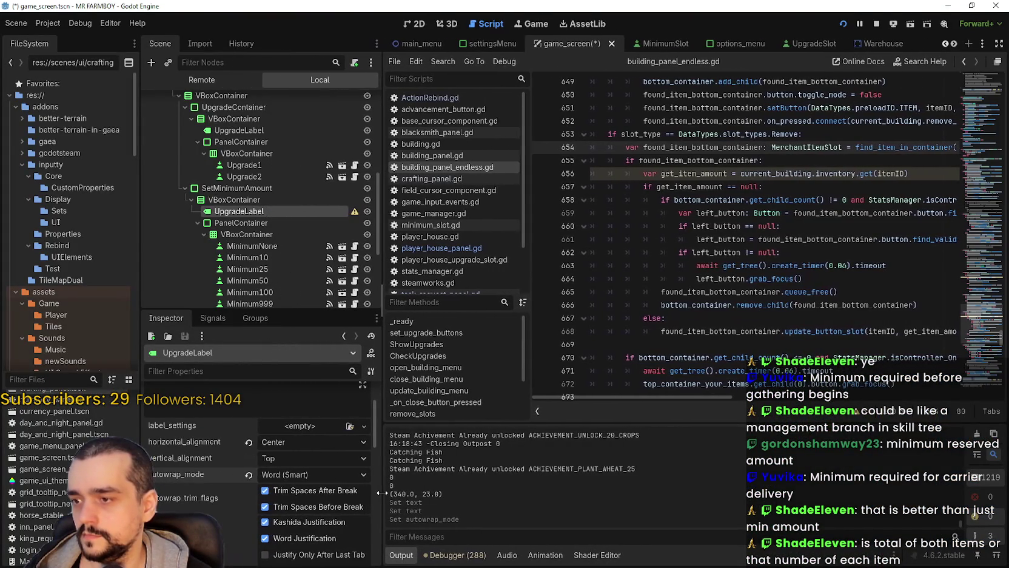
{"action": "left_click", "coordinate": [315, 459]}
{"action": "left_click", "coordinate": [304, 491]}
{"action": "key", "text": "alt+Tab"}
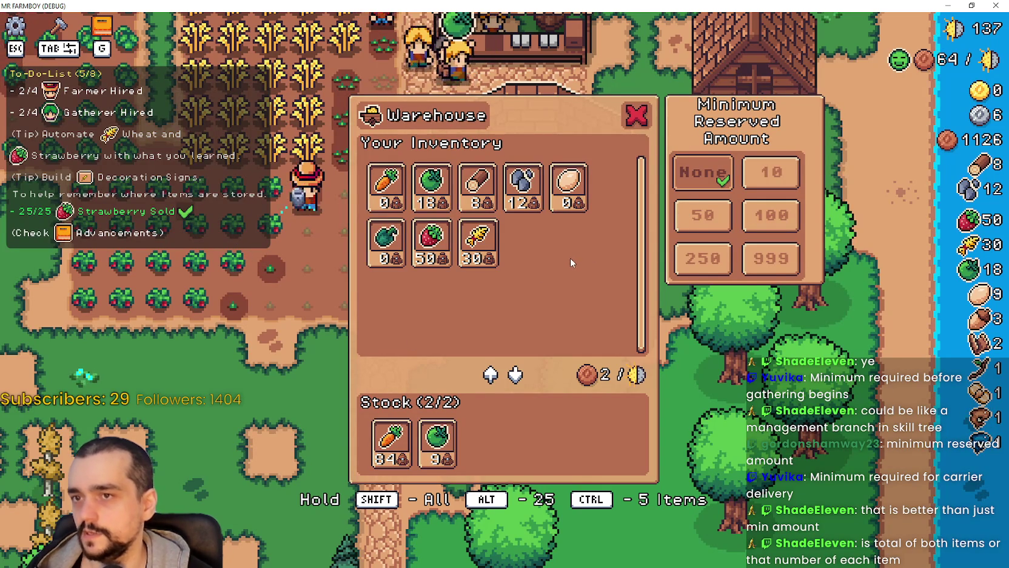
Set the heading label's autowrap mode to Word and check the title in the game
{"action": "key", "text": "alt+Tab"}
{"action": "scroll", "coordinate": [278, 518], "scroll_direction": "down", "scroll_amount": 5}
{"action": "scroll", "coordinate": [277, 519], "scroll_direction": "up", "scroll_amount": 3}
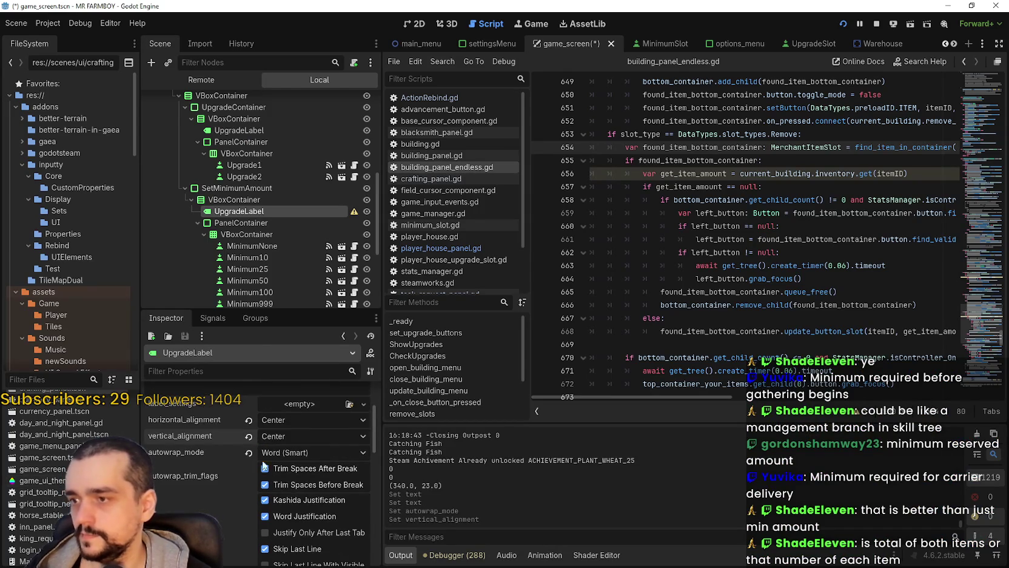
{"action": "scroll", "coordinate": [253, 436], "scroll_direction": "up", "scroll_amount": 2}
{"action": "left_click", "coordinate": [294, 518]}
{"action": "left_click", "coordinate": [302, 541]}
{"action": "key", "text": "alt+Tab"}
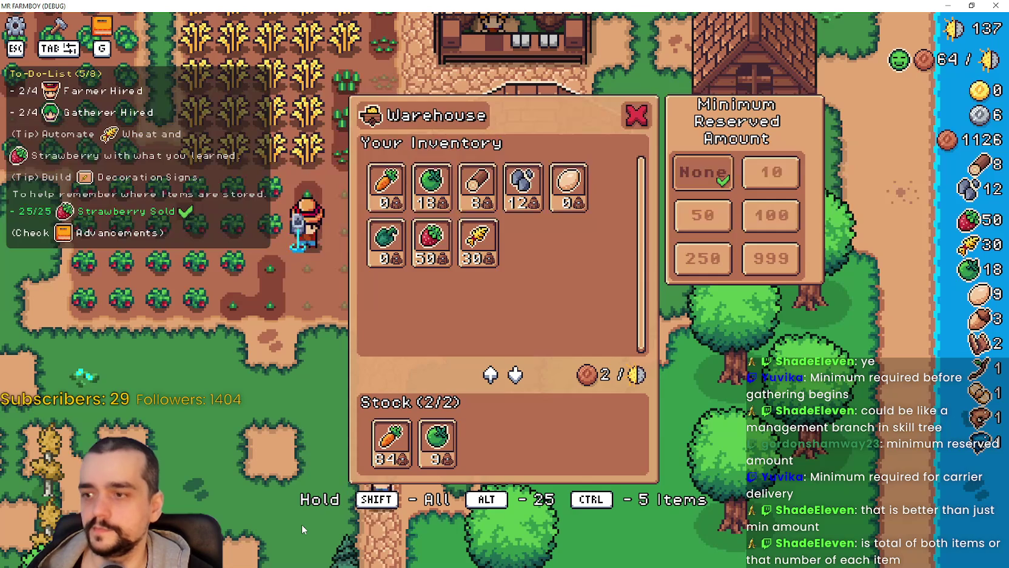
Switch the title's autowrap mode to Arbitrary and check the wrapping in the game
{"action": "key", "text": "alt+Tab"}
{"action": "left_click", "coordinate": [306, 510]}
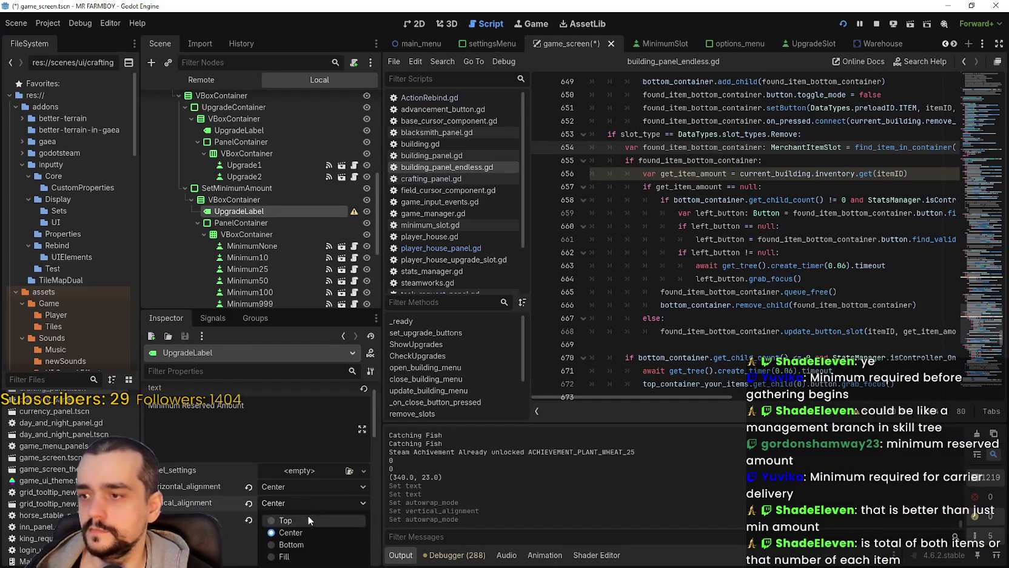
{"action": "left_click", "coordinate": [305, 507]}
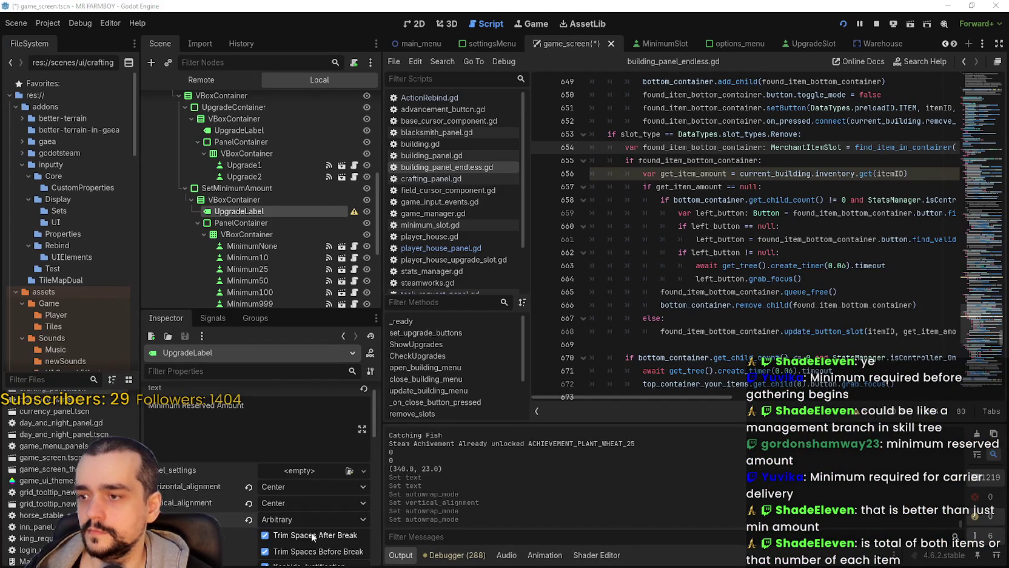
{"action": "key", "text": "alt+Tab"}
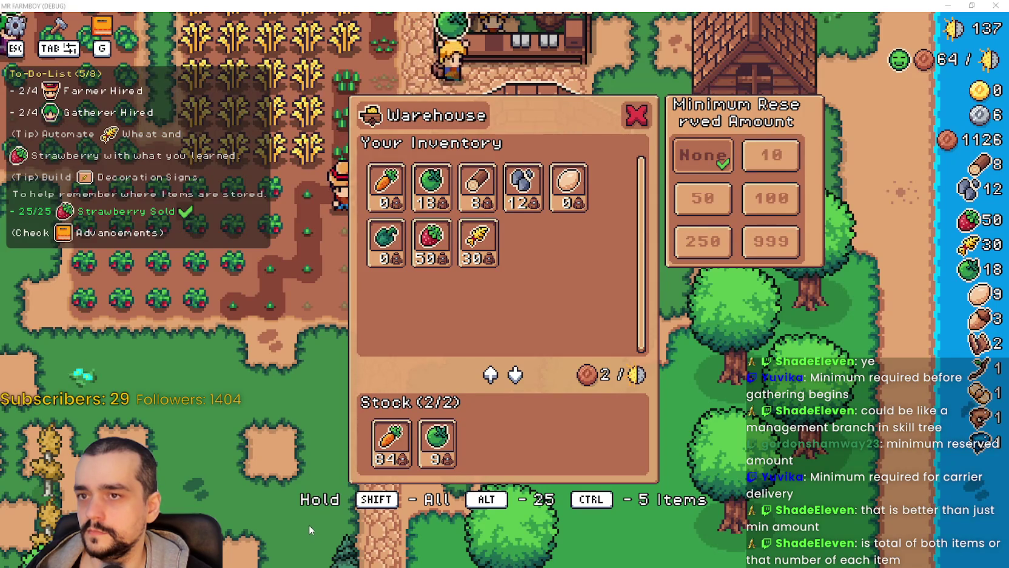
{"action": "key", "text": "alt+Tab"}
{"action": "key", "text": "alt+Tab"}
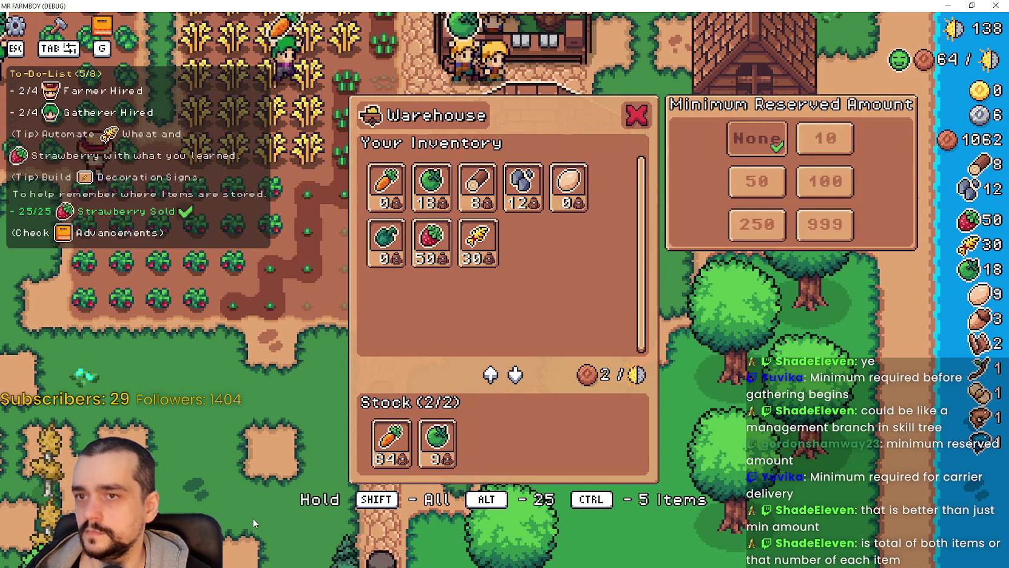
Toggle the title label's clip_text on and then back off
{"action": "key", "text": "alt+Tab"}
{"action": "scroll", "coordinate": [324, 512], "scroll_direction": "down", "scroll_amount": 3}
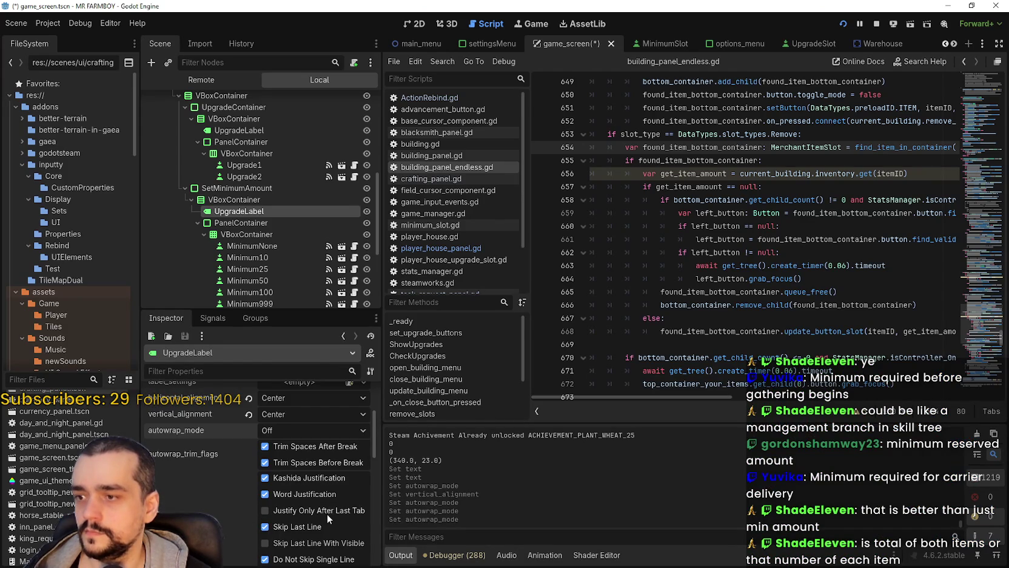
{"action": "scroll", "coordinate": [327, 514], "scroll_direction": "down", "scroll_amount": 2}
{"action": "scroll", "coordinate": [302, 460], "scroll_direction": "down", "scroll_amount": 1}
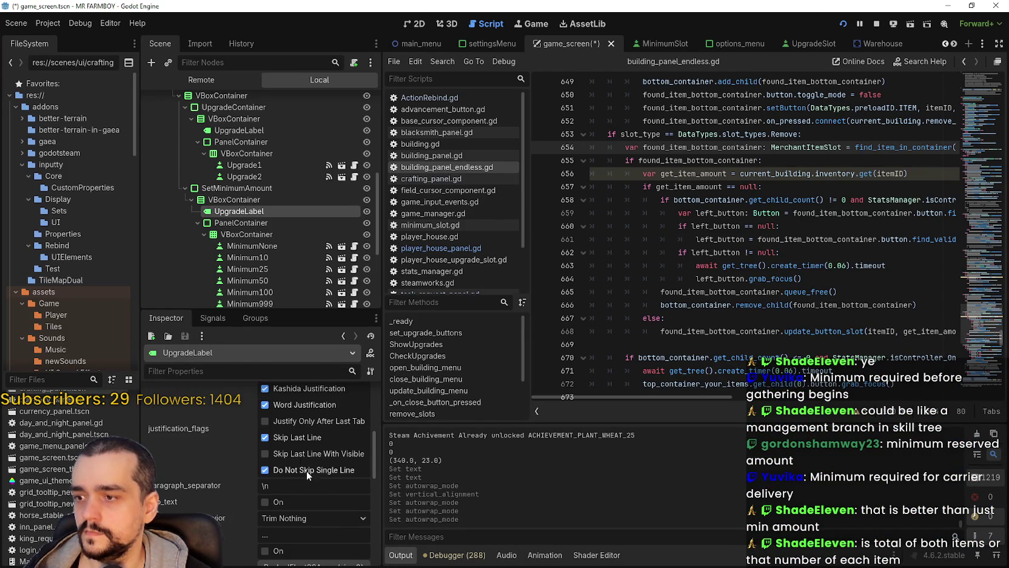
{"action": "scroll", "coordinate": [325, 541], "scroll_direction": "down", "scroll_amount": 1}
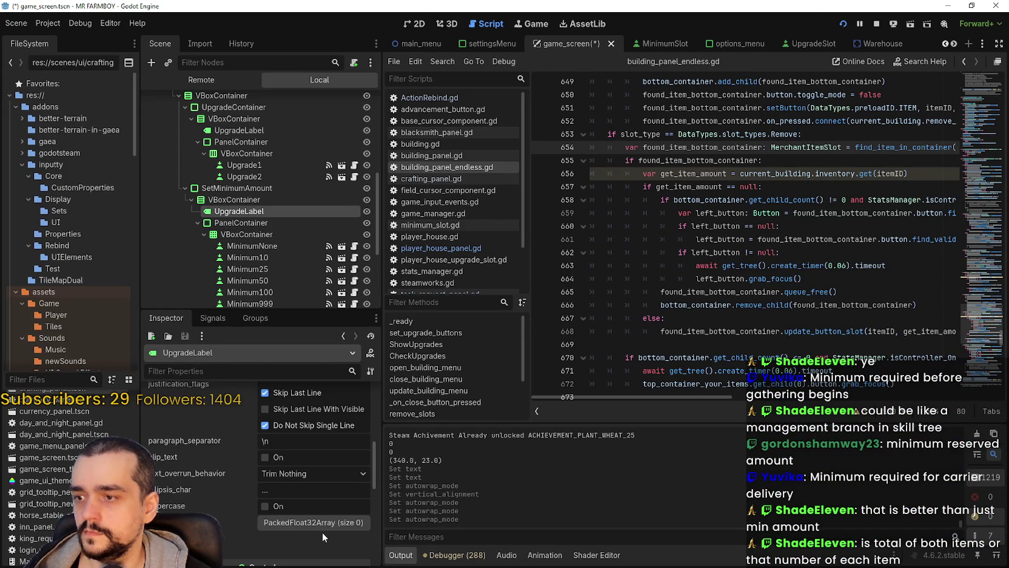
{"action": "left_click", "coordinate": [282, 456]}
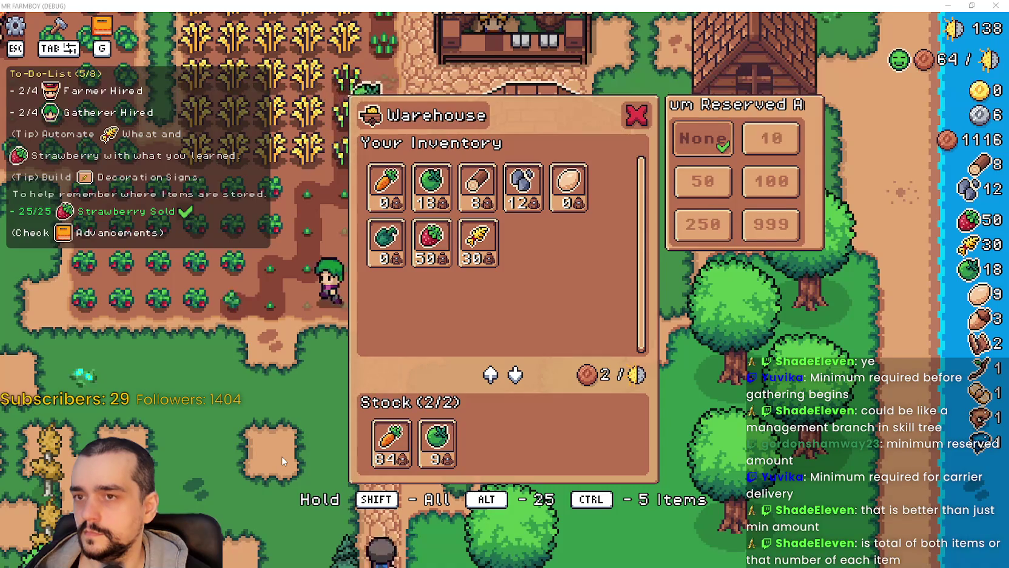
{"action": "left_click", "coordinate": [284, 461]}
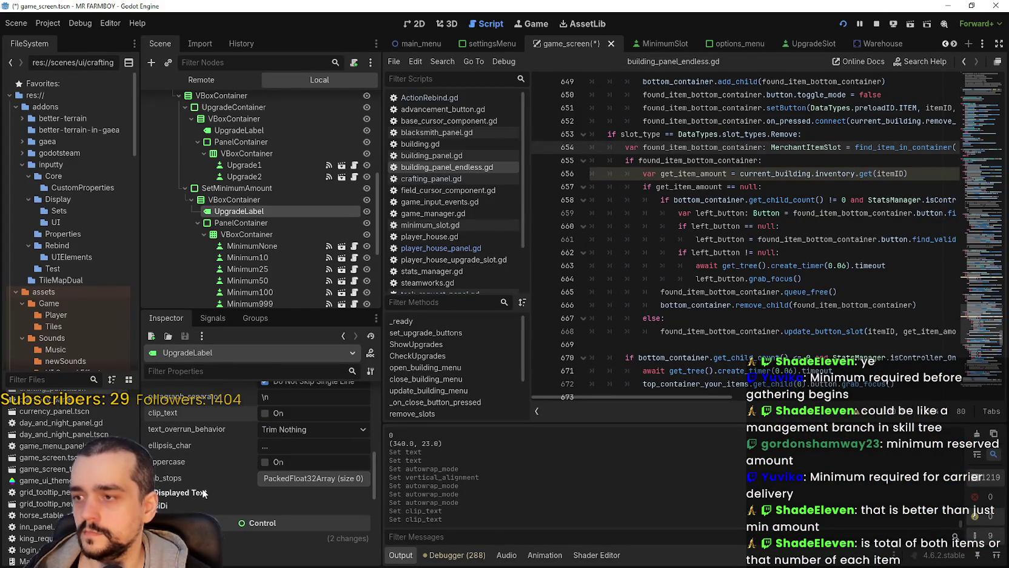
Confirm the title's vertical alignment stays Center, then run the game with F5
{"action": "scroll", "coordinate": [247, 495], "scroll_direction": "down", "scroll_amount": 2}
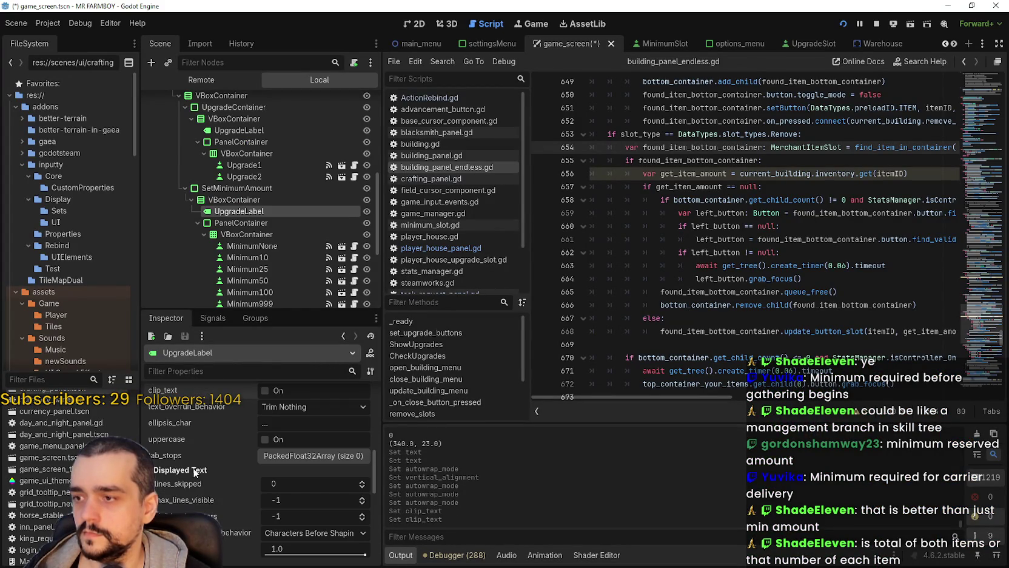
{"action": "scroll", "coordinate": [194, 472], "scroll_direction": "down", "scroll_amount": 1}
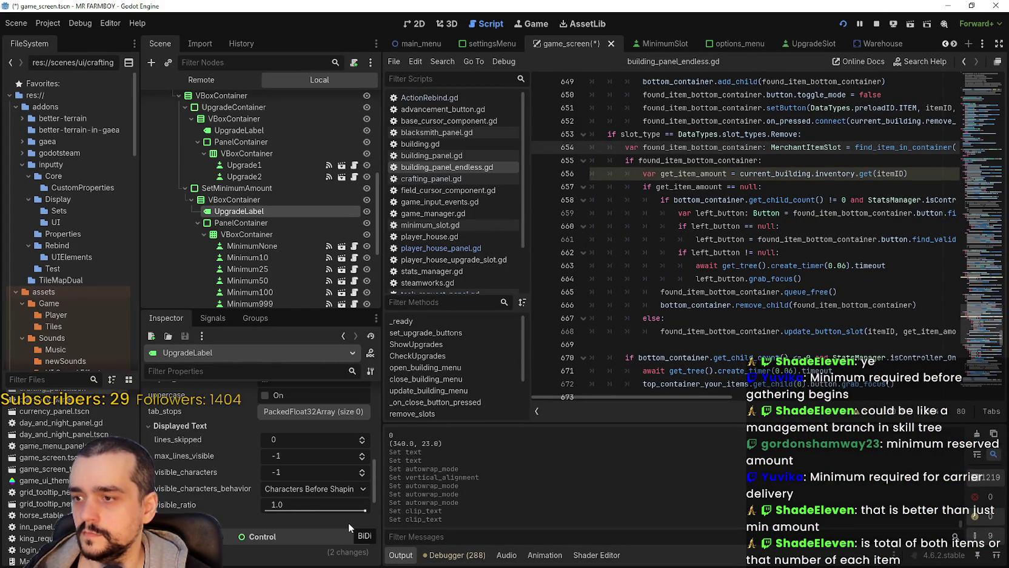
{"action": "scroll", "coordinate": [343, 515], "scroll_direction": "up", "scroll_amount": 5}
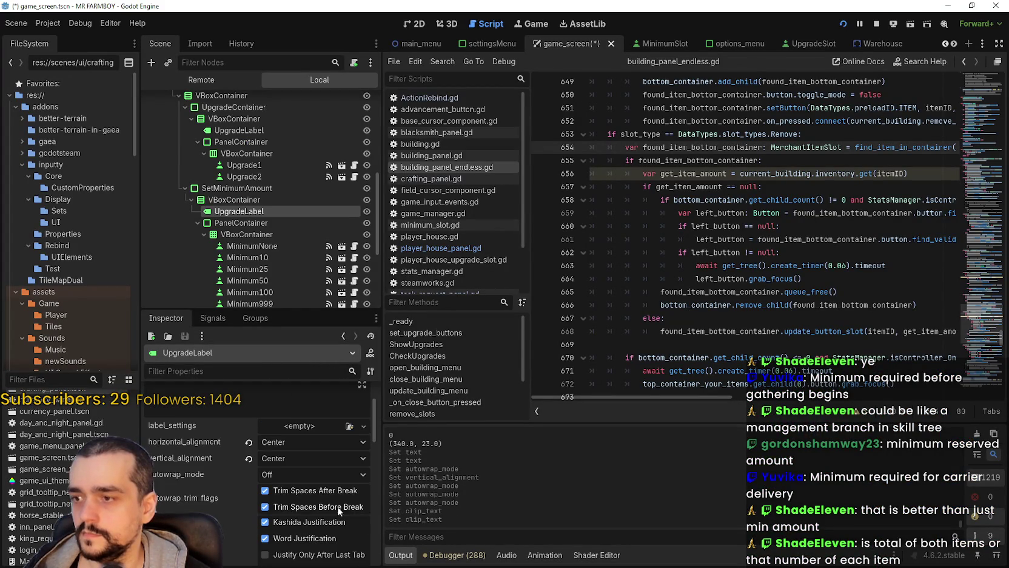
{"action": "left_click", "coordinate": [286, 461]}
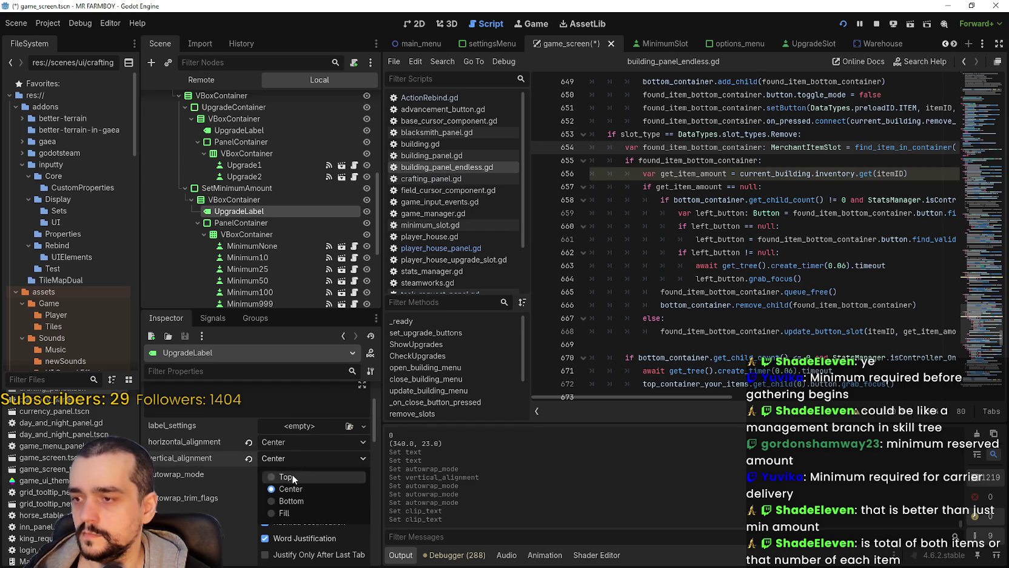
{"action": "key", "text": "F5"}
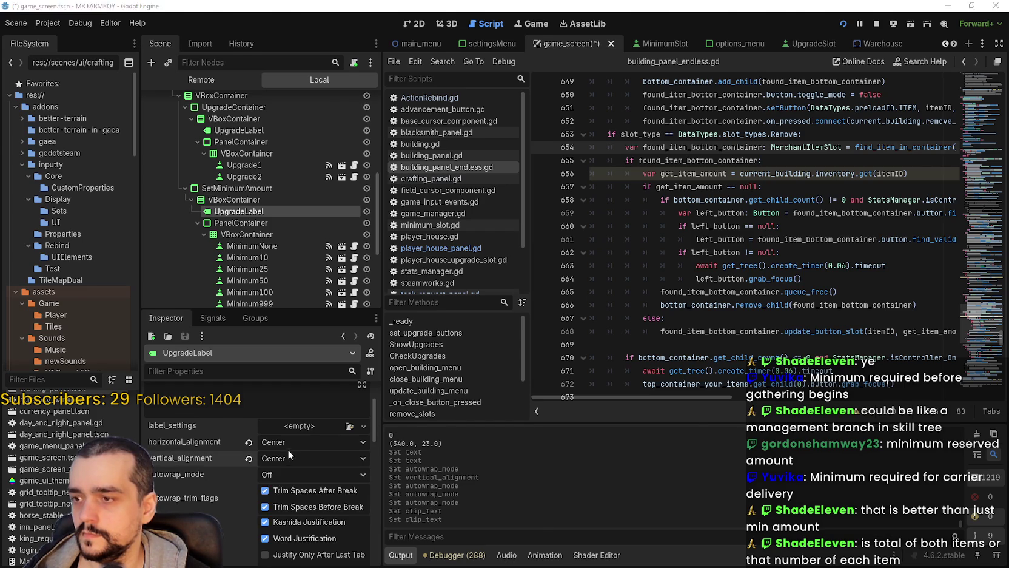
Capture a snip of the game's shorter 'Minimum Amount' warehouse panel
{"action": "key", "text": "alt+Tab"}
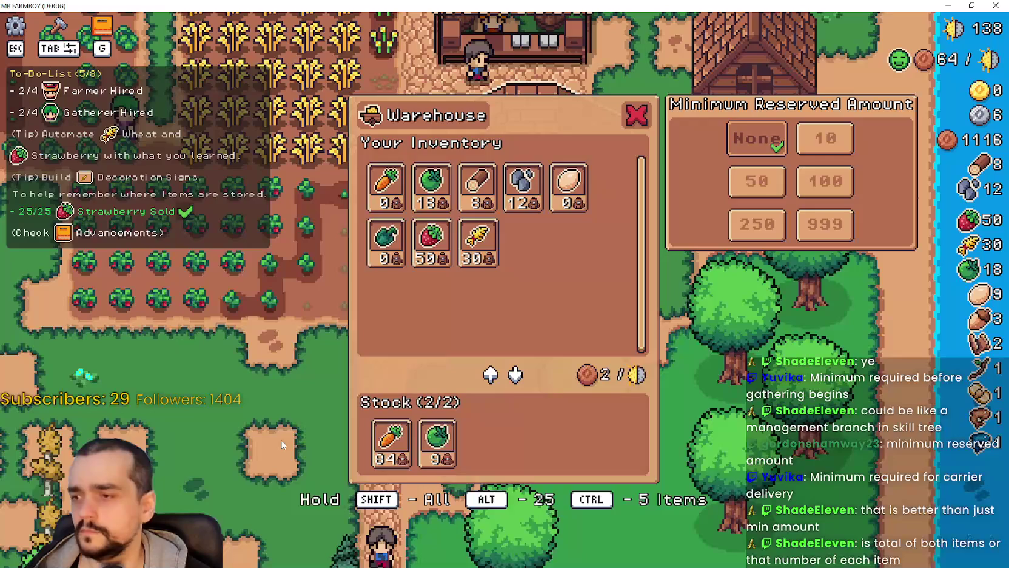
{"action": "scroll", "coordinate": [256, 397], "scroll_direction": "up", "scroll_amount": 3}
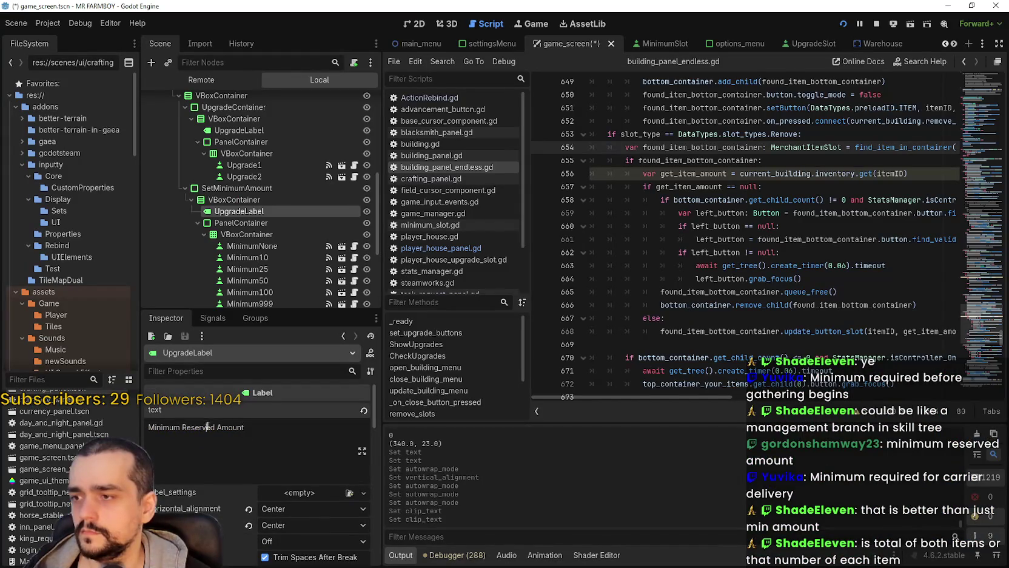
{"action": "key", "text": "alt+Tab"}
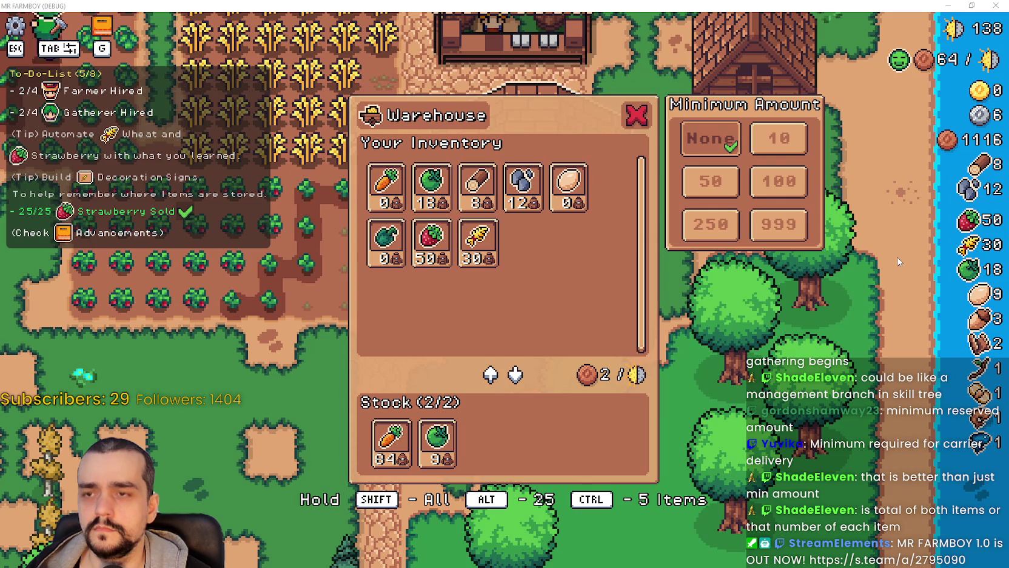
{"action": "key", "text": "Print"}
{"action": "left_click_drag", "start_coordinate": [838, 214], "coordinate": [837, 251]}
{"action": "left_click", "coordinate": [590, 340]}
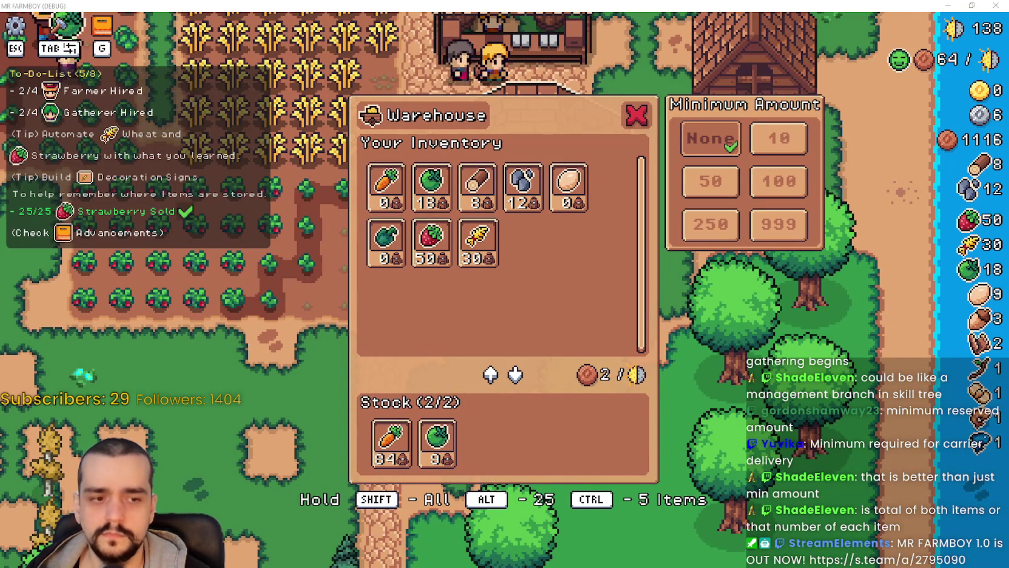
Save the scene and set the title's autowrap mode back to Word, checking it in the game
{"action": "key", "text": "alt+Tab"}
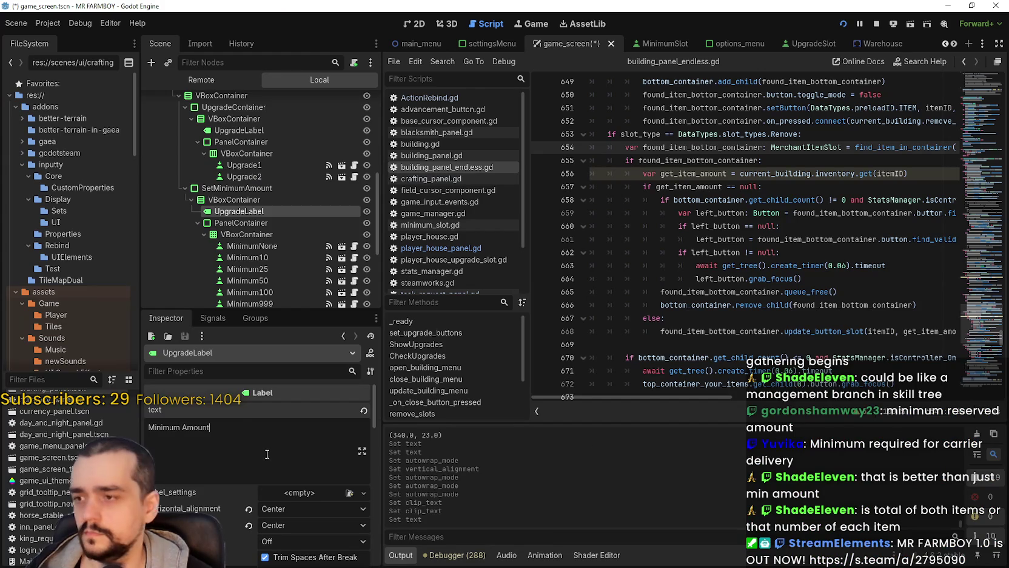
{"action": "type", "text": "Reserved"}
{"action": "key", "text": "ctrl+s"}
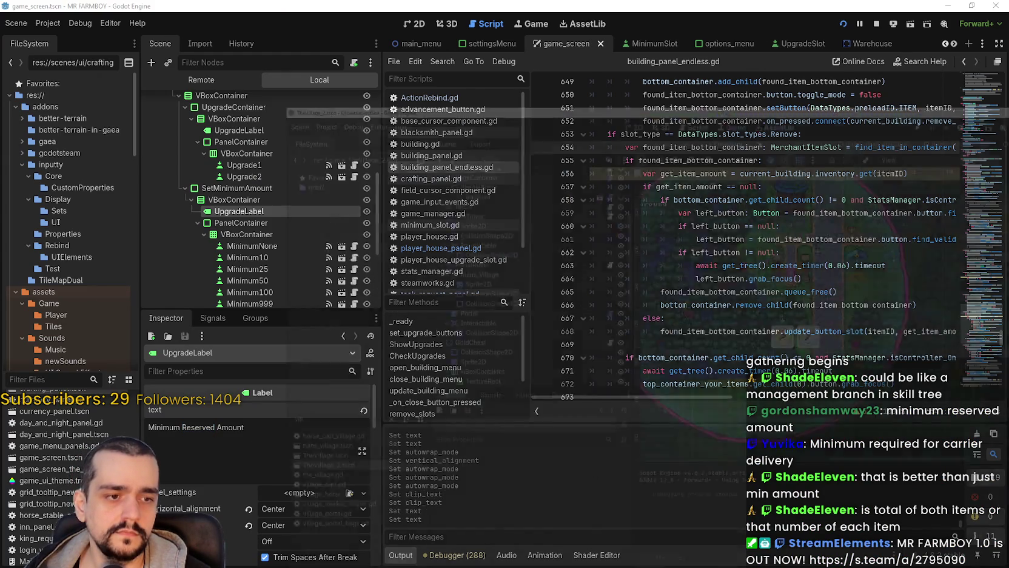
{"action": "key", "text": "alt+Tab"}
{"action": "key", "text": "alt+Tab"}
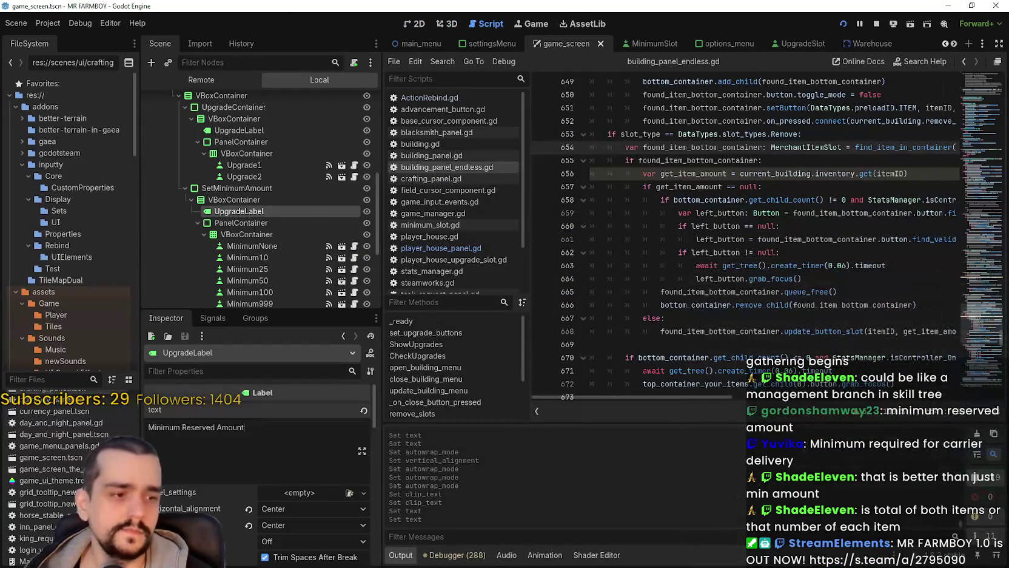
{"action": "key", "text": "alt+Tab"}
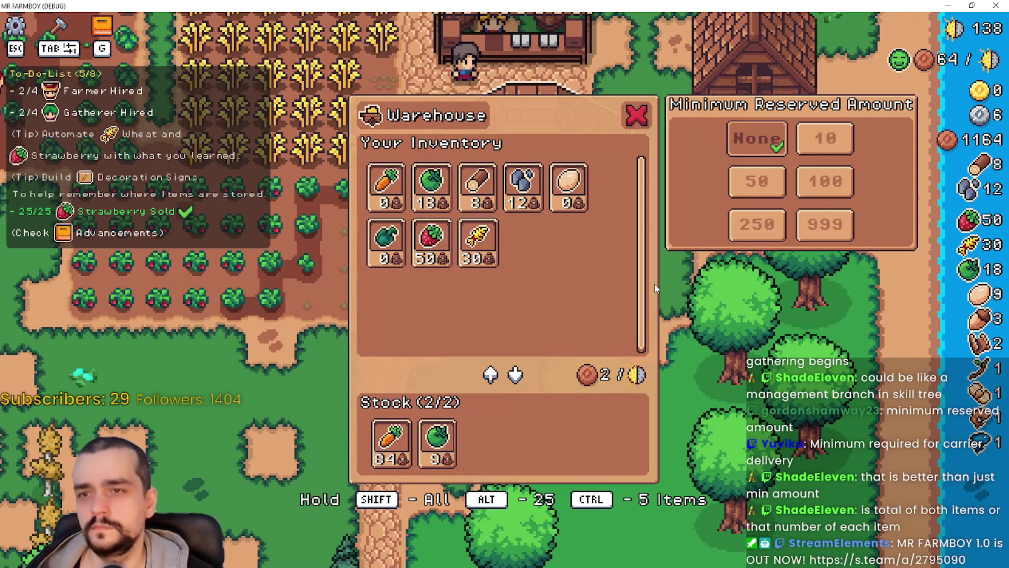
{"action": "key", "text": "alt+Tab"}
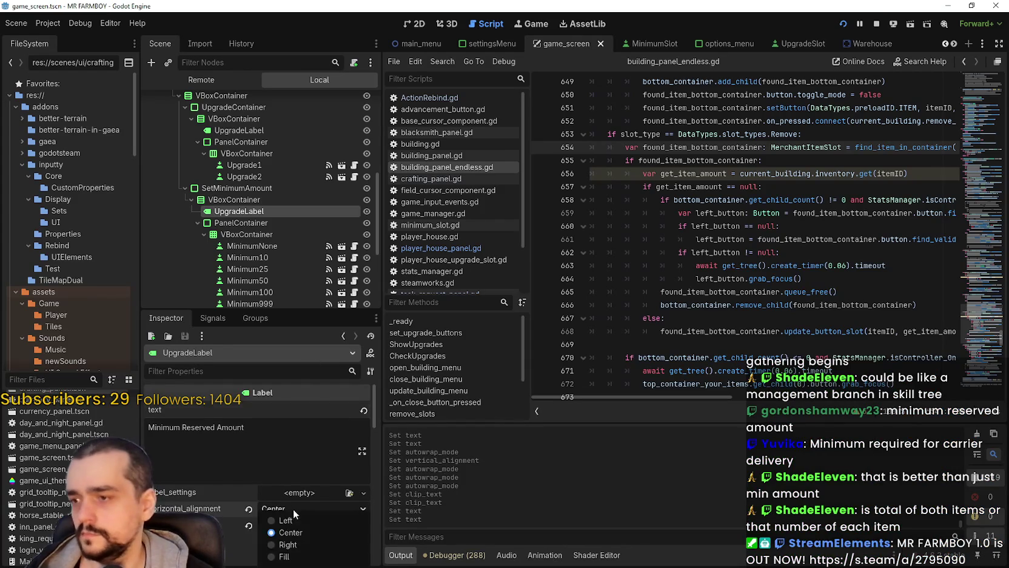
{"action": "scroll", "coordinate": [314, 533], "scroll_direction": "down", "scroll_amount": 3}
{"action": "scroll", "coordinate": [311, 512], "scroll_direction": "down", "scroll_amount": 1}
{"action": "left_click", "coordinate": [313, 432]}
{"action": "left_click", "coordinate": [291, 479]}
{"action": "key", "text": "alt+Tab"}
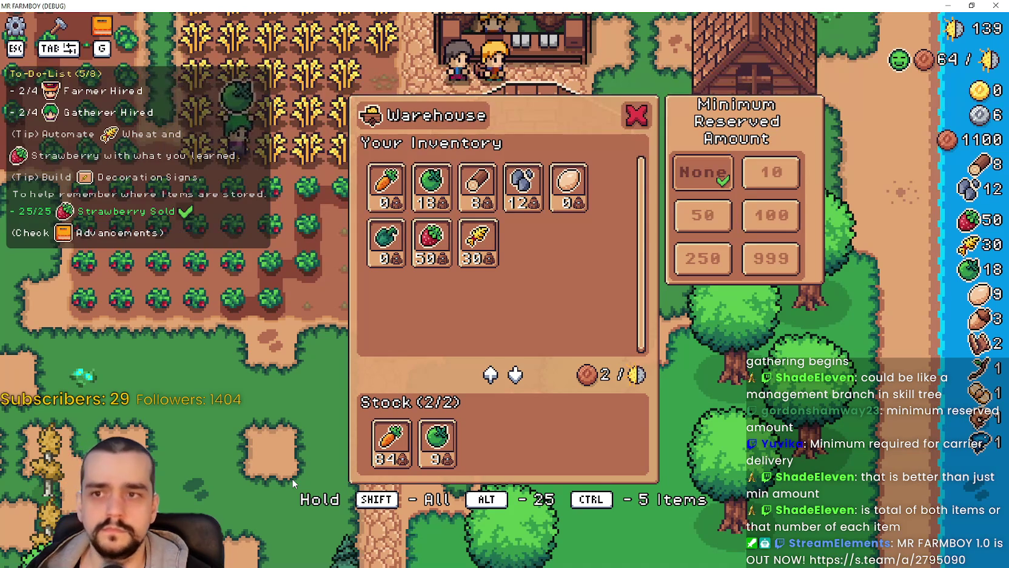
{"action": "key", "text": "alt+Tab"}
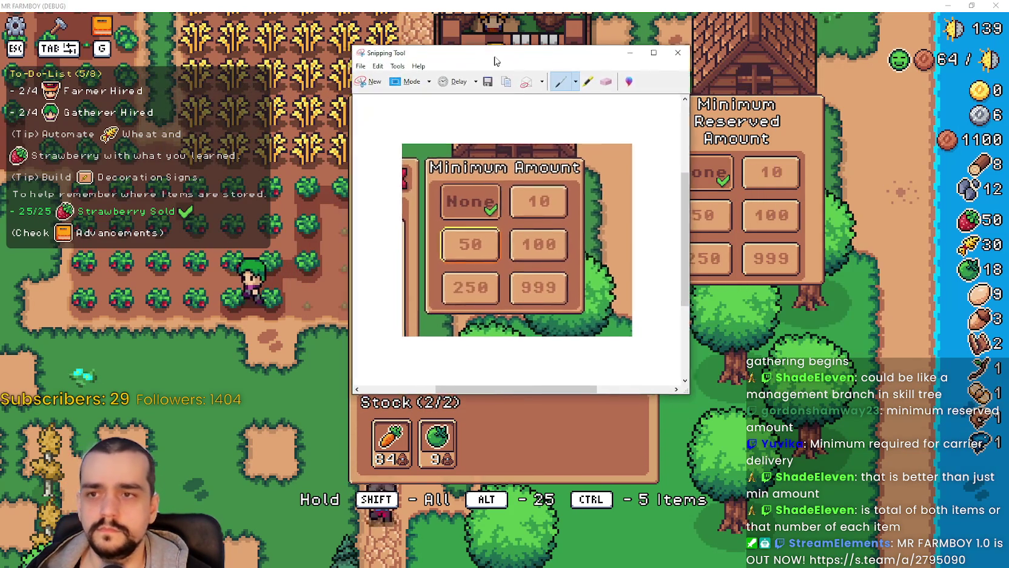
Move the Minimum Amount snip window aside and bring the game back to the front
{"action": "mouse_move", "coordinate": [491, 55]}
{"action": "left_mouse_down"}
{"action": "mouse_move", "coordinate": [697, 80]}
{"action": "mouse_move", "coordinate": [735, 215]}
{"action": "mouse_move", "coordinate": [733, 200]}
{"action": "mouse_move", "coordinate": [740, 342]}
{"action": "mouse_move", "coordinate": [737, 208]}
{"action": "mouse_move", "coordinate": [749, 194]}
{"action": "mouse_move", "coordinate": [734, 194]}
{"action": "left_mouse_up"}
{"action": "left_click", "coordinate": [690, 297]}
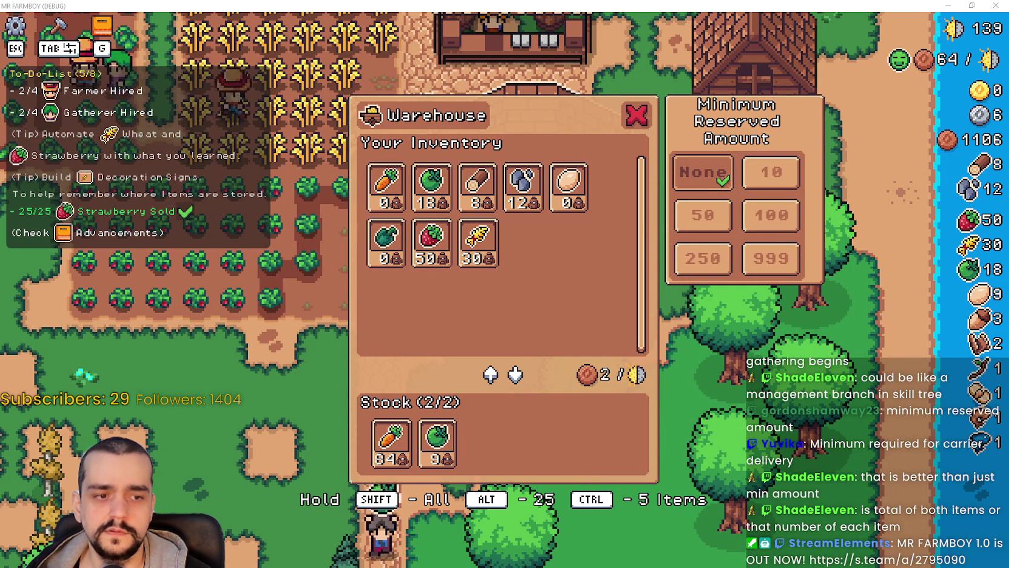
In the 2D view, set UpgradeLabel's horizontal container sizing to Fill
{"action": "key", "text": "alt+Tab"}
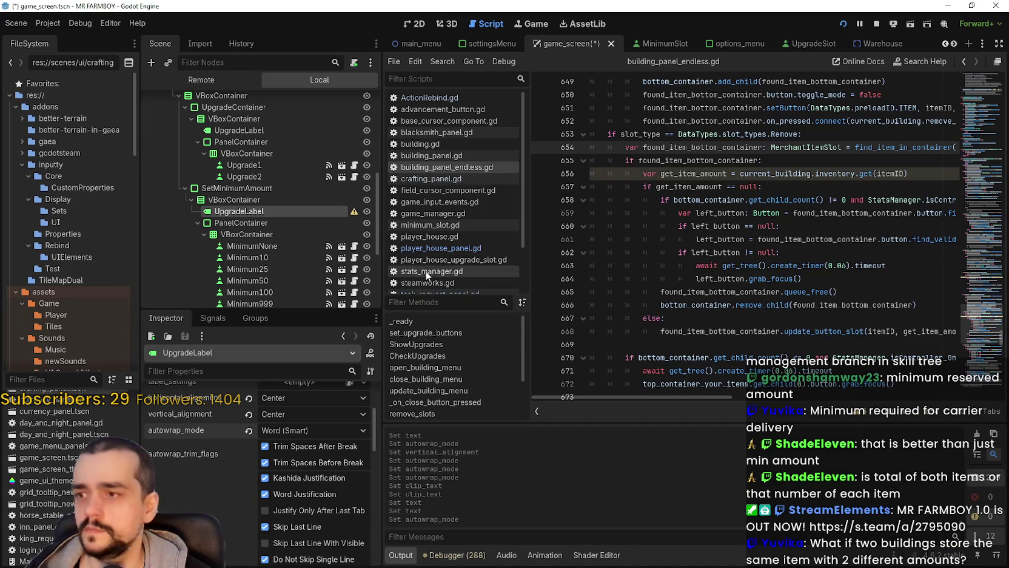
{"action": "scroll", "coordinate": [313, 476], "scroll_direction": "up", "scroll_amount": 3}
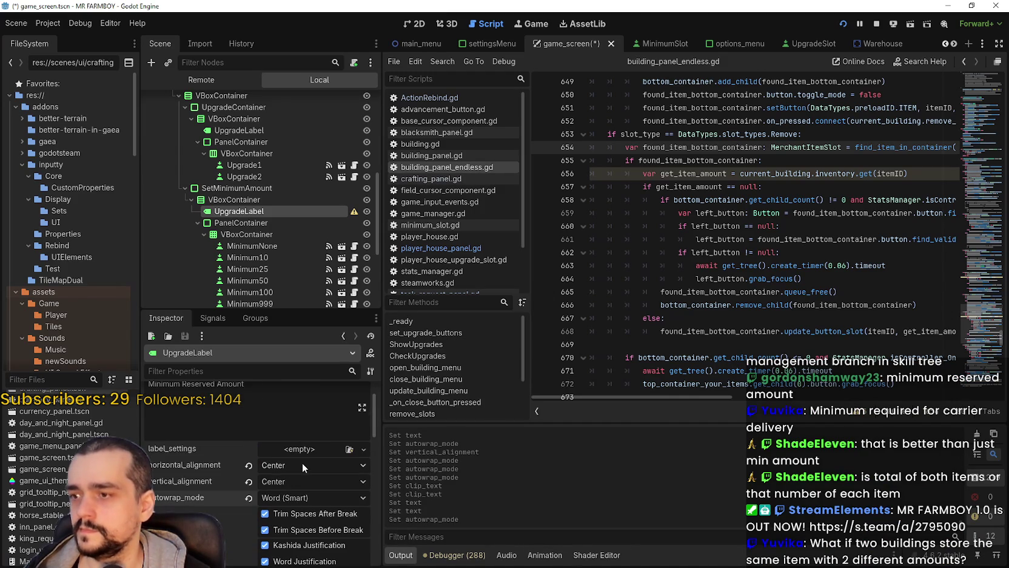
{"action": "scroll", "coordinate": [312, 470], "scroll_direction": "up", "scroll_amount": 1}
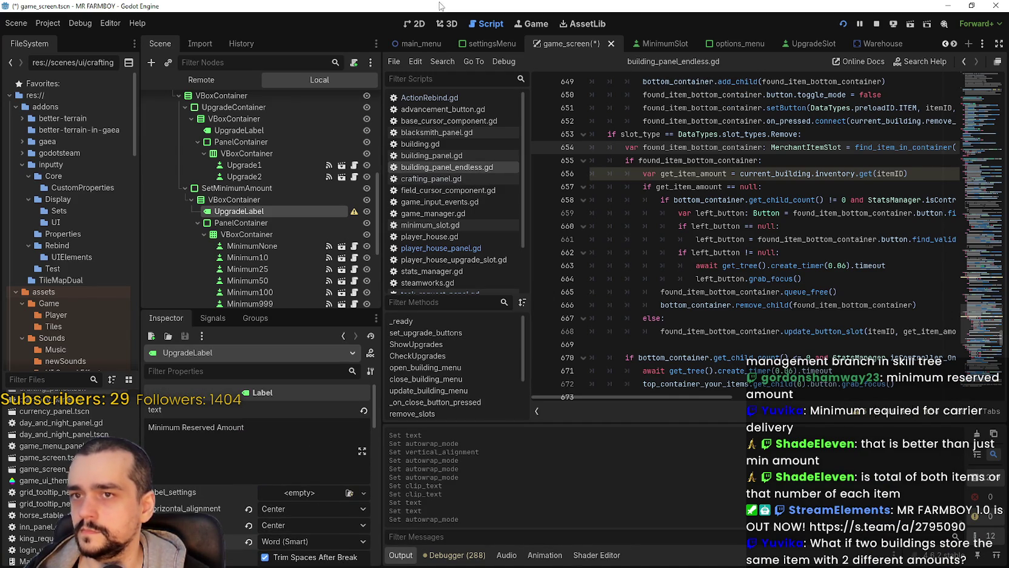
{"action": "left_click", "coordinate": [417, 25]}
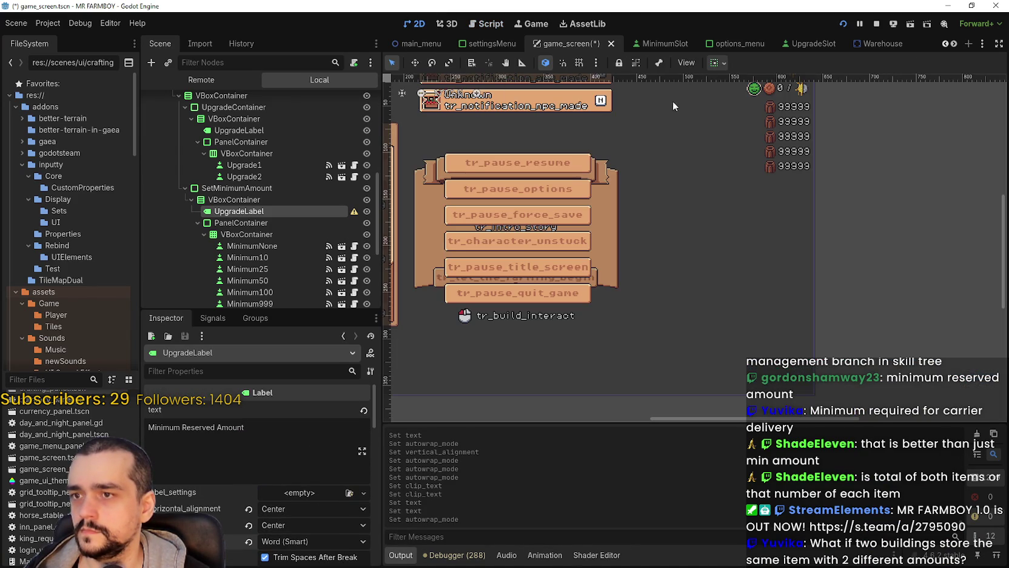
{"action": "left_click", "coordinate": [714, 63]}
{"action": "left_click", "coordinate": [781, 102]}
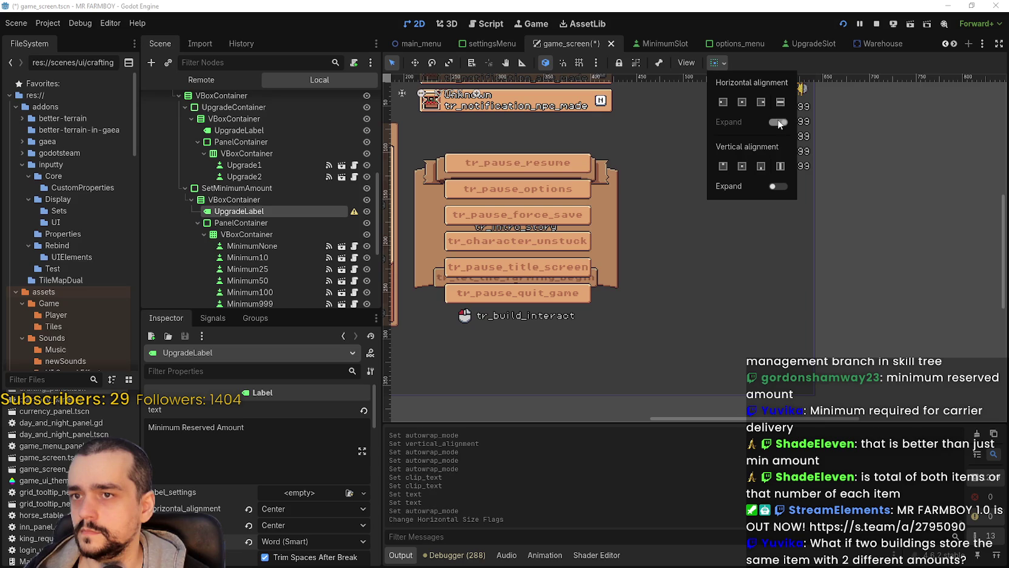
{"action": "key", "text": "Escape"}
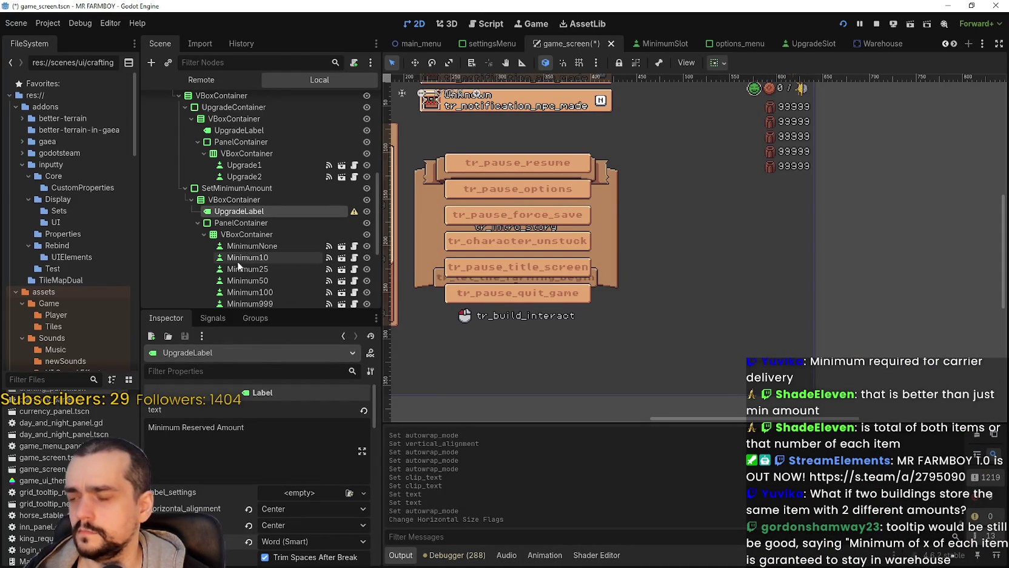
Compare the parent nodes' layout sizes, edit UpgradeLabel's custom minimum width, and save the scene
{"action": "left_click", "coordinate": [244, 224]}
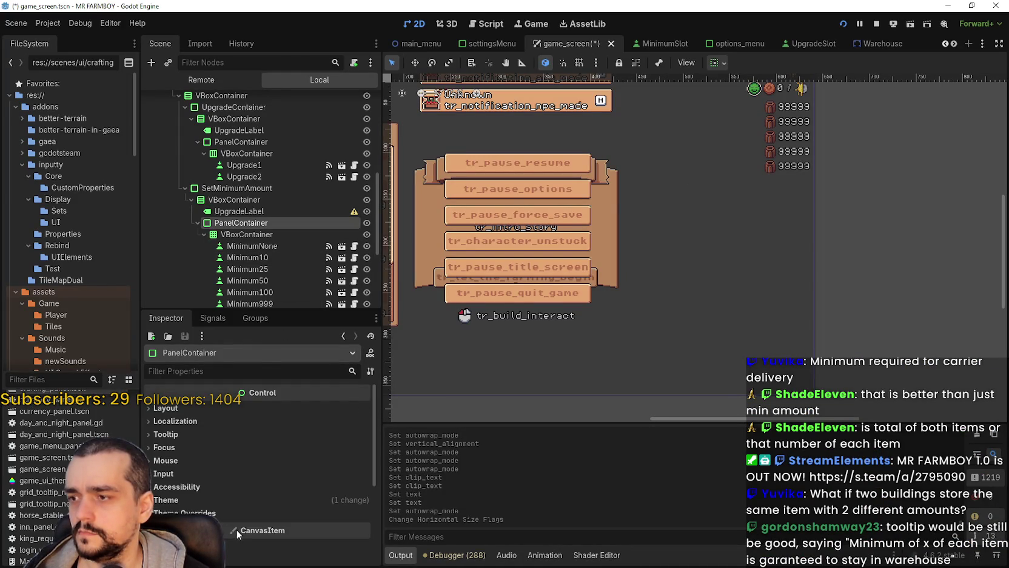
{"action": "left_click", "coordinate": [239, 190]}
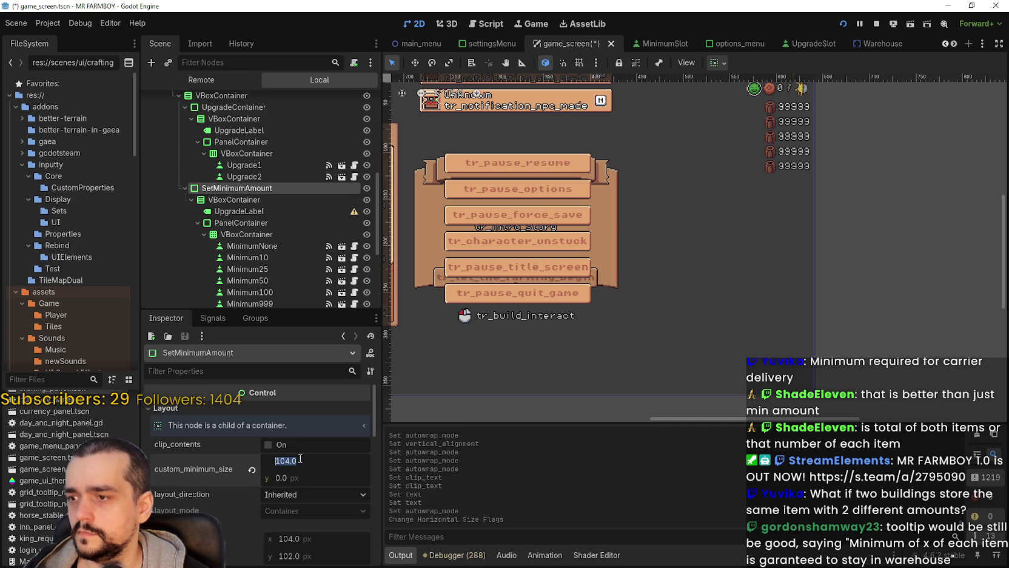
{"action": "left_click", "coordinate": [239, 211]}
{"action": "scroll", "coordinate": [280, 534], "scroll_direction": "down", "scroll_amount": 5}
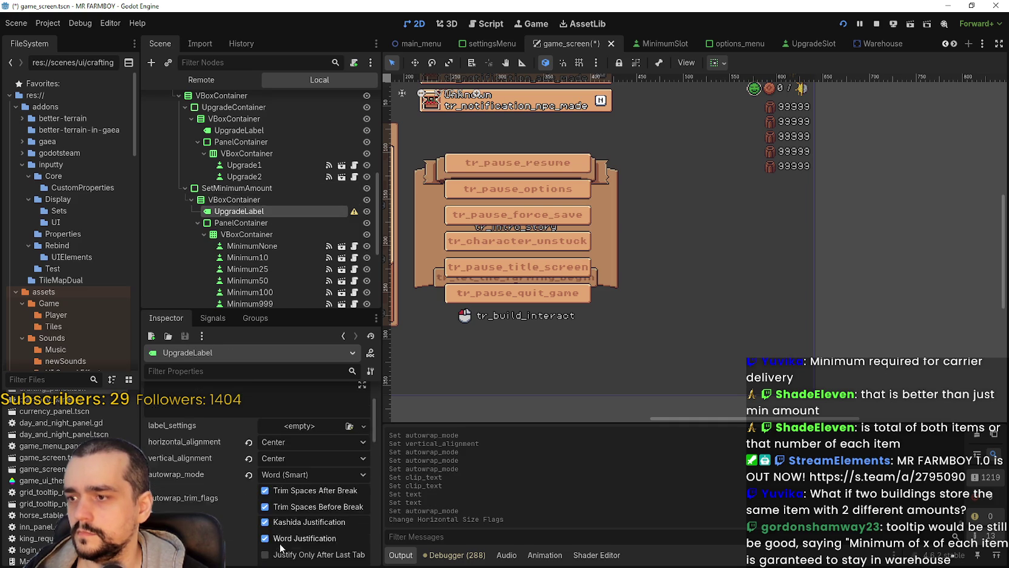
{"action": "scroll", "coordinate": [280, 534], "scroll_direction": "down", "scroll_amount": 8}
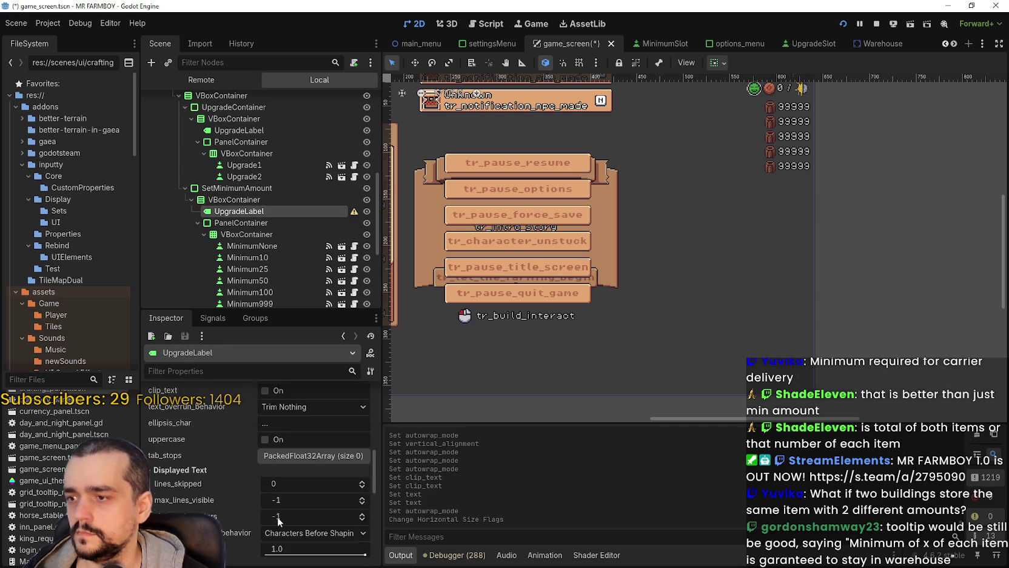
{"action": "scroll", "coordinate": [278, 512], "scroll_direction": "down", "scroll_amount": 4}
{"action": "left_click", "coordinate": [324, 451]}
{"action": "key", "text": "ctrl+s"}
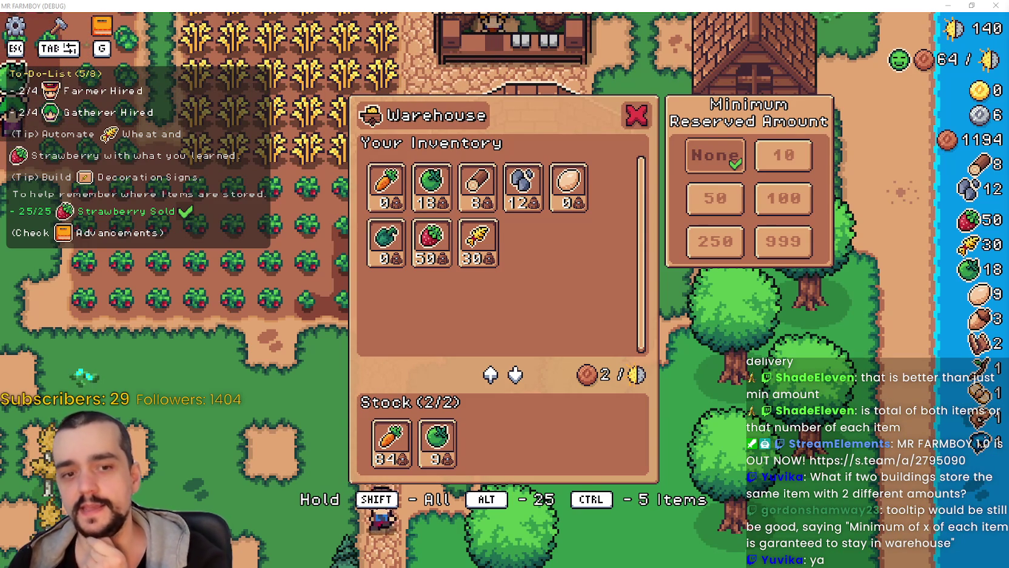
Close the warehouse panel after viewing the two-line Minimum Reserved Amount heading
{"action": "key", "text": "Escape"}
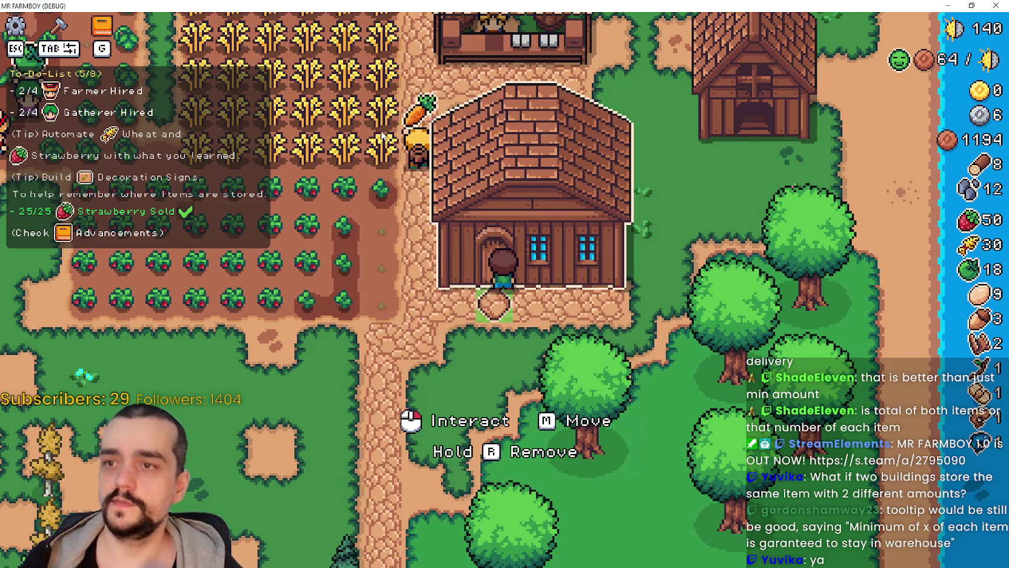
Open Advancements with G, look over the Warehouse and Grass Hedge nodes, then view the Workers tab
{"action": "key", "text": "g"}
{"action": "mouse_move", "coordinate": [335, 380]}
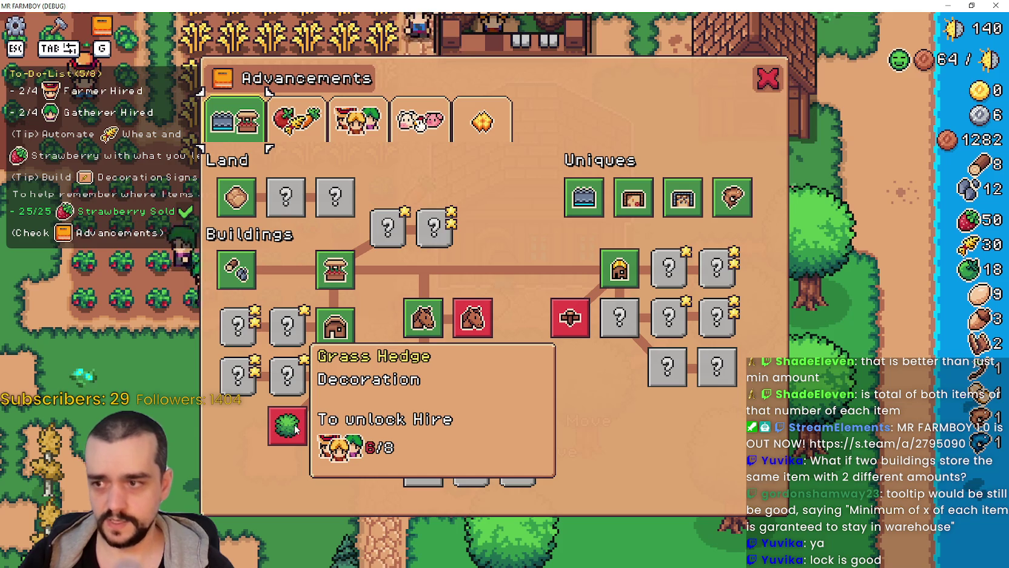
{"action": "mouse_move", "coordinate": [280, 432]}
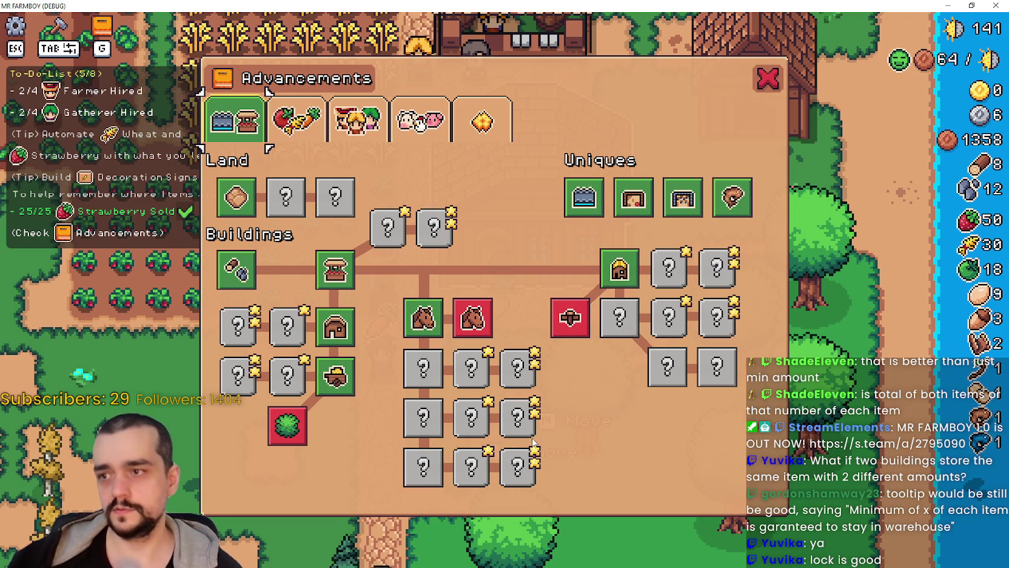
{"action": "left_click", "coordinate": [359, 122]}
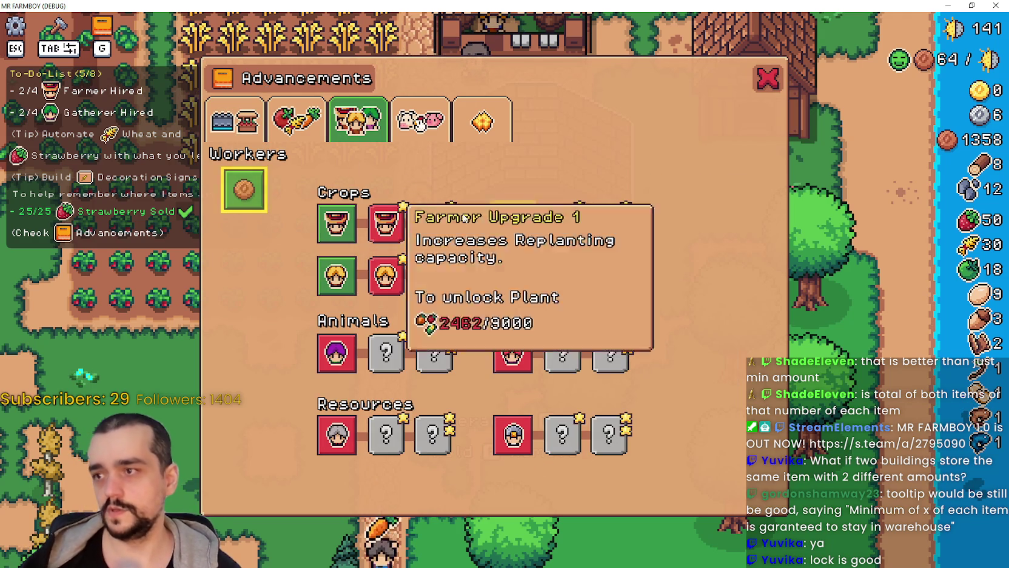
Inspect the Workers upgrade nodes in the Advancements window before moving on
{"action": "mouse_move", "coordinate": [393, 287]}
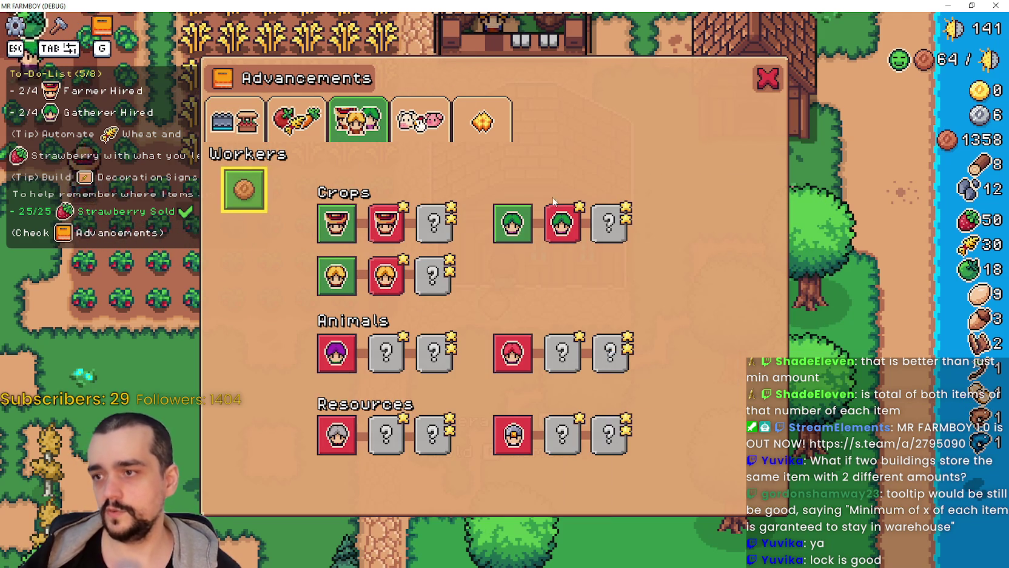
{"action": "mouse_move", "coordinate": [546, 226]}
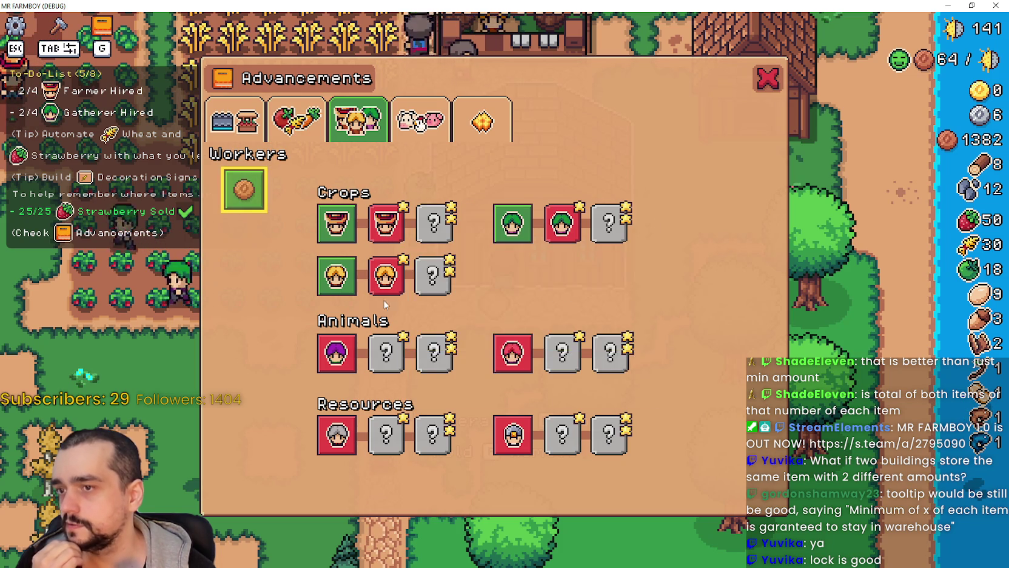
Flip to the Crops advancements tab, then back to Land and Buildings
{"action": "key", "text": "q"}
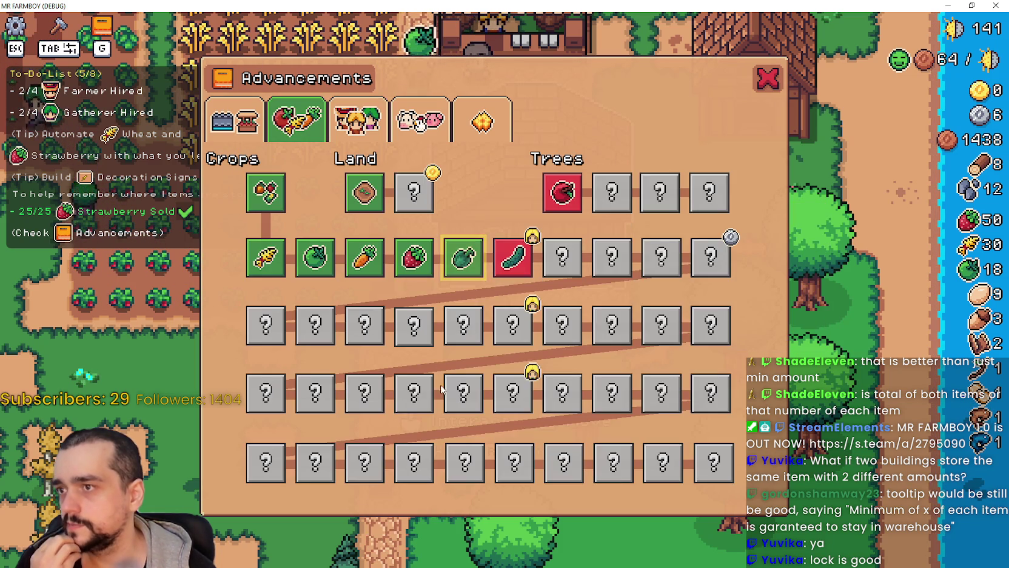
{"action": "key", "text": "q"}
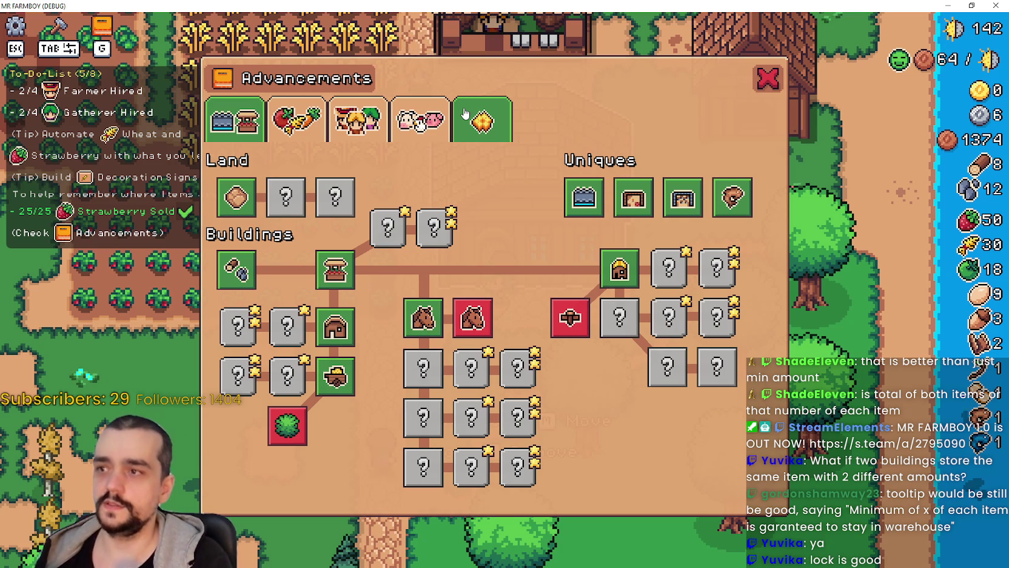
Close Advancements, reopen the Warehouse panel, and return to Godot's game_screen scene tree
{"action": "mouse_move", "coordinate": [357, 371]}
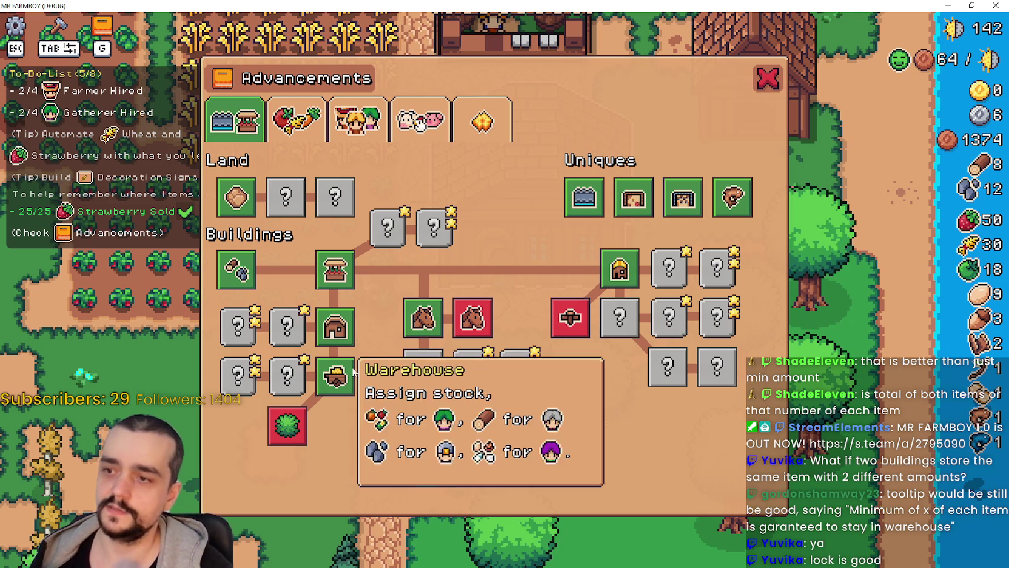
{"action": "mouse_move", "coordinate": [338, 265]}
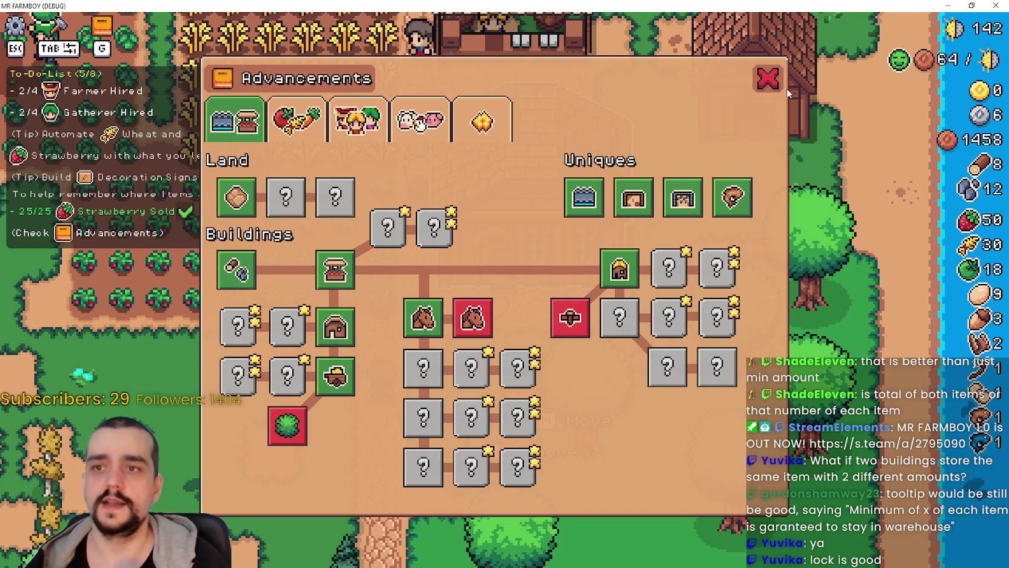
{"action": "left_click", "coordinate": [768, 77]}
{"action": "left_click", "coordinate": [507, 243]}
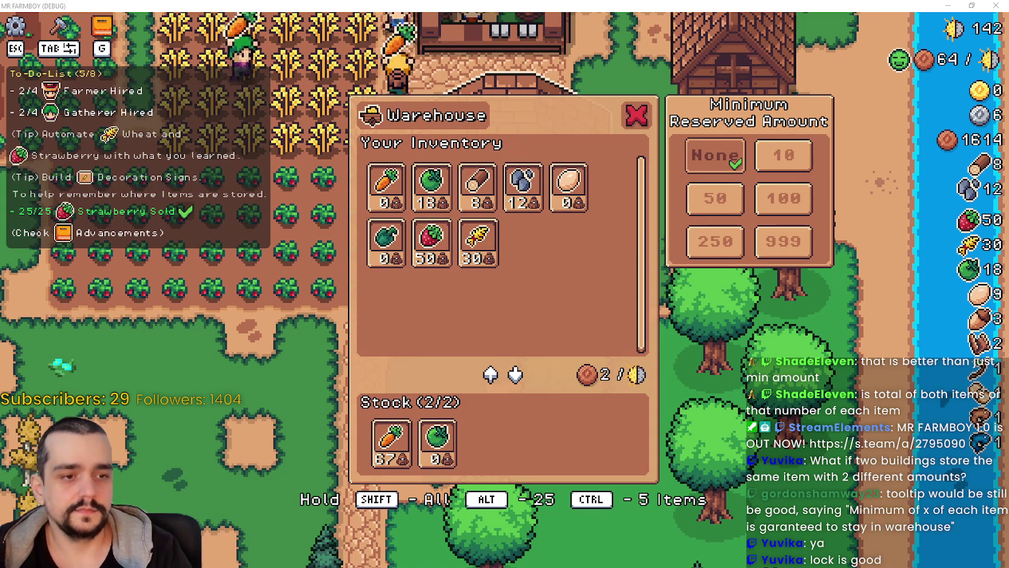
{"action": "key", "text": "alt+Tab"}
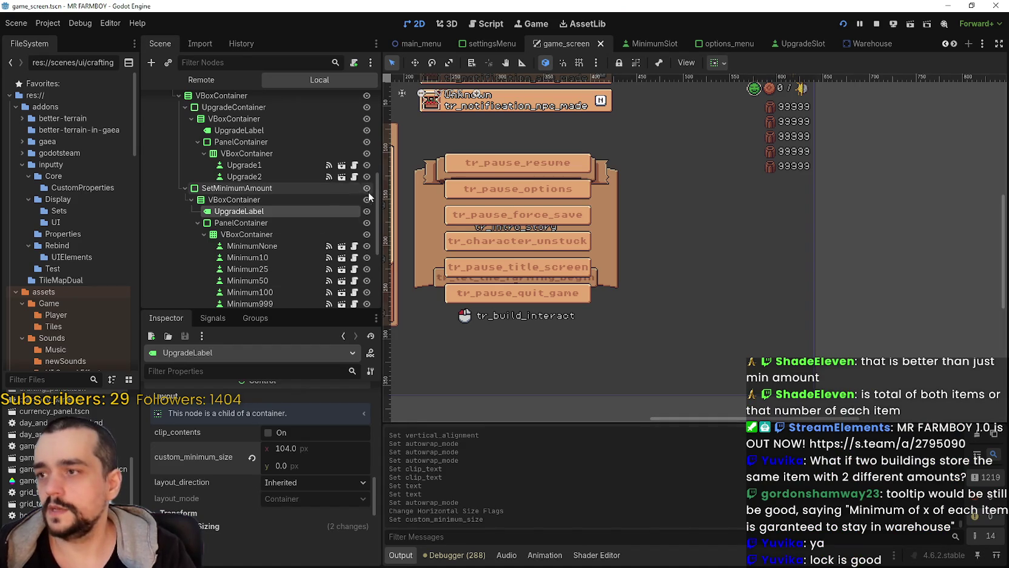
{"action": "scroll", "coordinate": [366, 159], "scroll_direction": "up", "scroll_amount": 3}
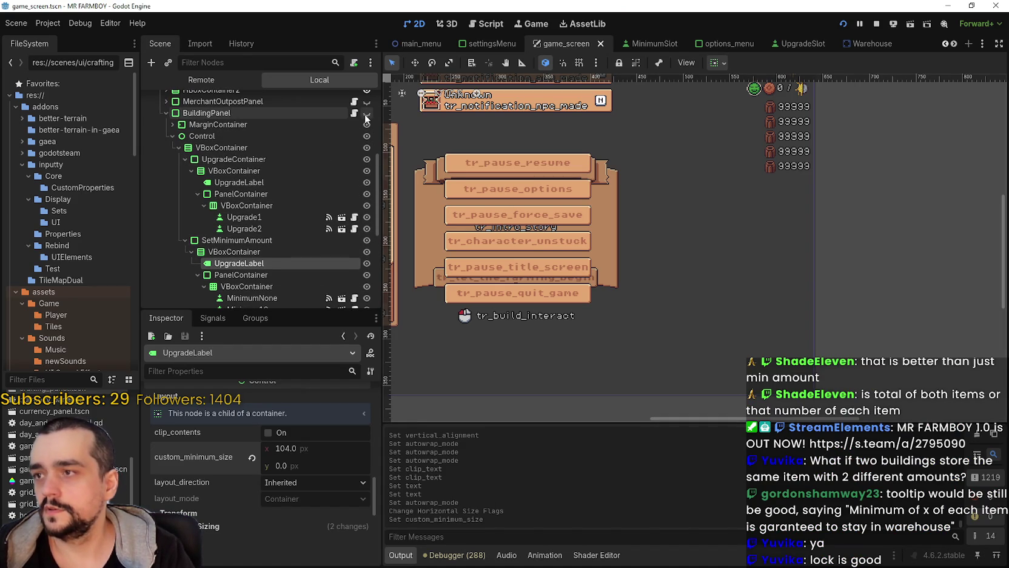